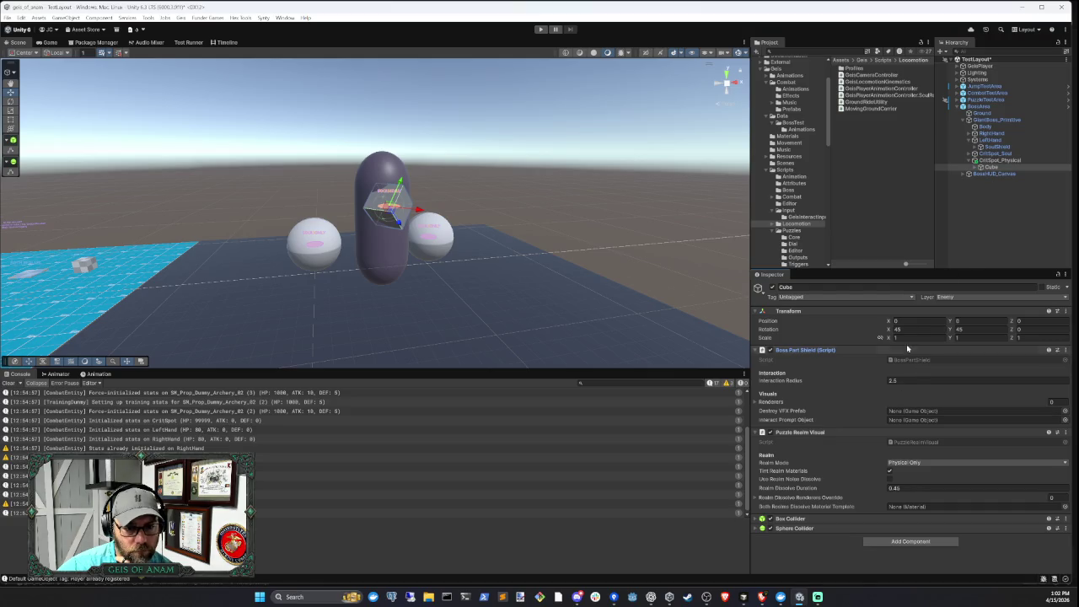
# Inspect CritSpot_Physical's shield Cube: its Box Collider, Sphere Collider and Puzzle Realm Visual settings
pyautogui.click(906, 350)
pyautogui.click(906, 359)
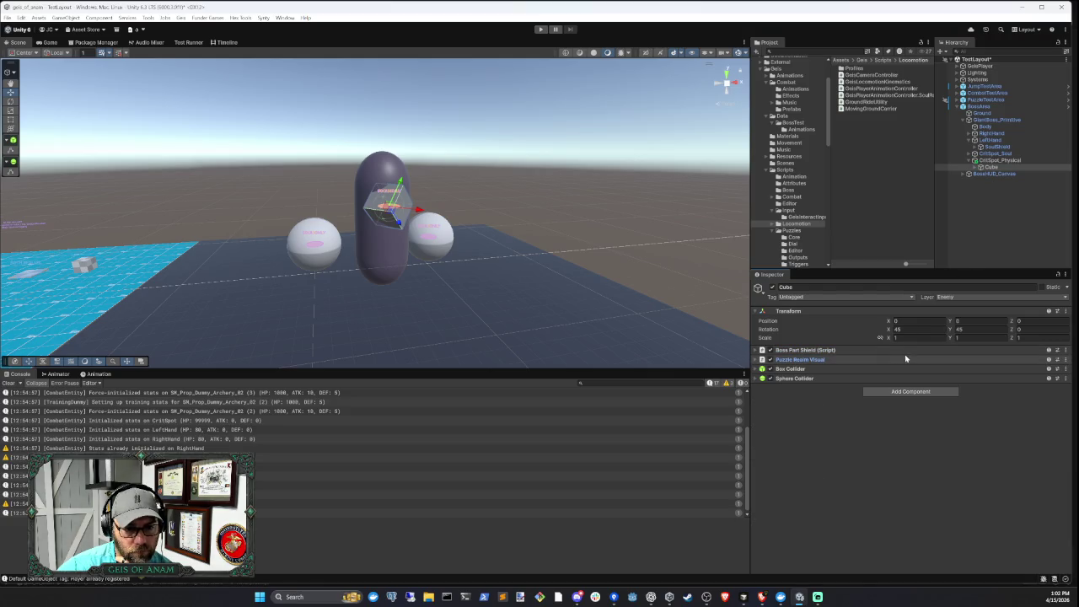
pyautogui.click(999, 160)
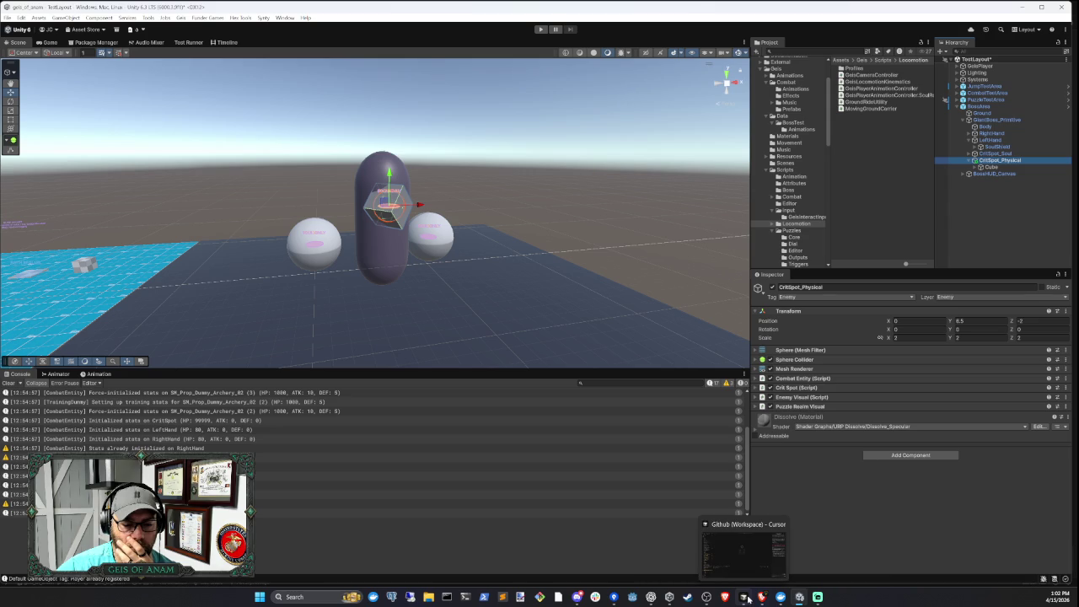
pyautogui.click(991, 167)
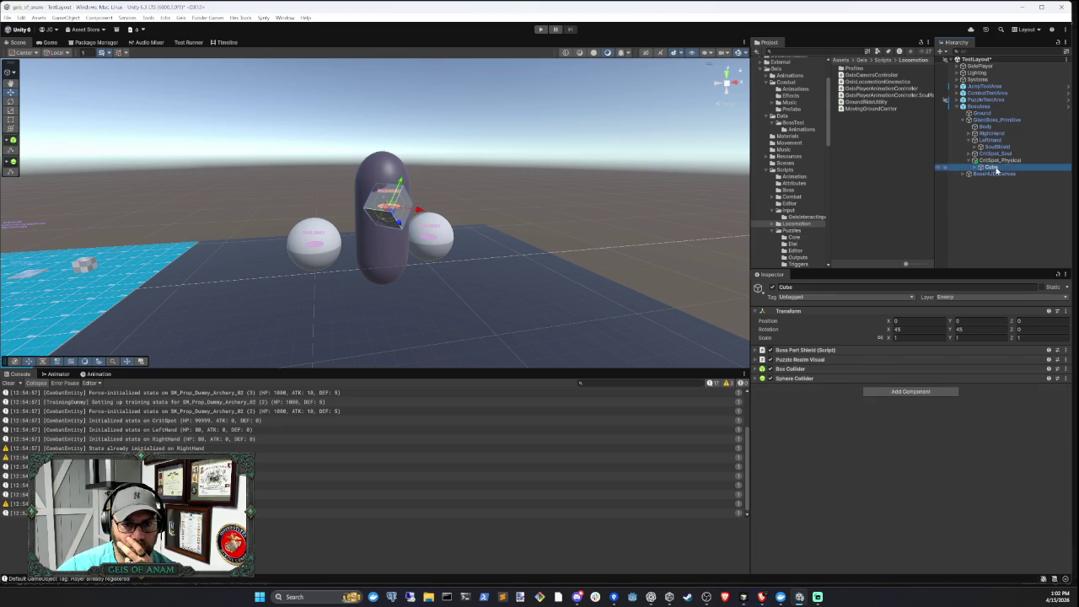
pyautogui.click(861, 370)
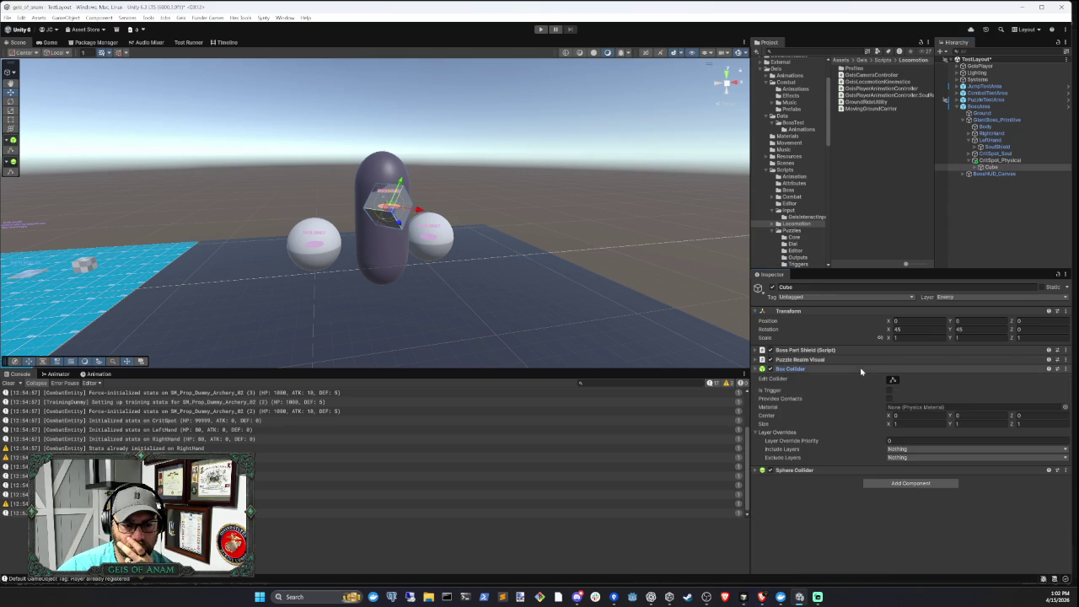
pyautogui.click(860, 370)
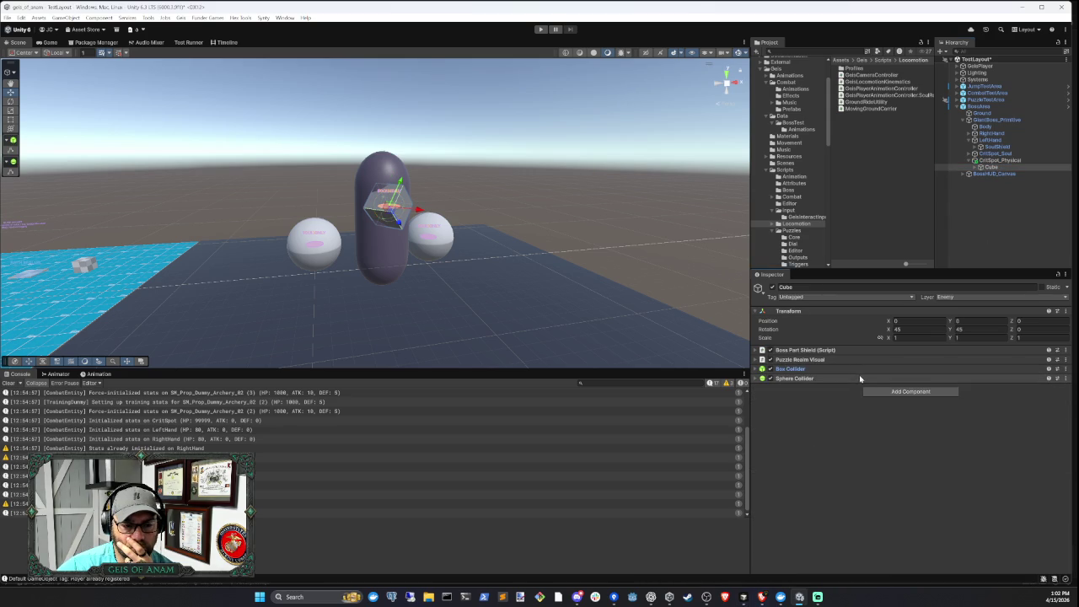
pyautogui.click(857, 379)
pyautogui.click(857, 379)
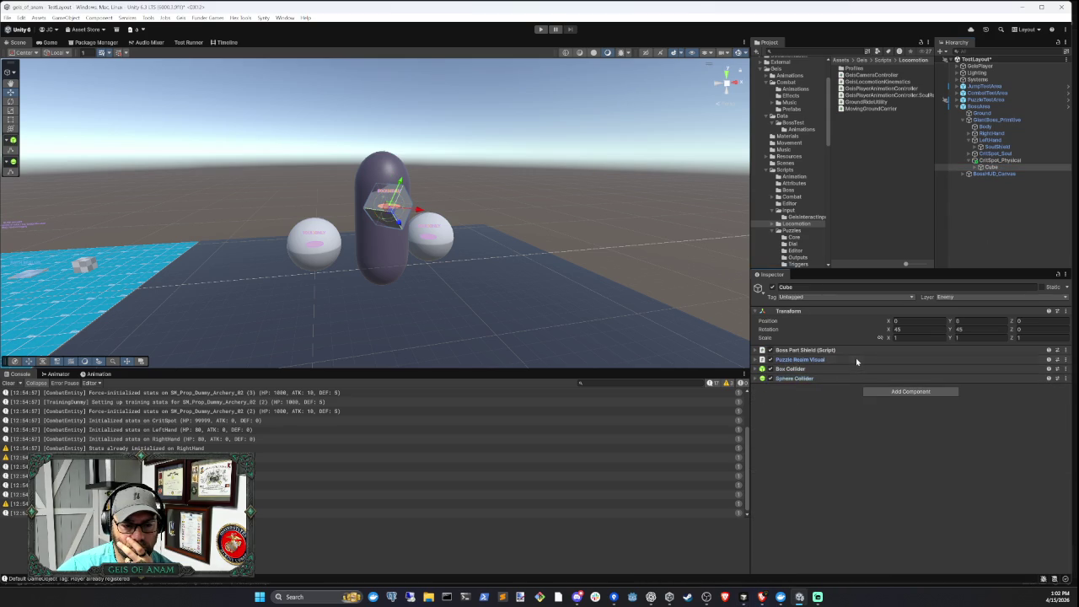
pyautogui.click(855, 359)
pyautogui.click(856, 359)
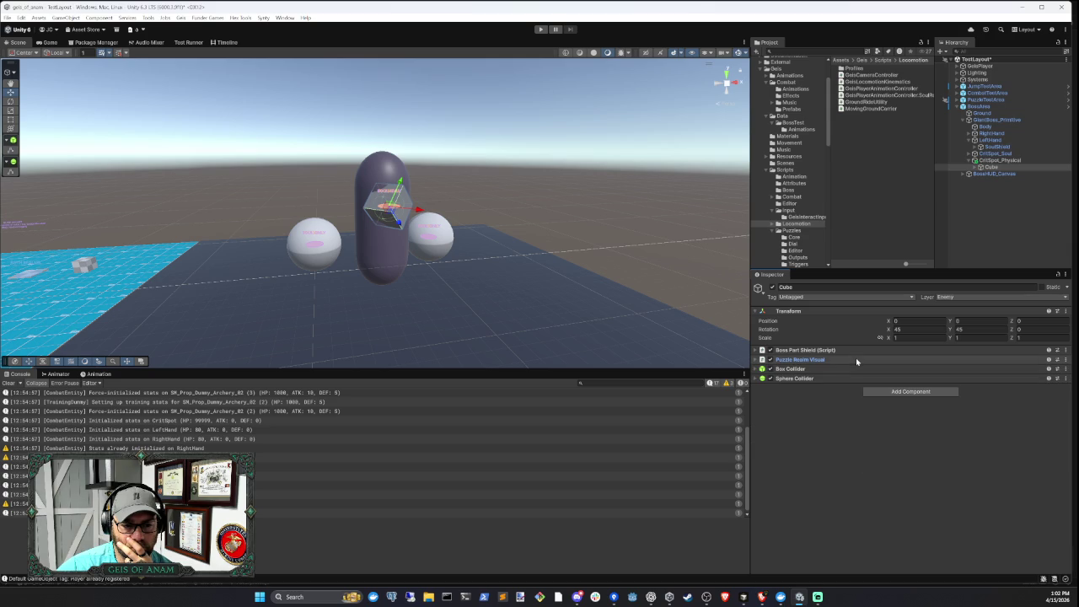
# Check which object GiantBoss_Primitive uses as its Crit Spot, then bring up Cursor
pyautogui.click(997, 119)
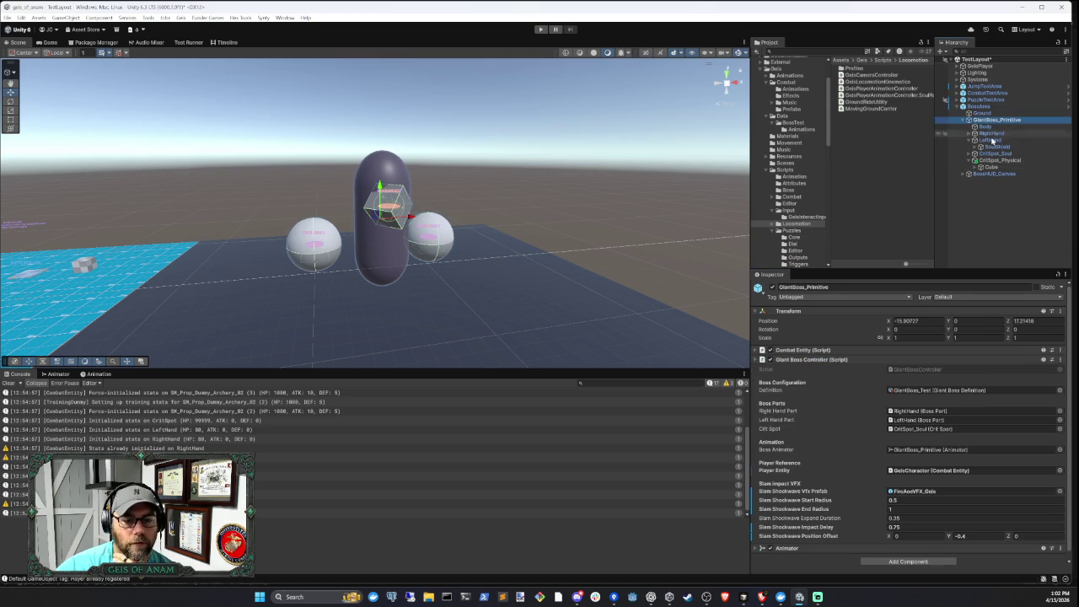
pyautogui.click(932, 432)
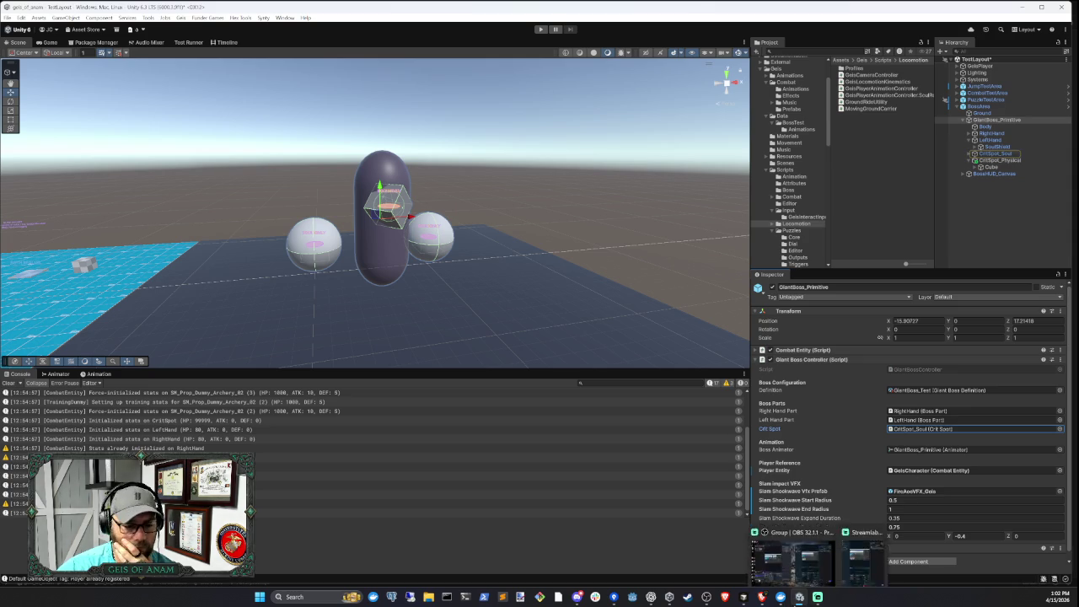
pyautogui.click(745, 599)
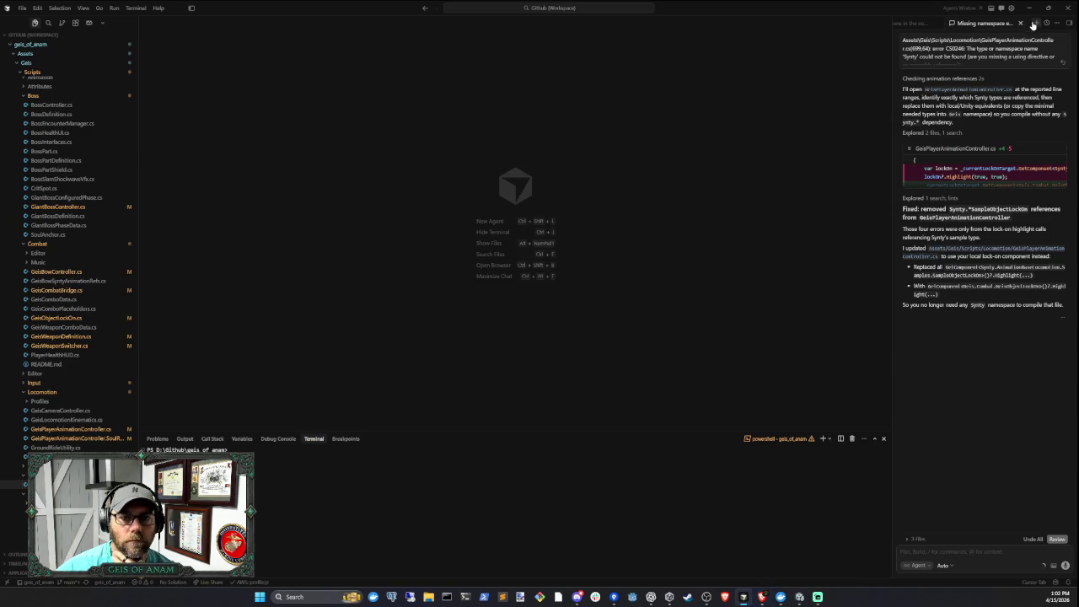
# Start the agent request: add a physical-realm crit spot for the third phase
pyautogui.write('We need to add')
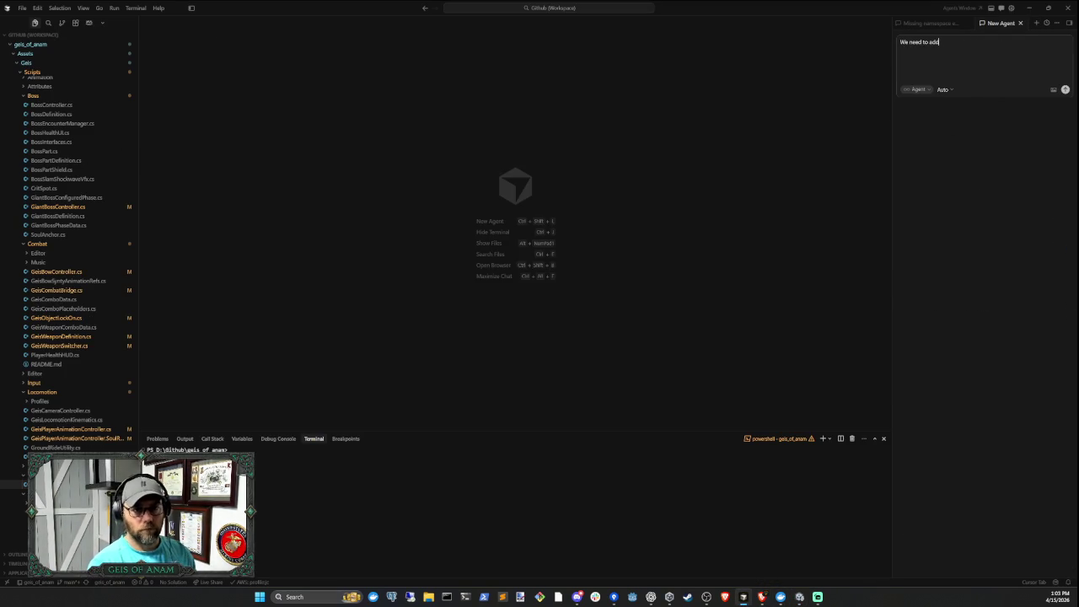
pyautogui.press('BackSpace')
pyautogui.press('BackSpace')
pyautogui.write('c')
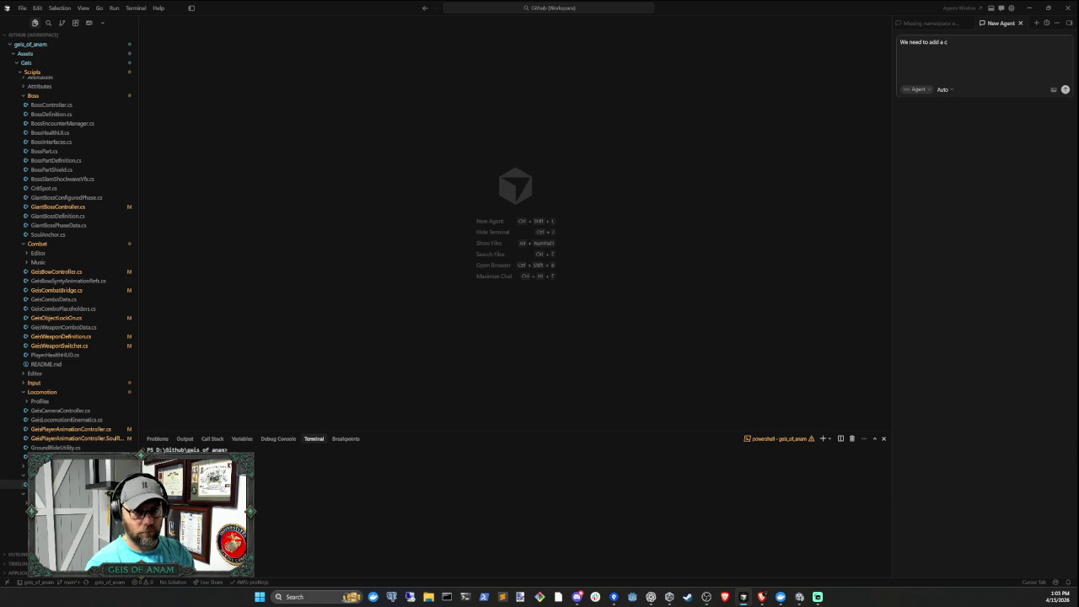
pyautogui.write('rit spot')
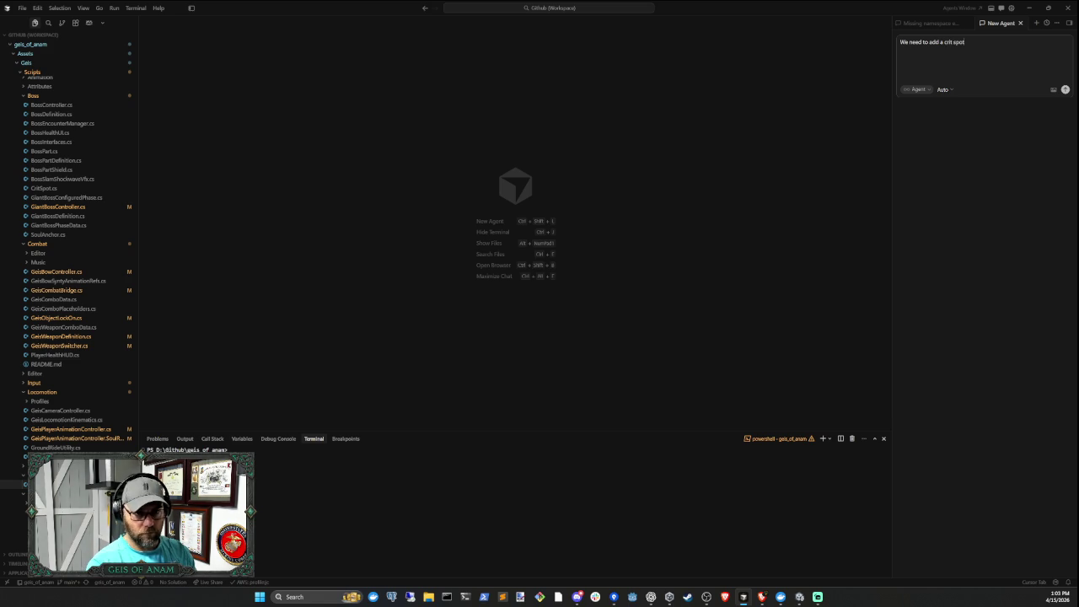
pyautogui.write(' for the playica')
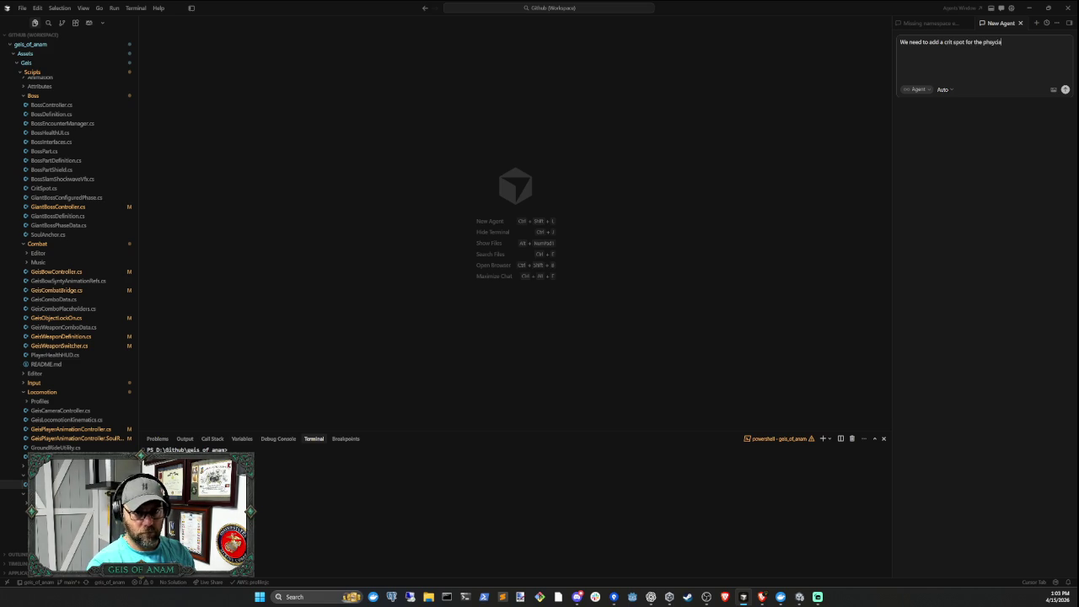
pyautogui.press('BackSpace')
pyautogui.press('BackSpace')
pyautogui.write('sical')
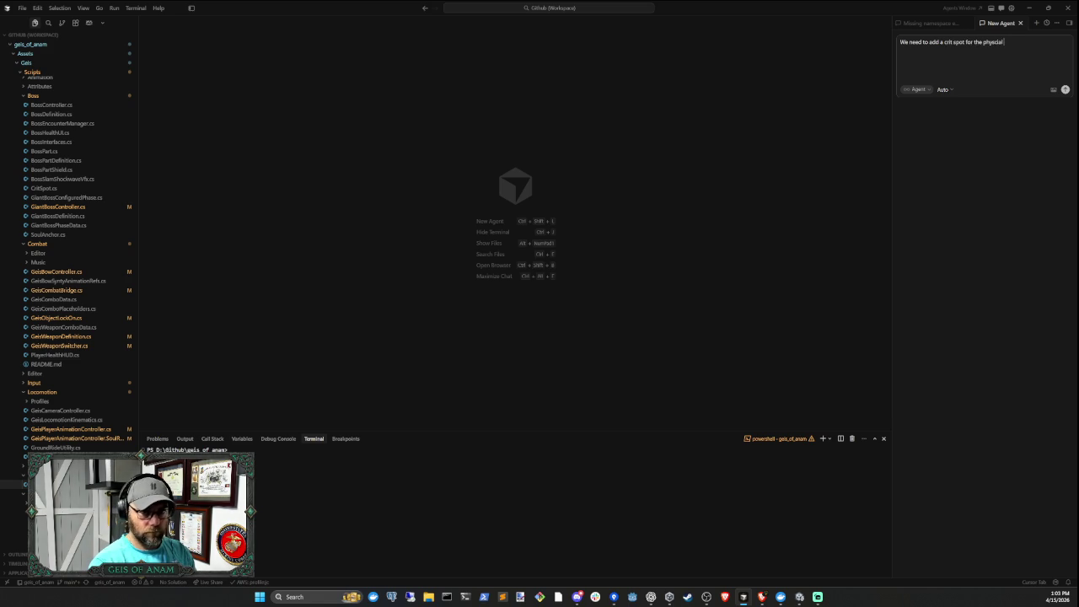
pyautogui.write(' realm for the th')
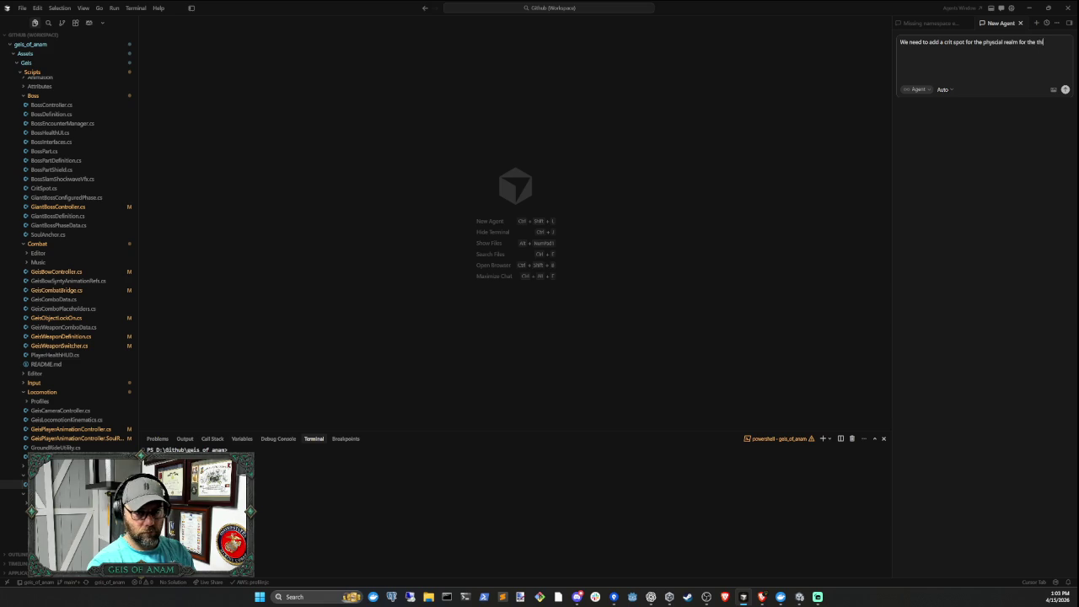
pyautogui.write('ird phase. On the third')
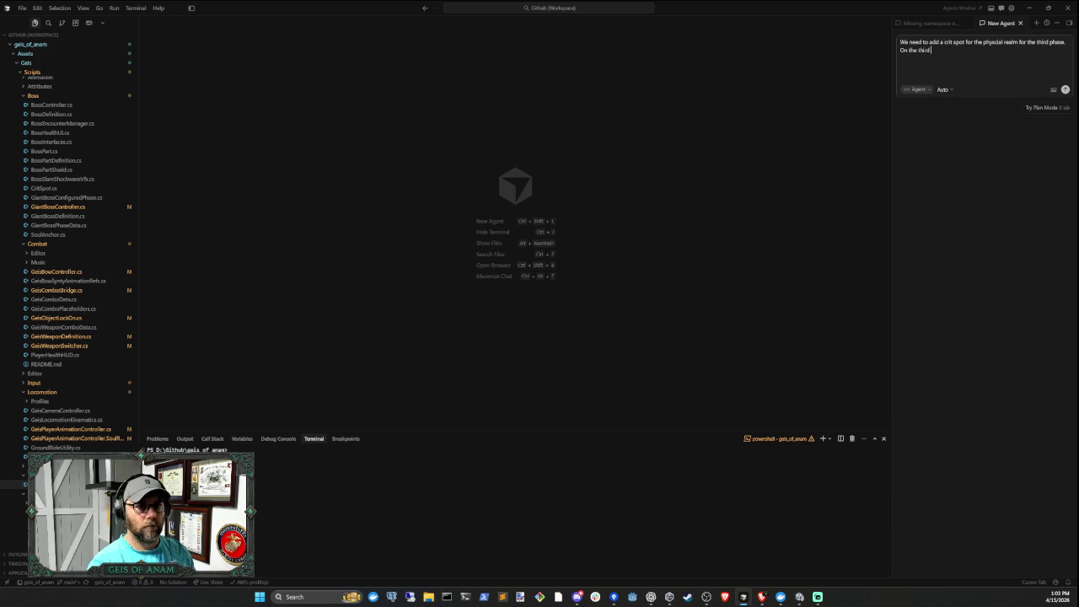
pyautogui.write(' phase you sho')
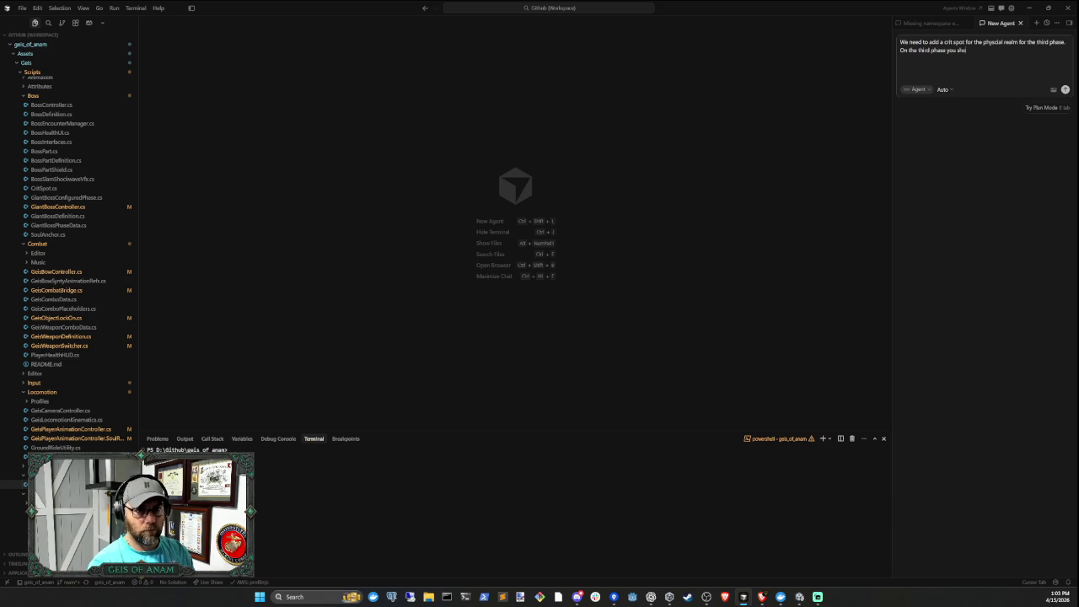
pyautogui.write('uld have to sh')
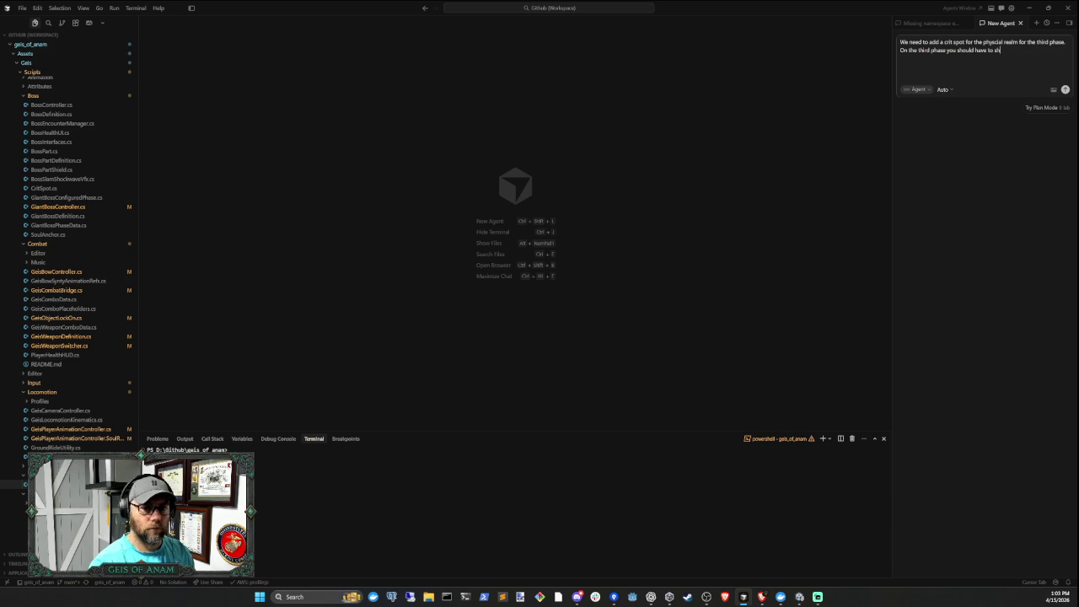
pyautogui.write('oot one fast')
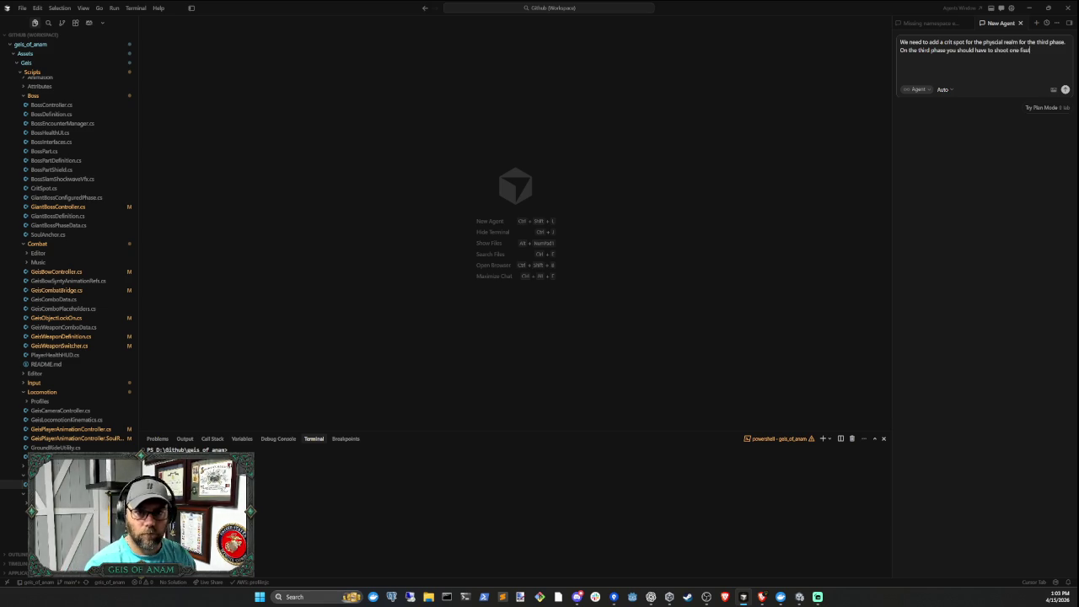
# Describe shooting one fist's shield, then the other fist's shield, each staying in place
pyautogui.press('BackSpace')
pyautogui.write('l')
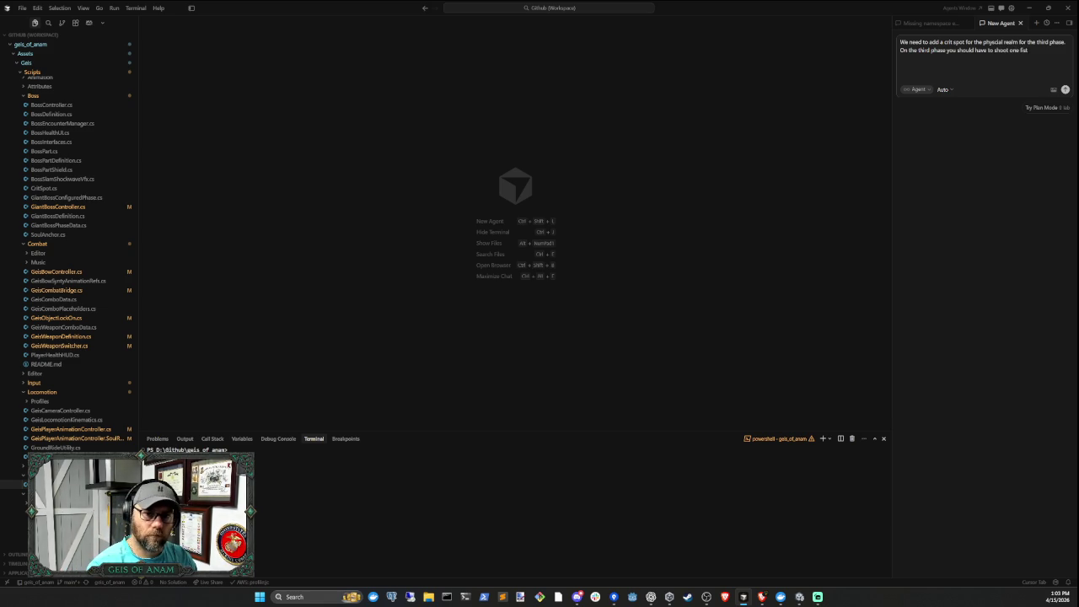
pyautogui.write('shield')
pyautogui.write('the')
pyautogui.press('BackSpace')
pyautogui.press('BackSpace')
pyautogui.press('BackSpace')
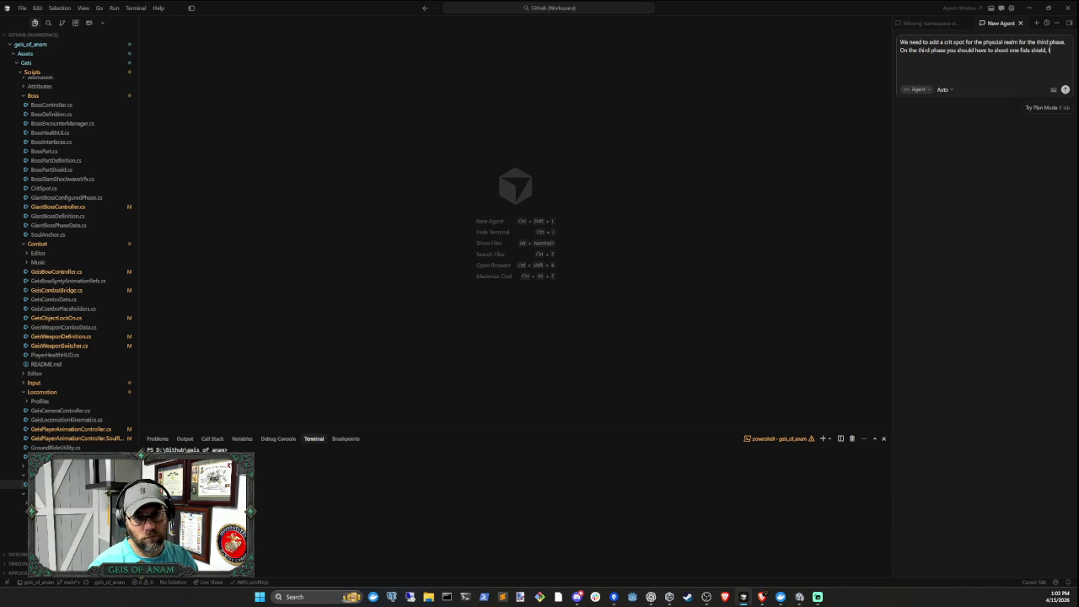
pyautogui.write('when you')
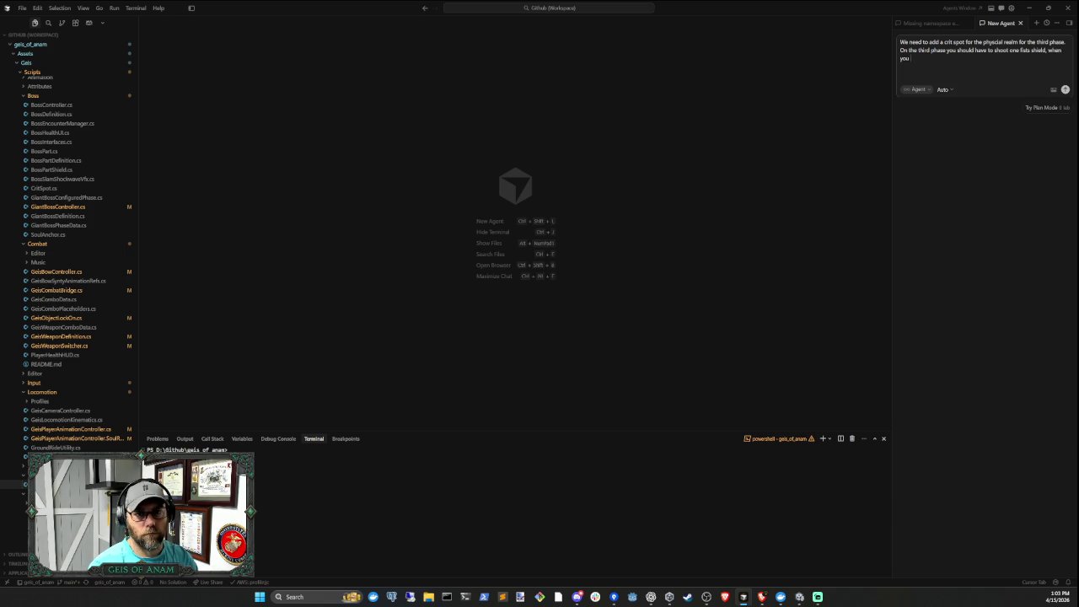
pyautogui.write(' do that first')
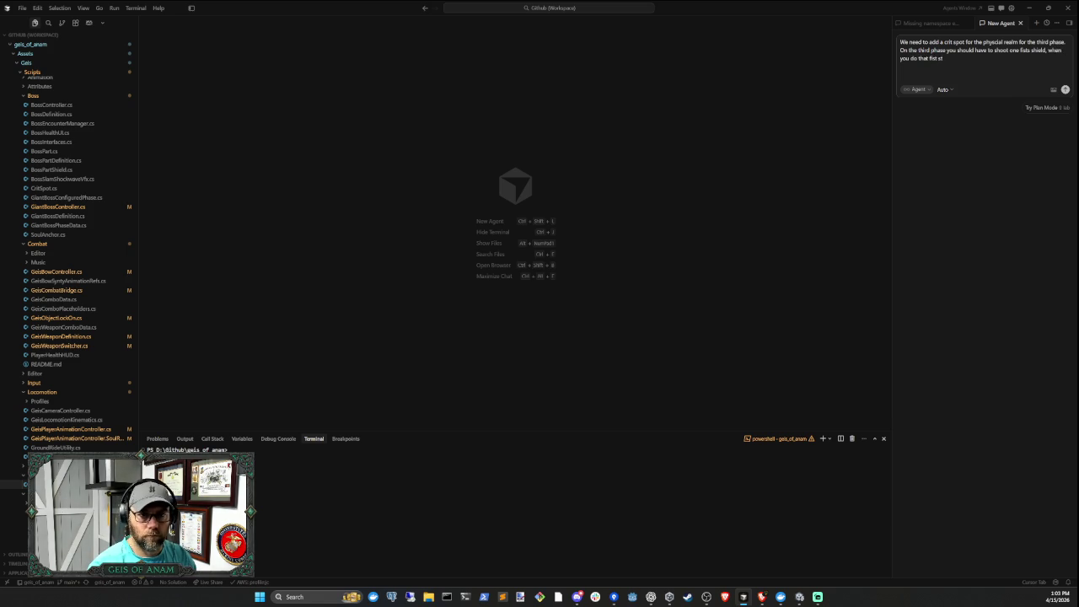
pyautogui.write(' stays in place')
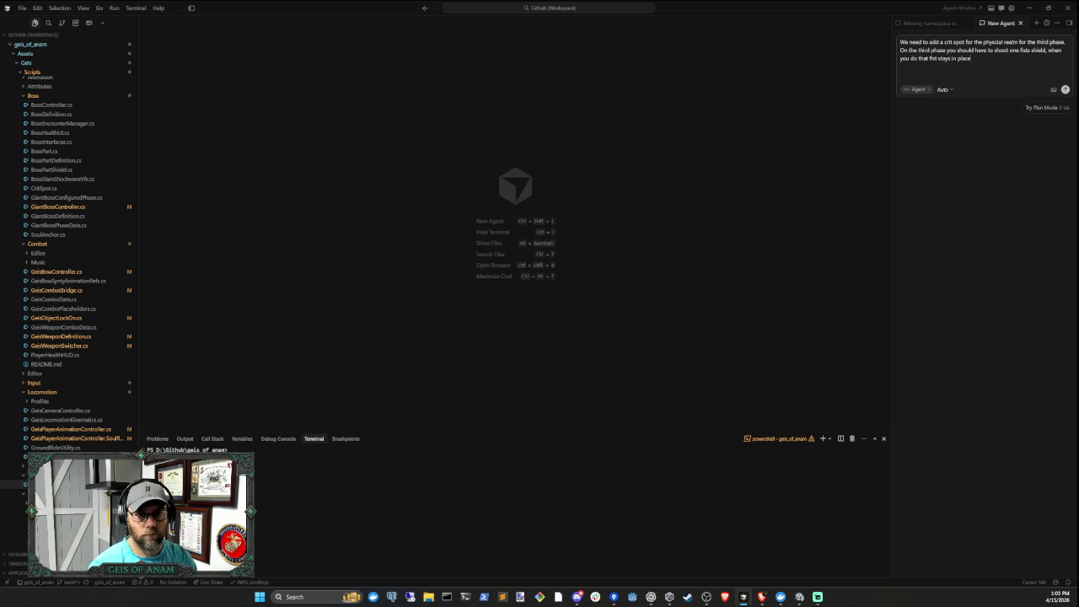
pyautogui.write('. They woul')
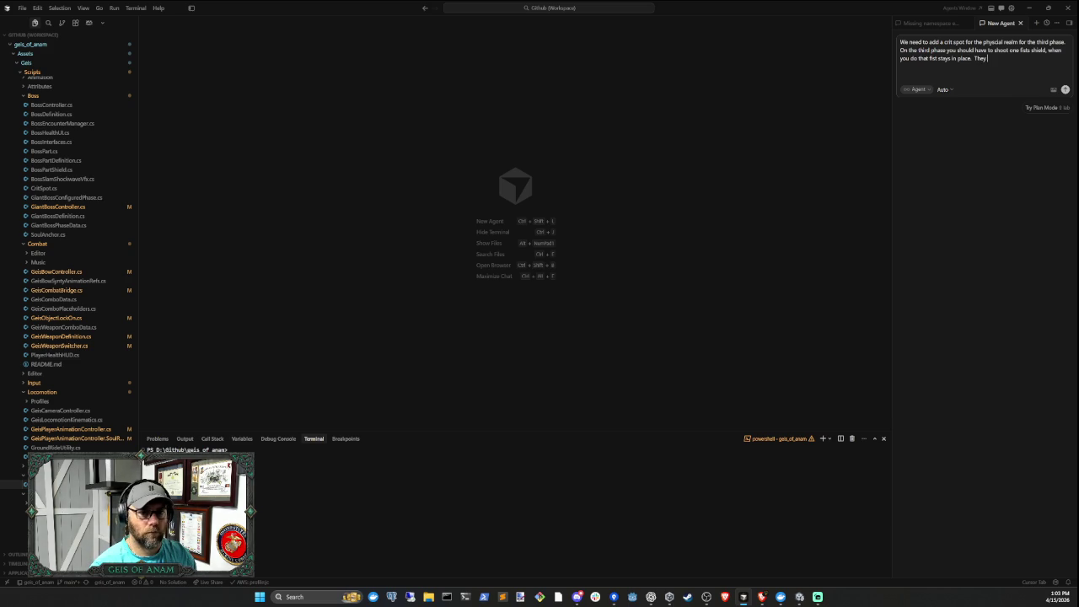
pyautogui.press('BackSpace')
pyautogui.press('BackSpace')
pyautogui.press('BackSpace')
pyautogui.write('you need to shoo')
pyautogui.press('BackSpace')
pyautogui.press('BackSpace')
pyautogui.press('BackSpace')
pyautogui.write('shoot the other fists shie')
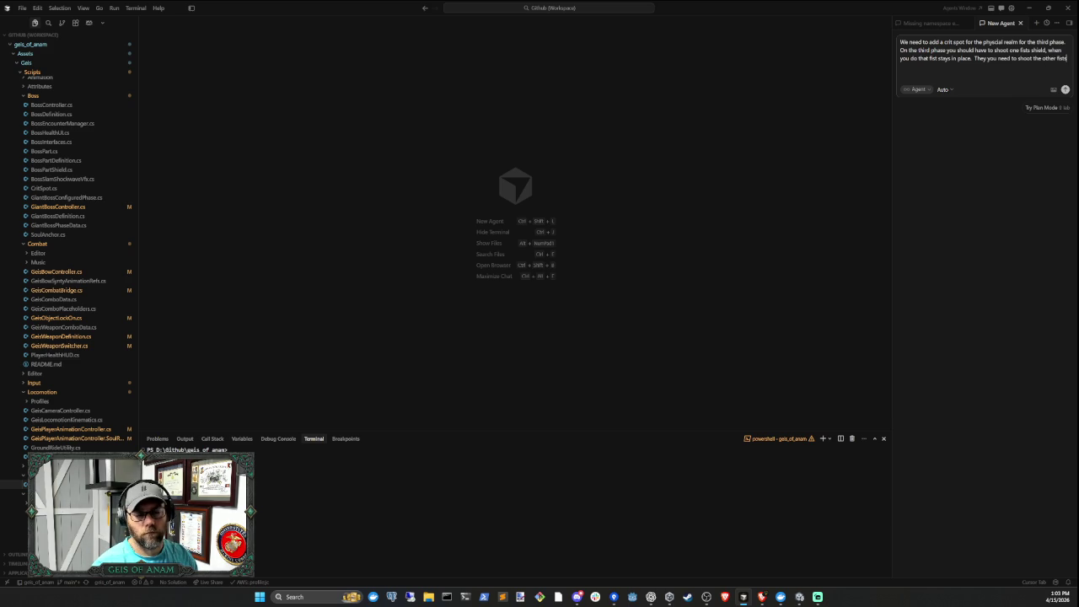
pyautogui.write('ld')
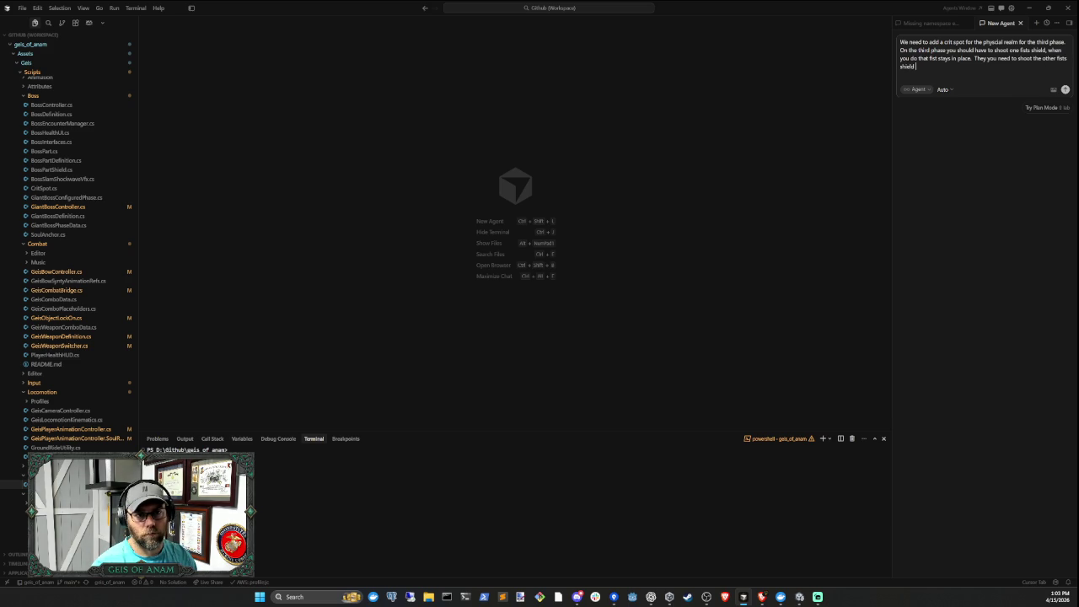
pyautogui.write(' and then it st')
pyautogui.write('ays in place.  ')
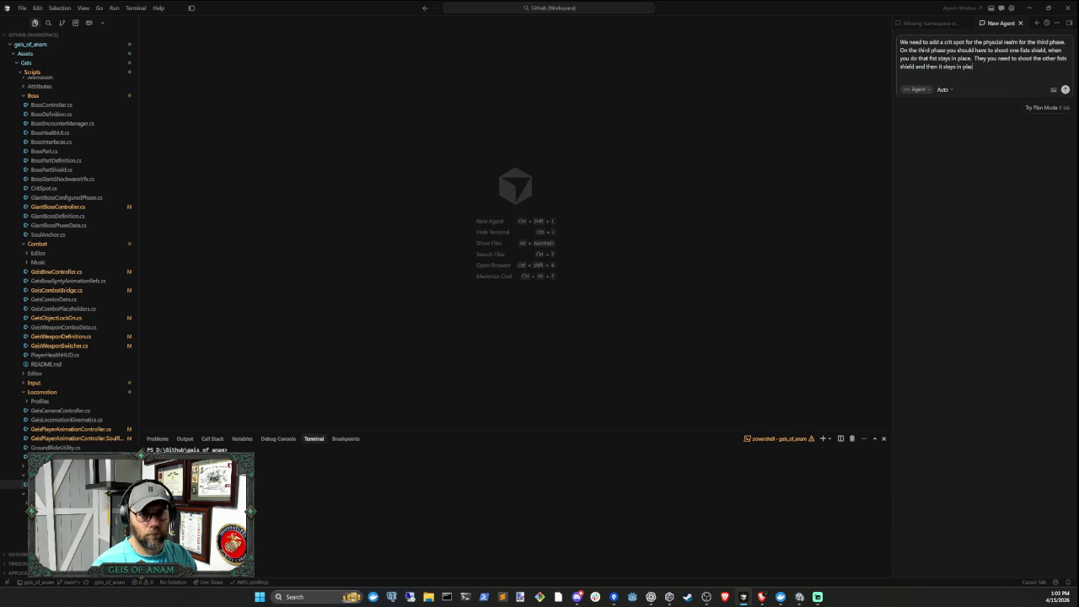
pyautogui.write('That re')
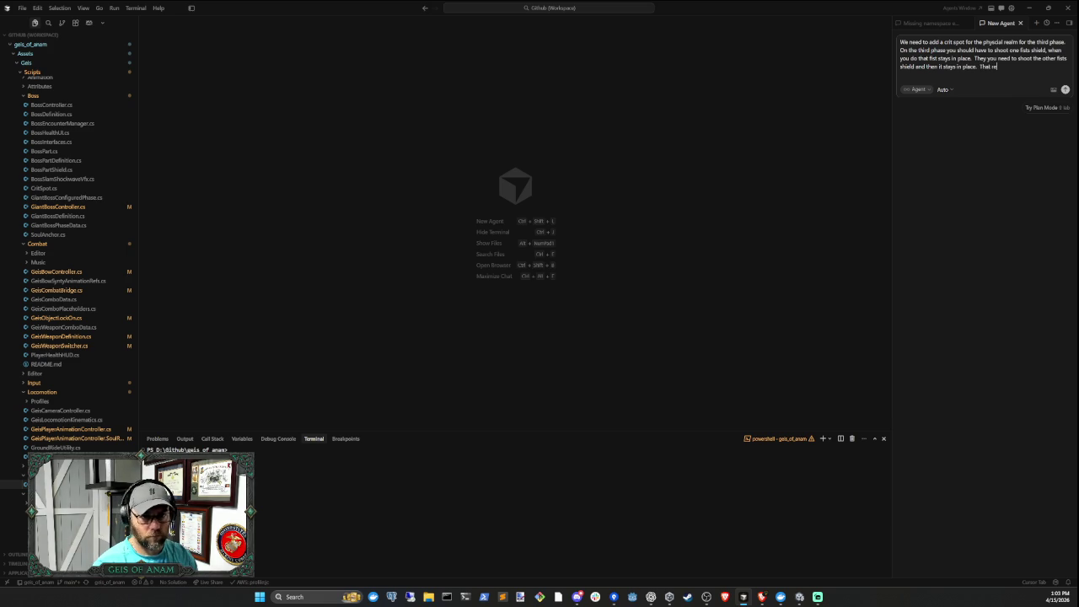
pyautogui.write('veals a sh')
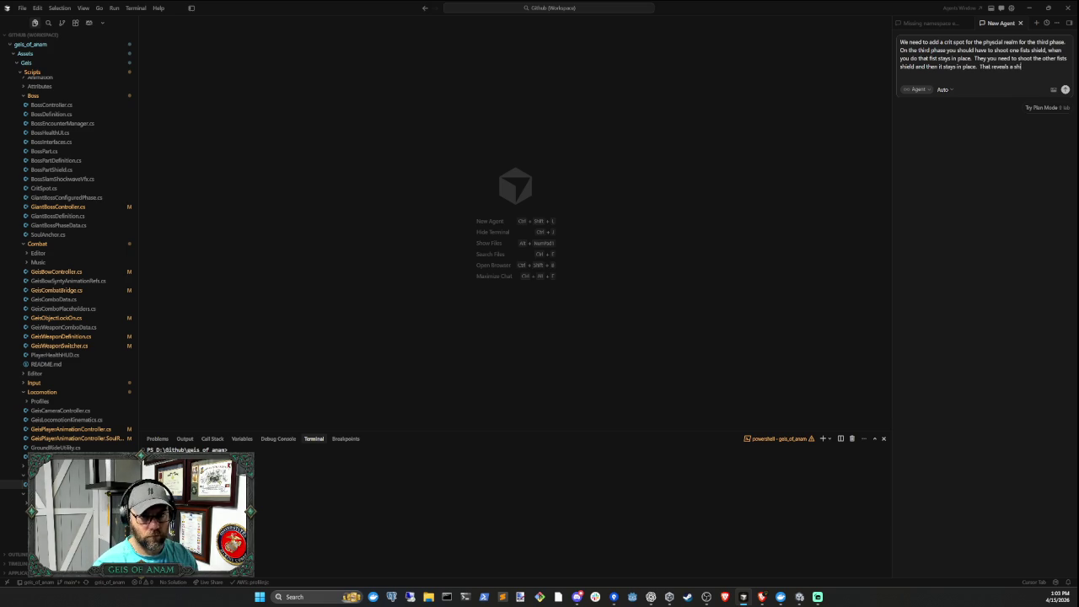
pyautogui.write('ield on the crit')
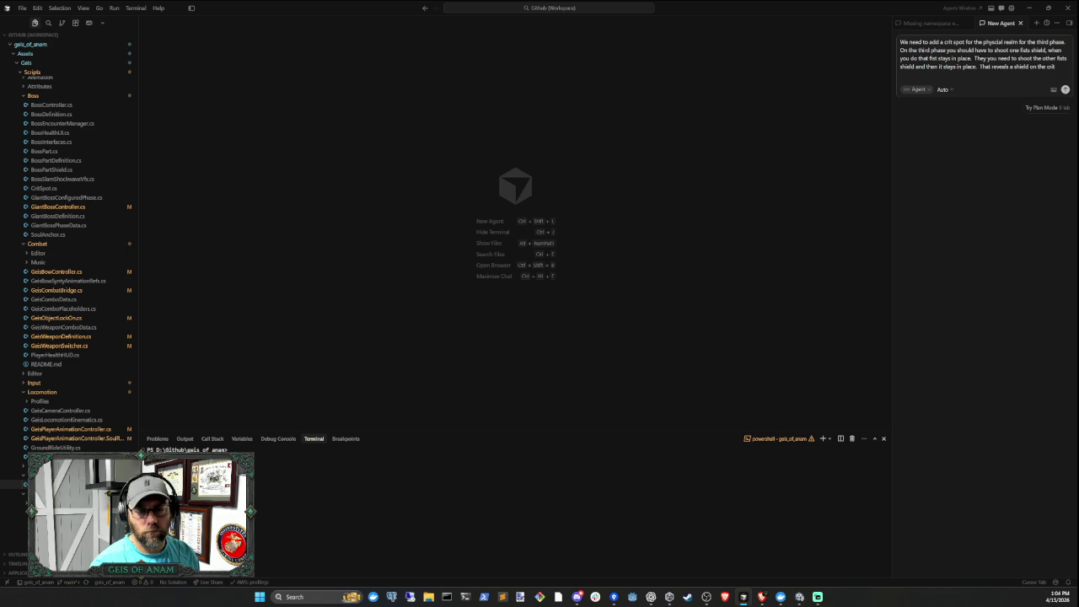
# Describe the soul-realm crit spot: y amount of time to destroy it before phase 3 restarts, then the eye opens
pyautogui.write(' spot in the soou')
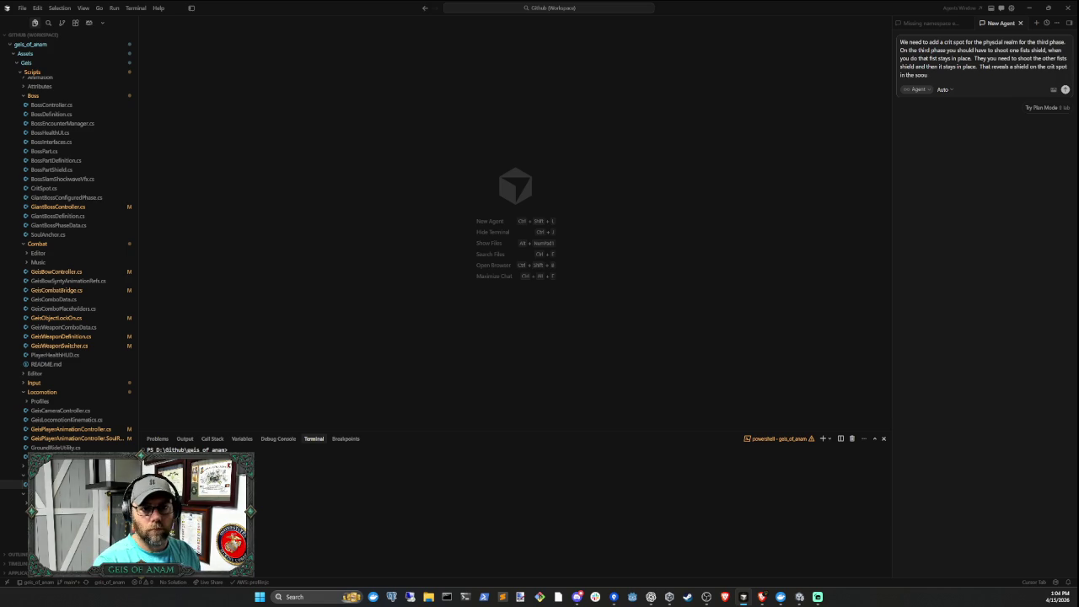
pyautogui.write('l realm. ')
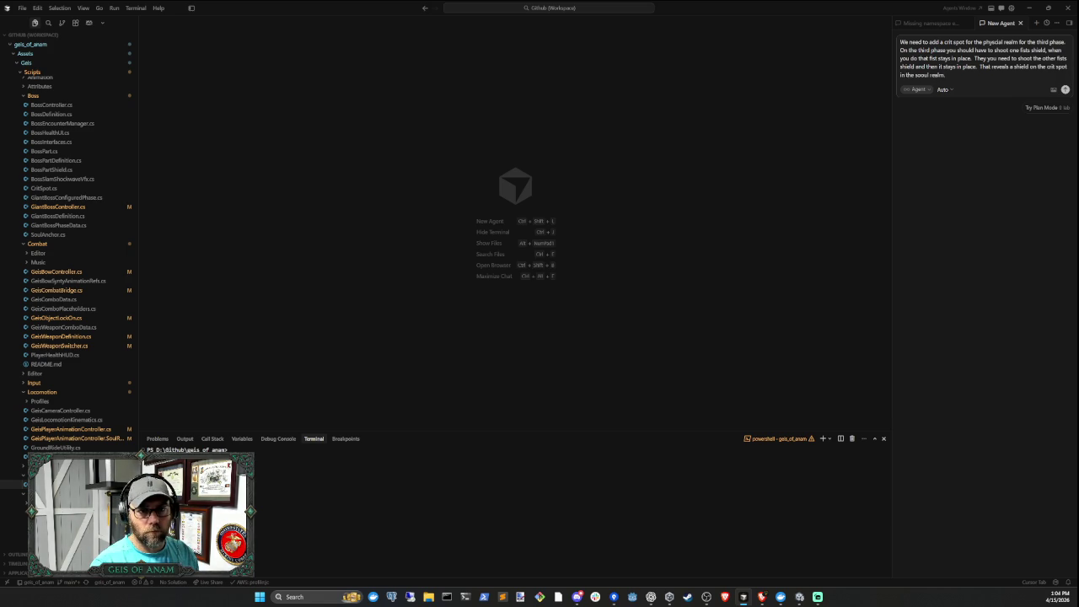
pyautogui.write('you have some a')
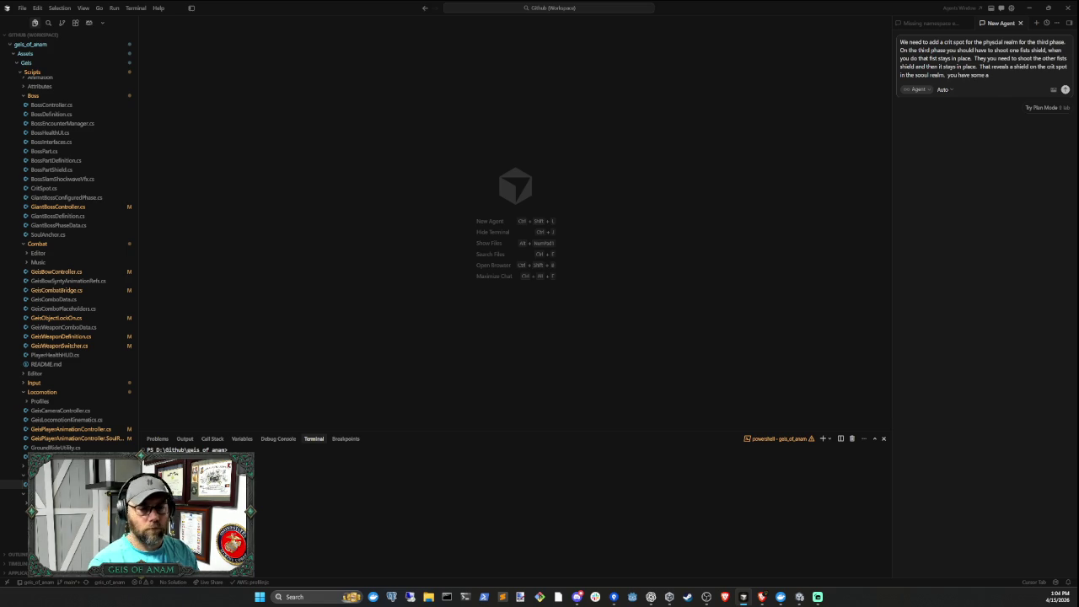
pyautogui.press('BackSpace')
pyautogui.press('BackSpace')
pyautogui.press('BackSpace')
pyautogui.press('BackSpace')
pyautogui.press('BackSpace')
pyautogui.press('BackSpace')
pyautogui.write('x am')
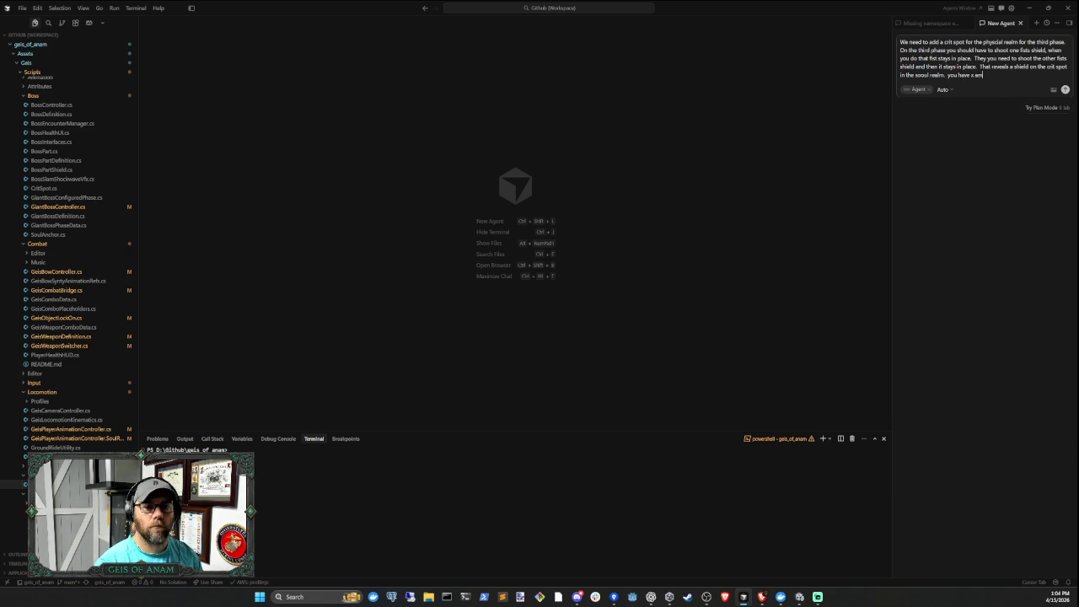
pyautogui.write('ount of time to shoot')
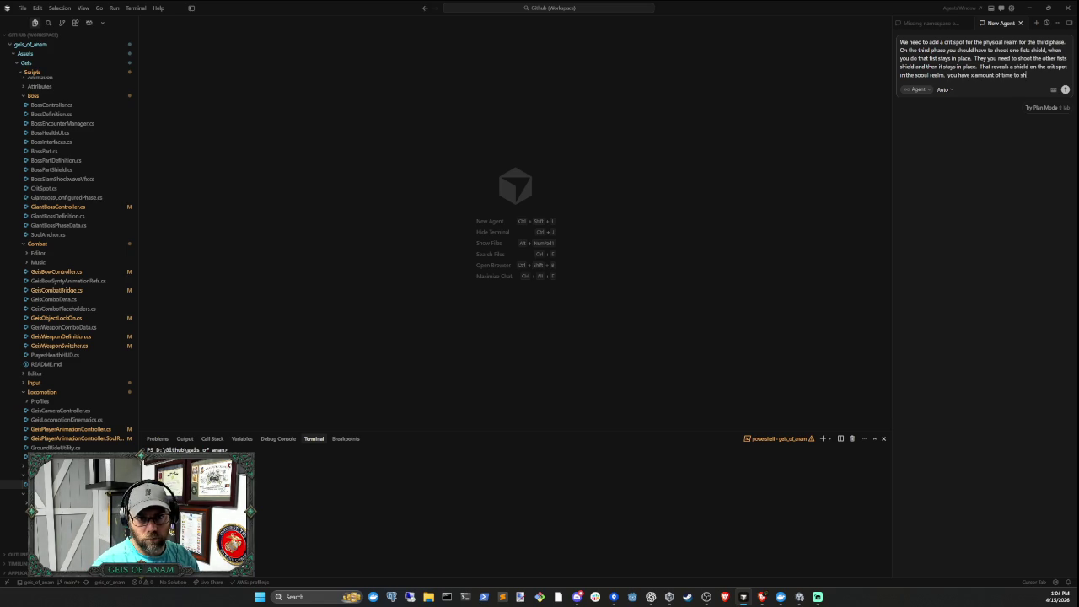
pyautogui.press('BackSpace')
pyautogui.press('BackSpace')
pyautogui.press('BackSpace')
pyautogui.write('destroy the')
pyautogui.press('BackSpace')
pyautogui.write('at')
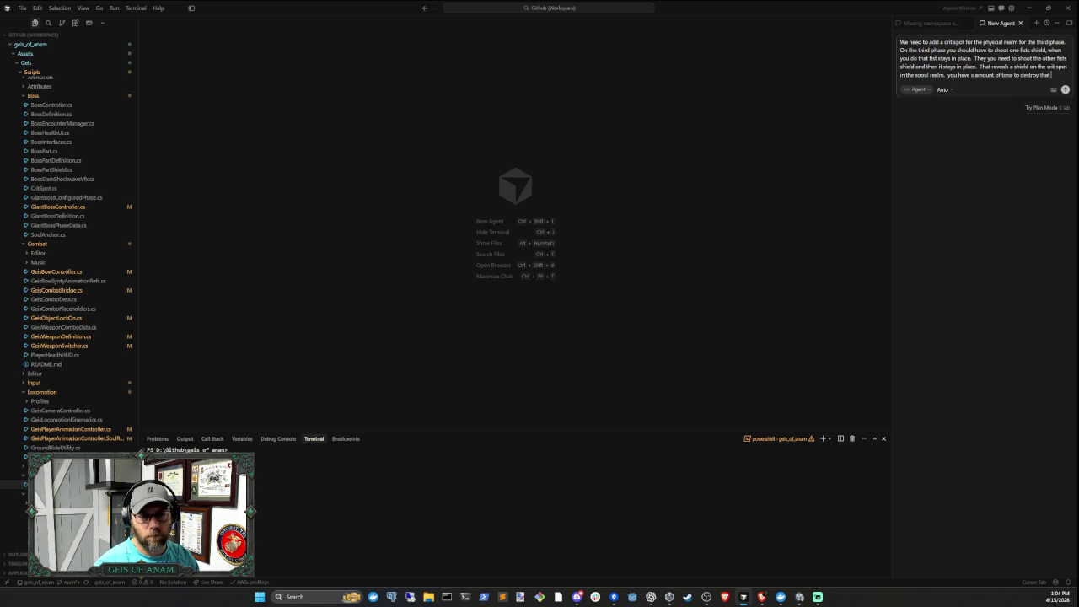
pyautogui.write(' crit spot')
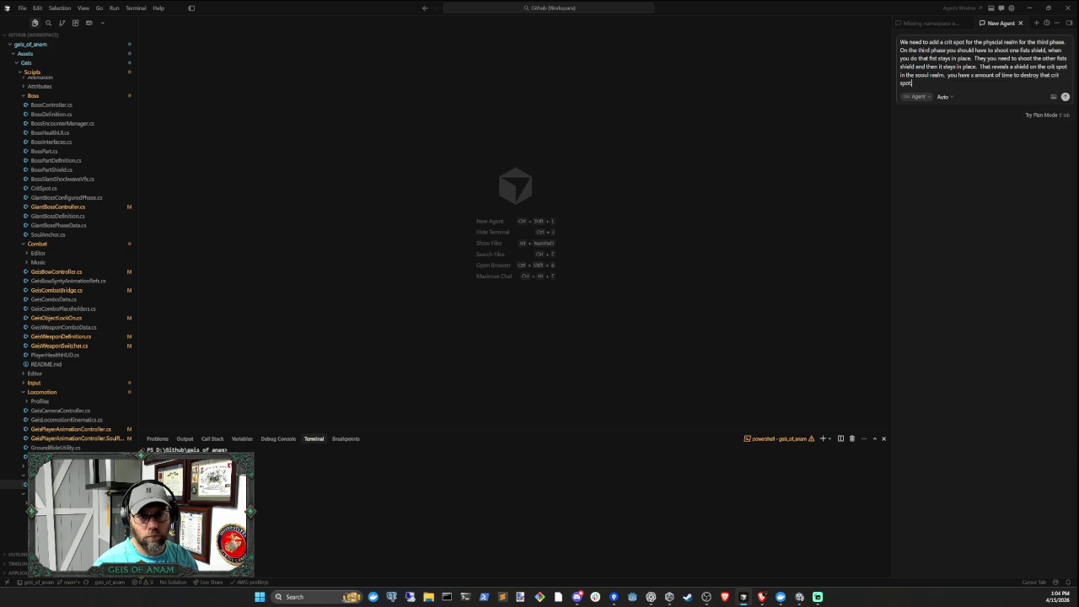
pyautogui.write(' before the 3rd')
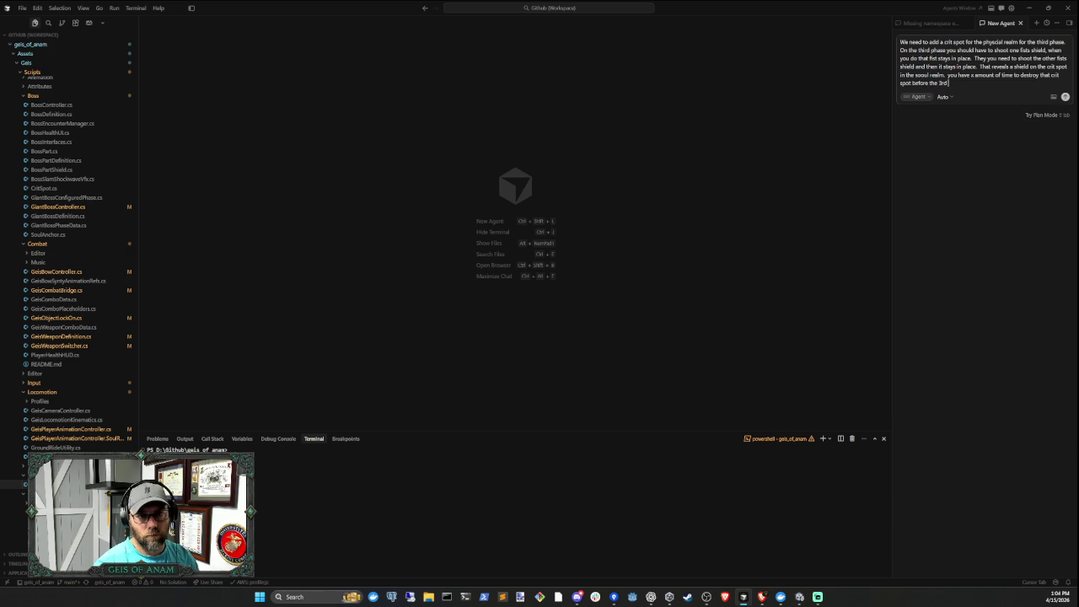
pyautogui.write(' phase starts o')
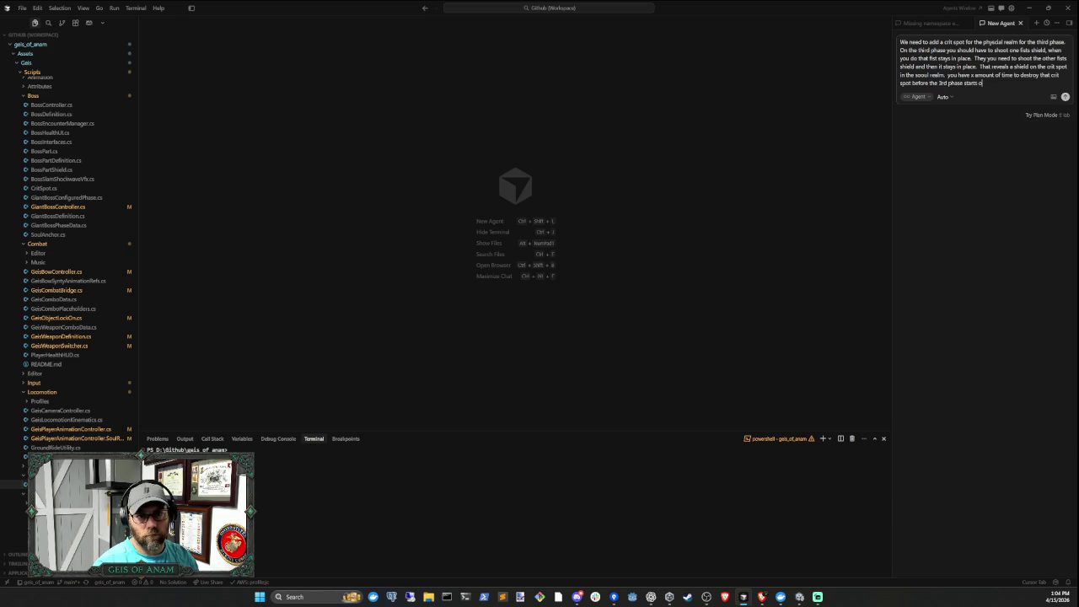
pyautogui.write('ver again.')
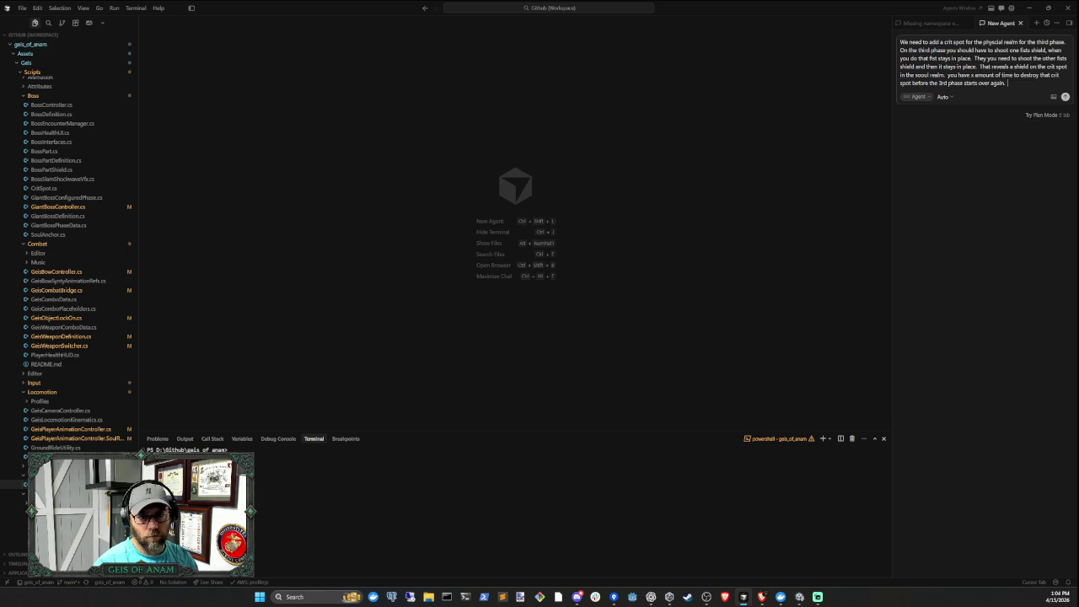
pyautogui.write(' If you shoot it,')
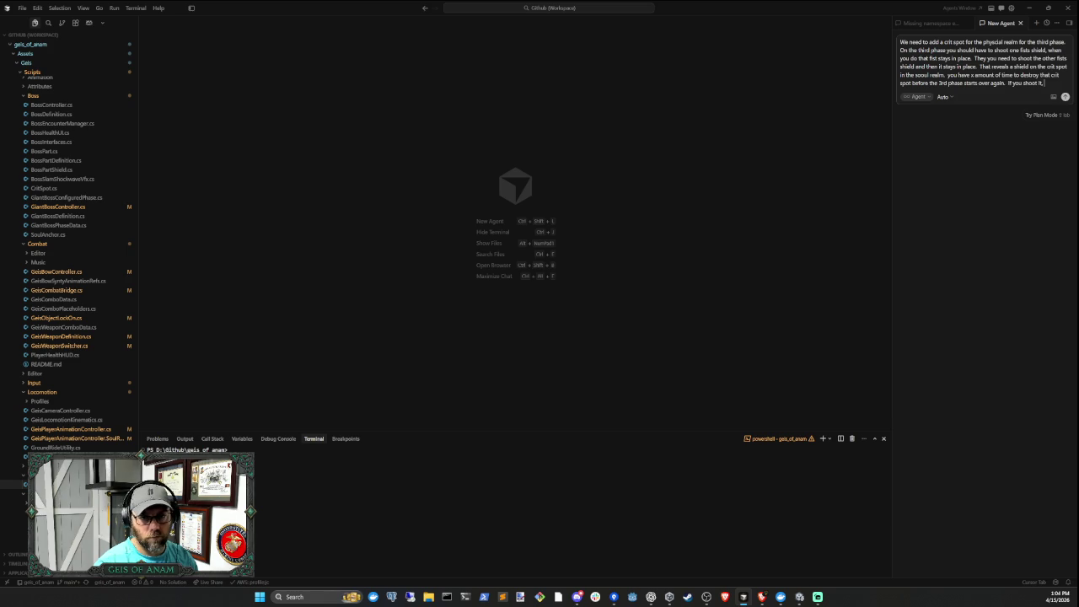
pyautogui.write(' you have y')
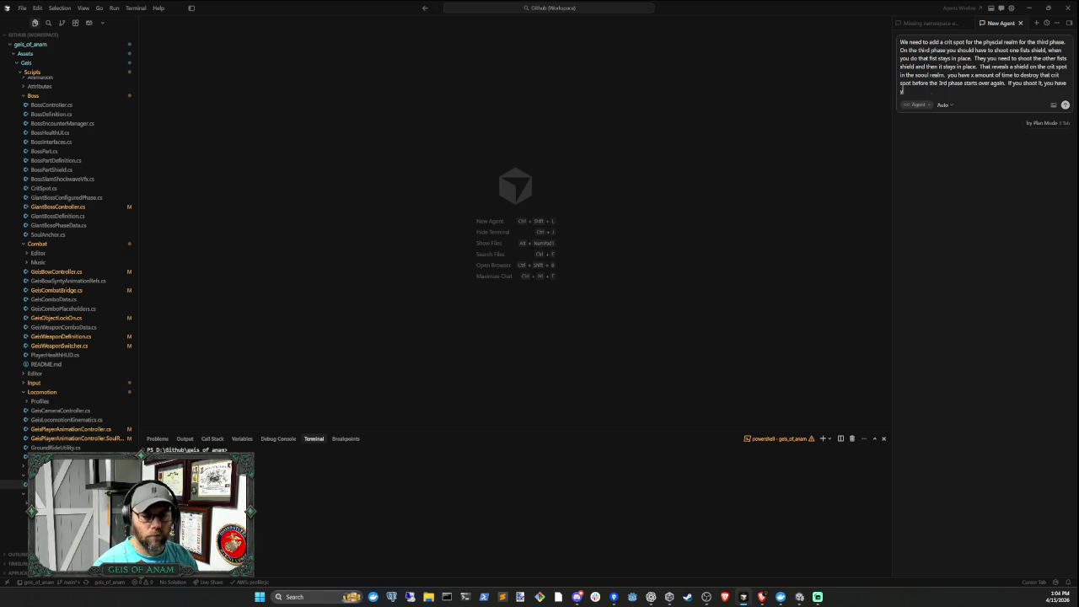
pyautogui.write(' amount of time to switch to the phy')
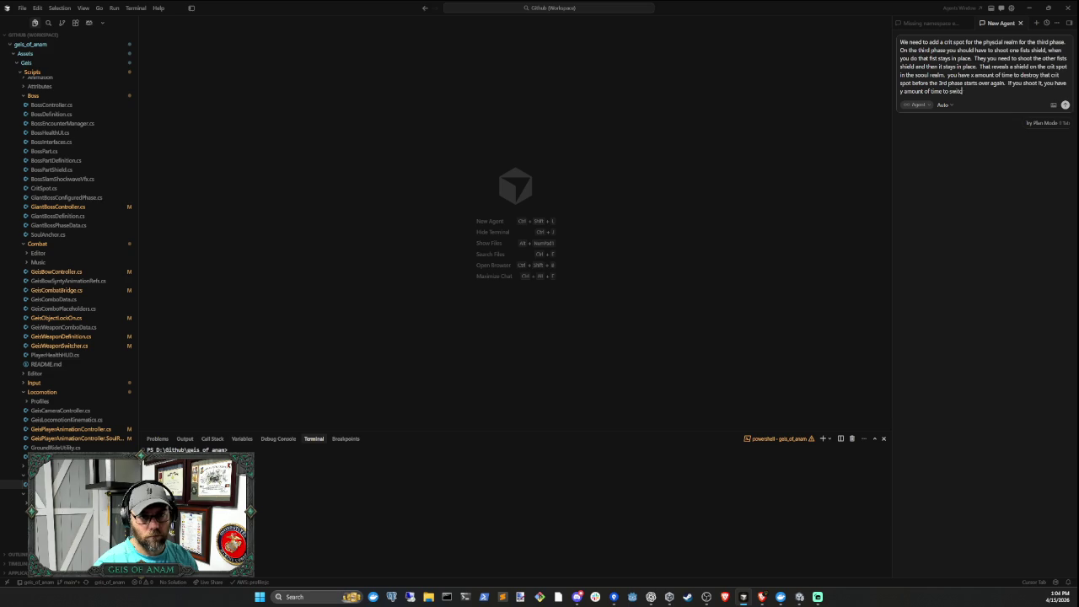
pyautogui.write('sical')
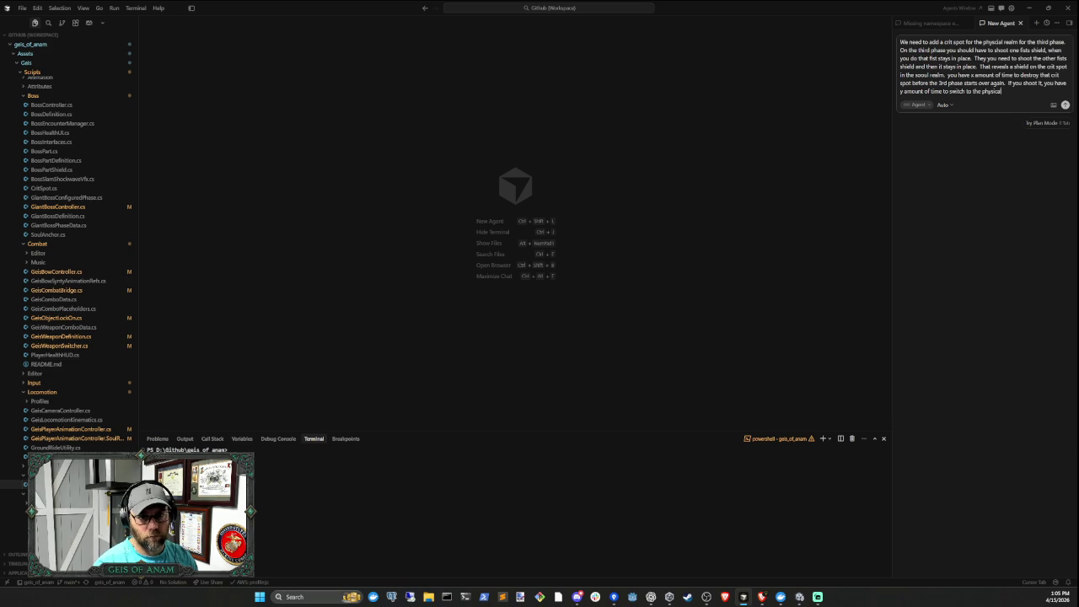
pyautogui.write(' realm,')
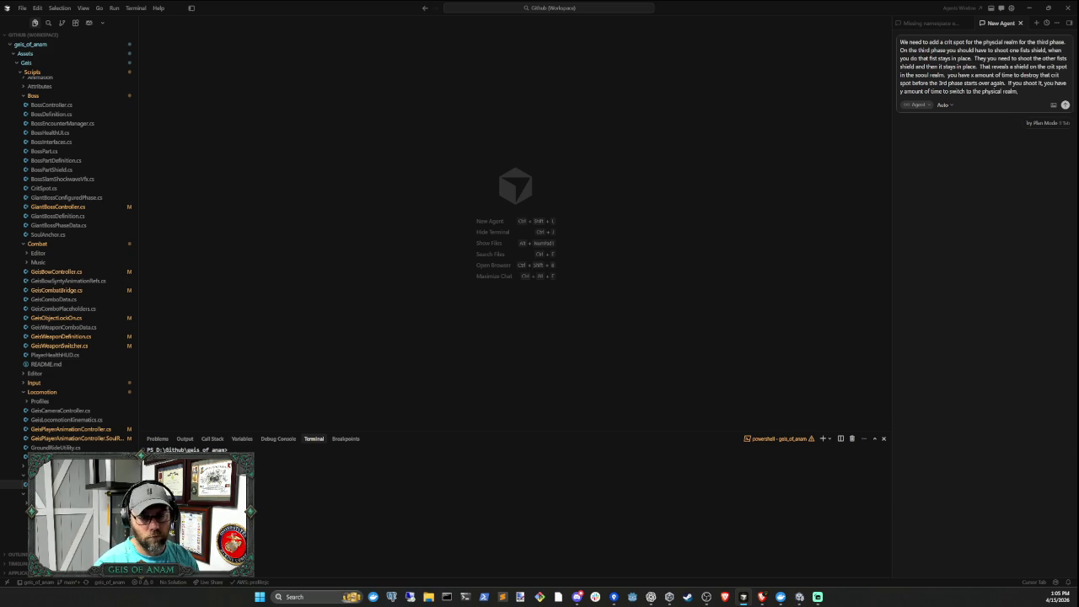
pyautogui.write(' and de')
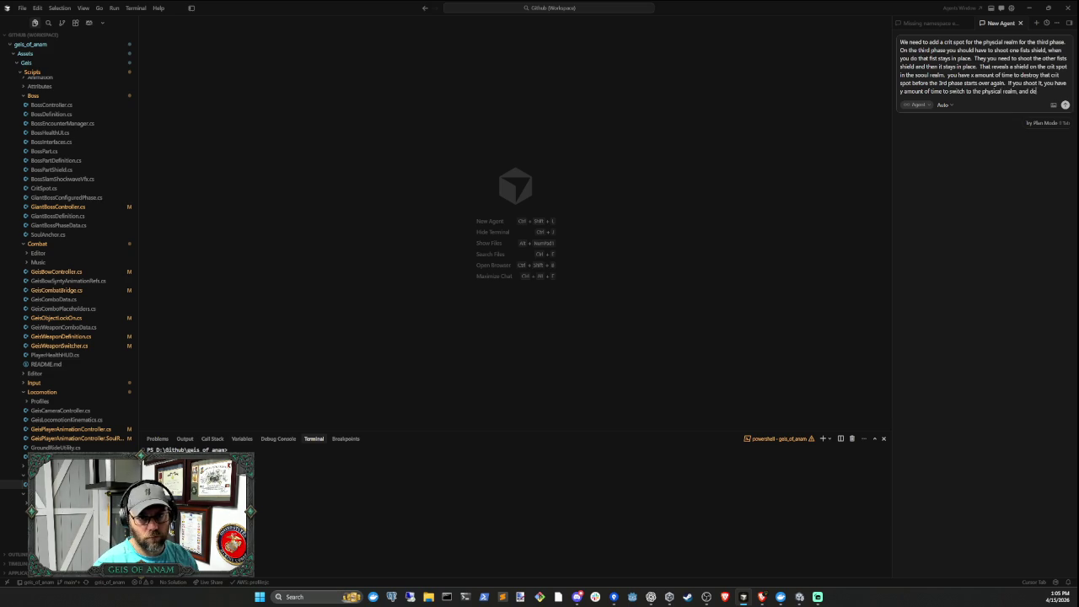
pyautogui.write('stroy to')
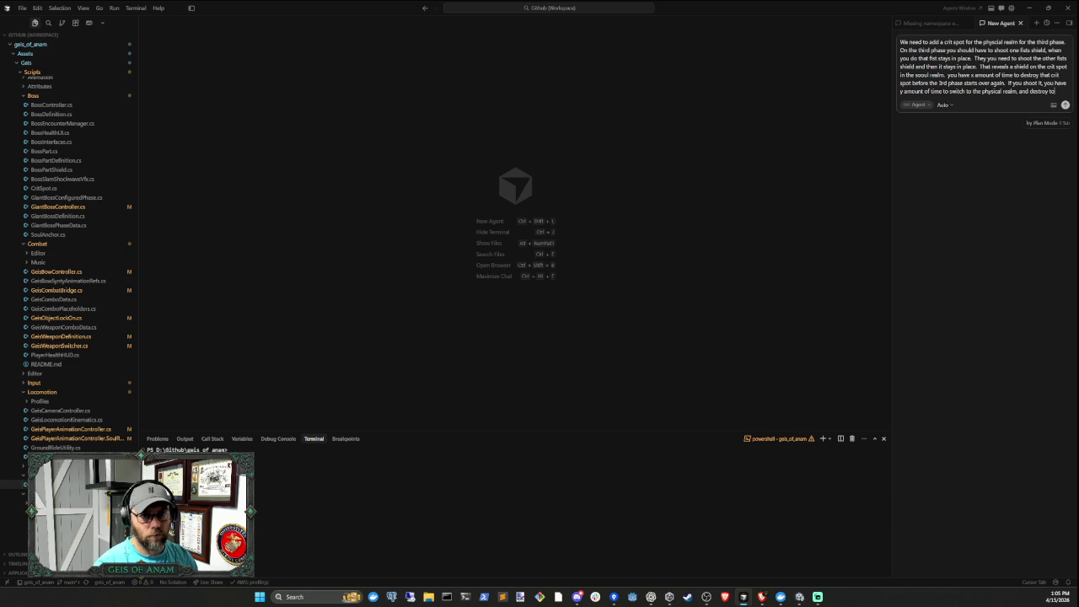
pyautogui.write(' two fist')
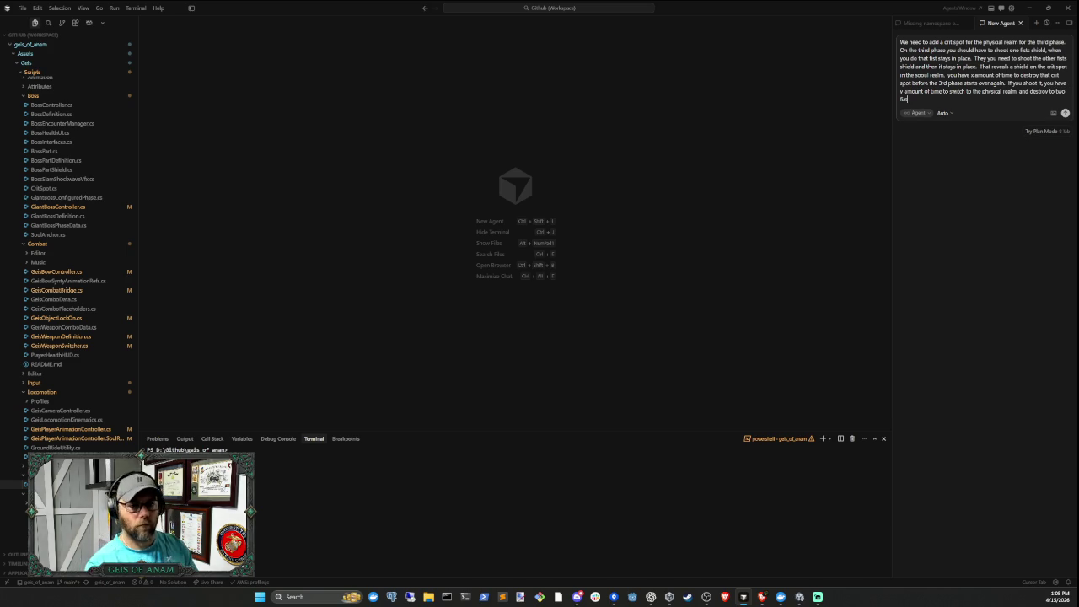
pyautogui.write('s, which then reveals')
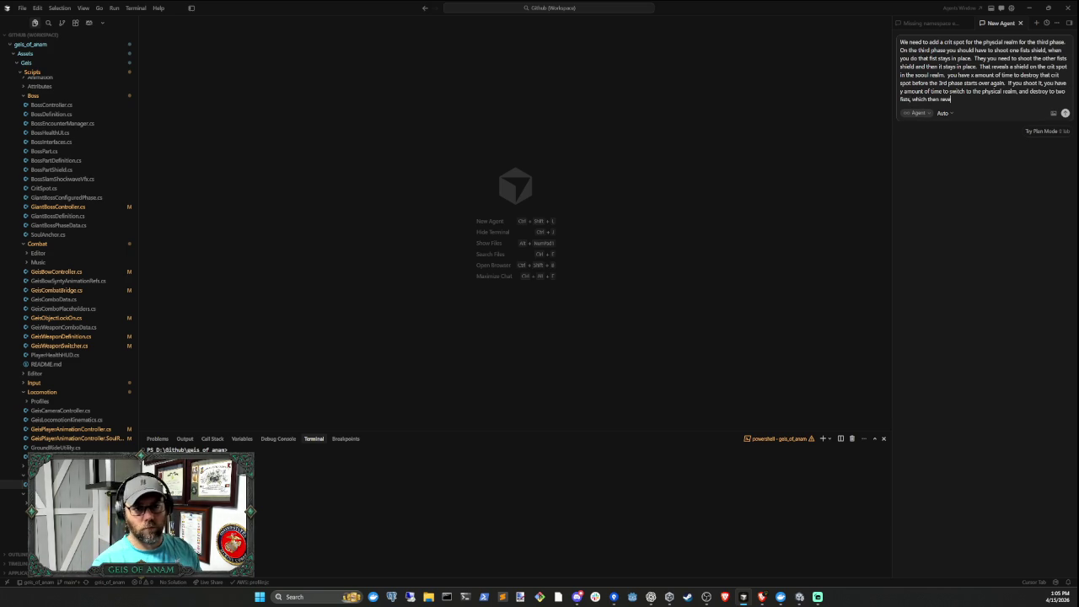
pyautogui.write(' a crit spo')
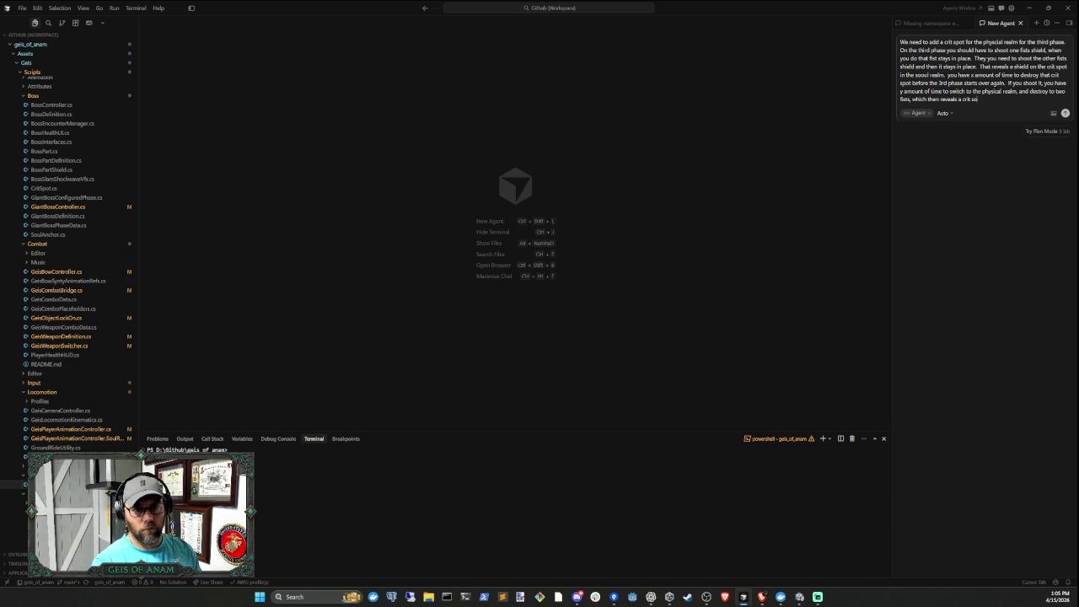
pyautogui.write('t in the physical')
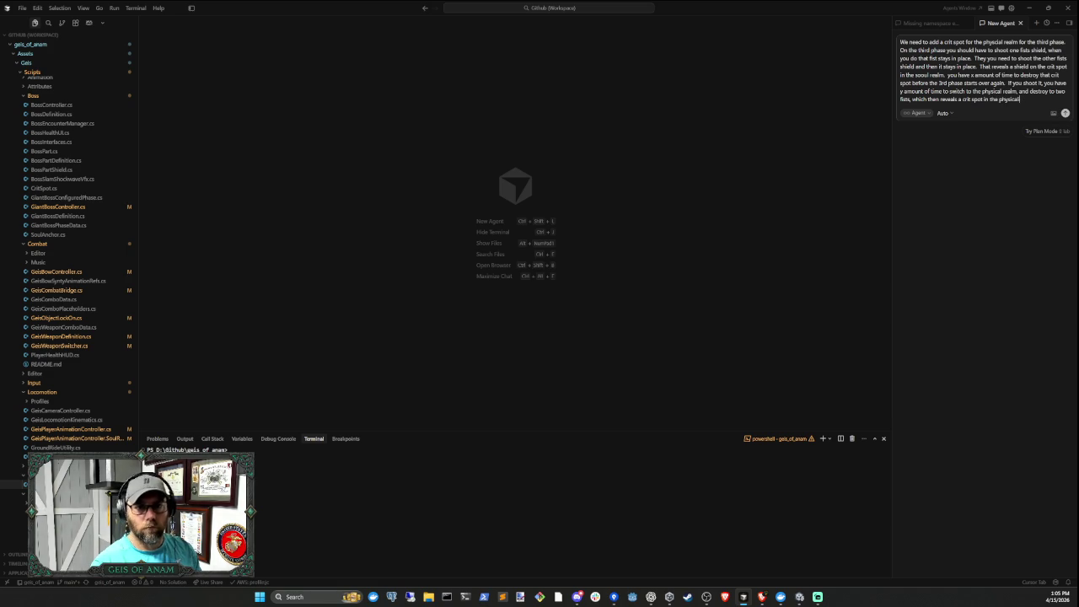
pyautogui.write(' realm. ')
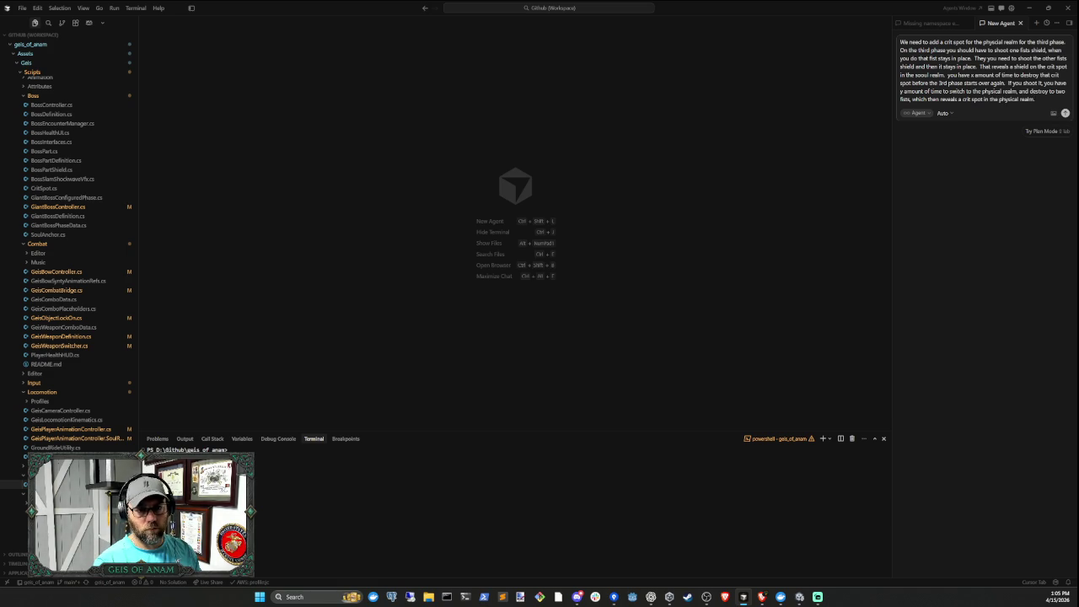
pyautogui.write('If you shoot')
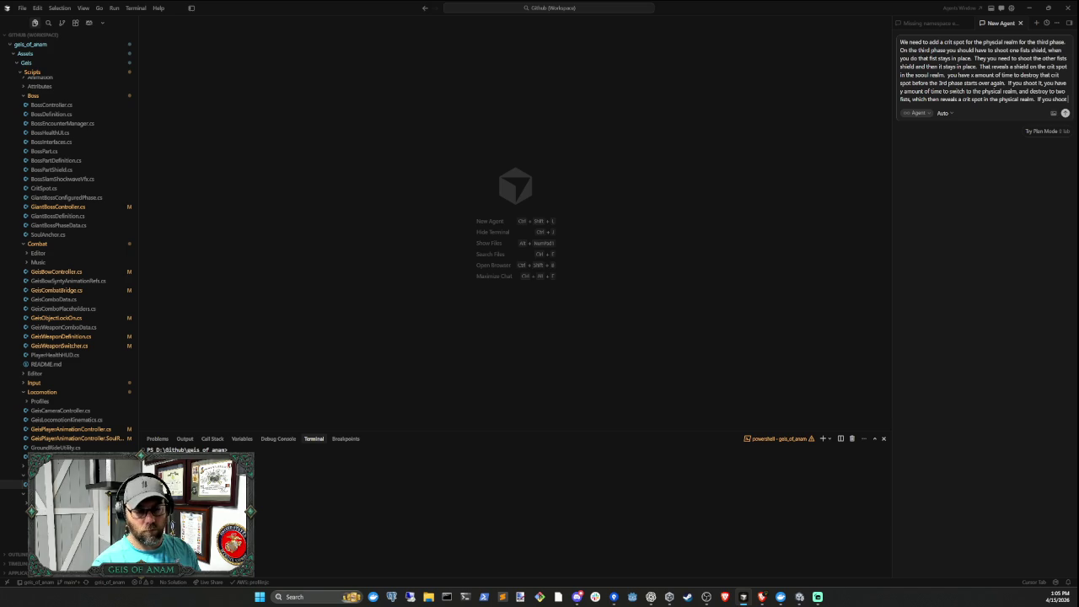
pyautogui.write(' the cr')
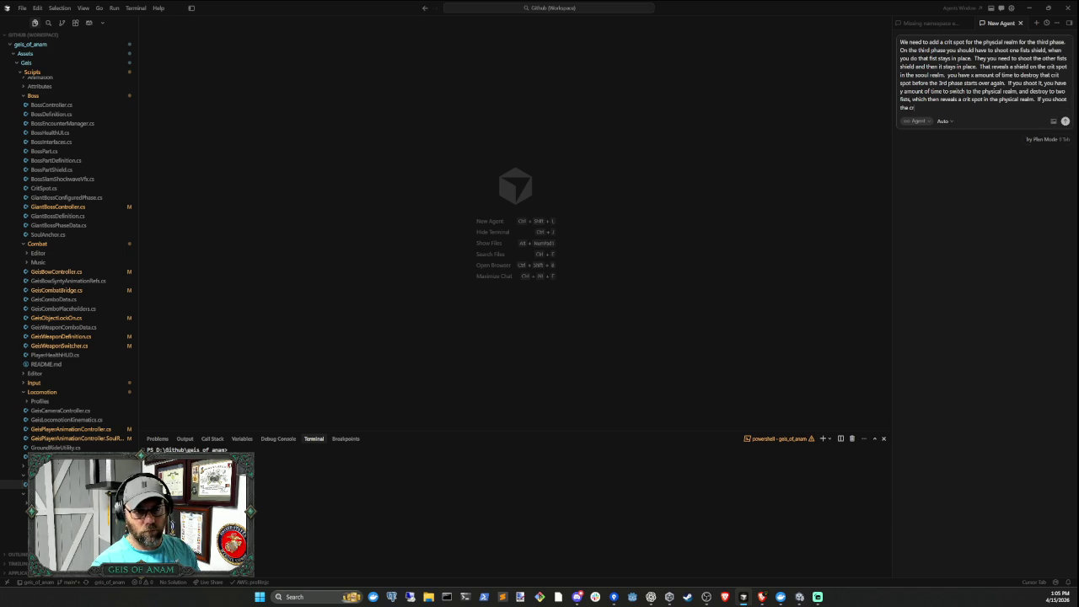
pyautogui.write('it spot the')
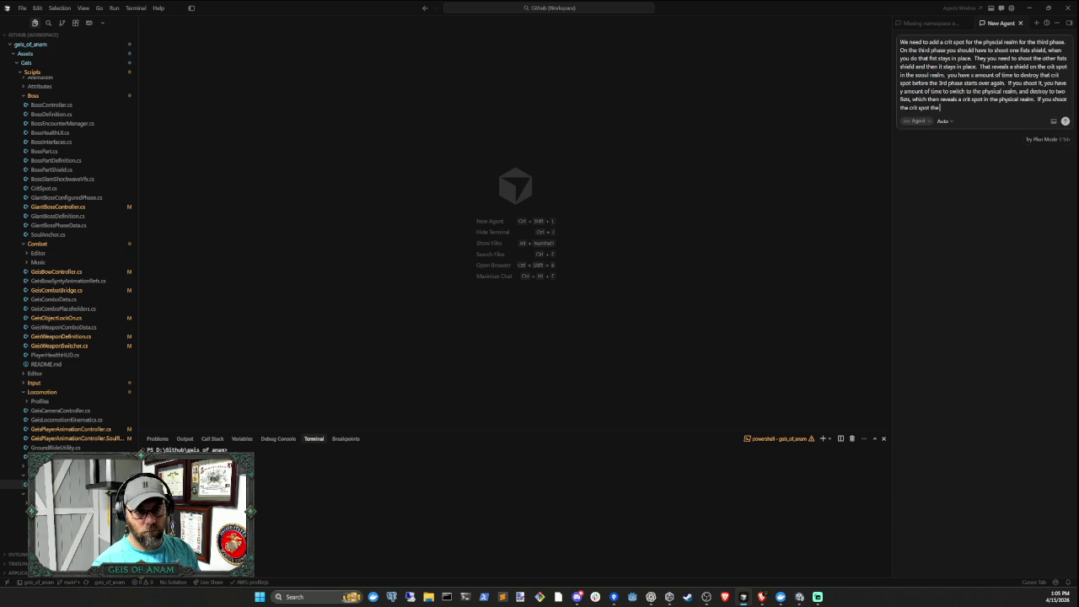
pyautogui.write('n the bos')
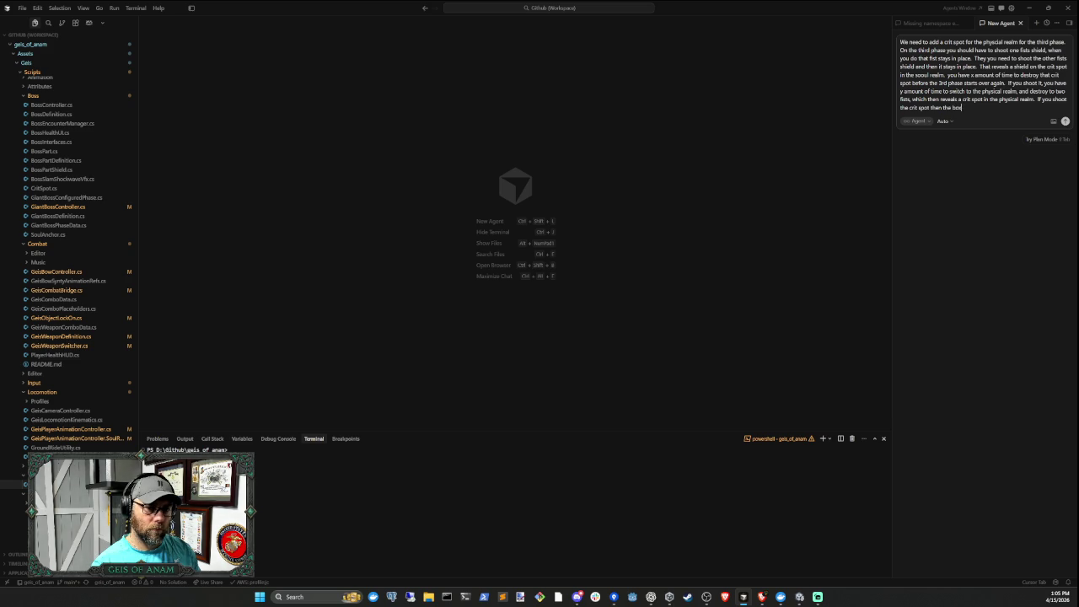
pyautogui.write('s open')
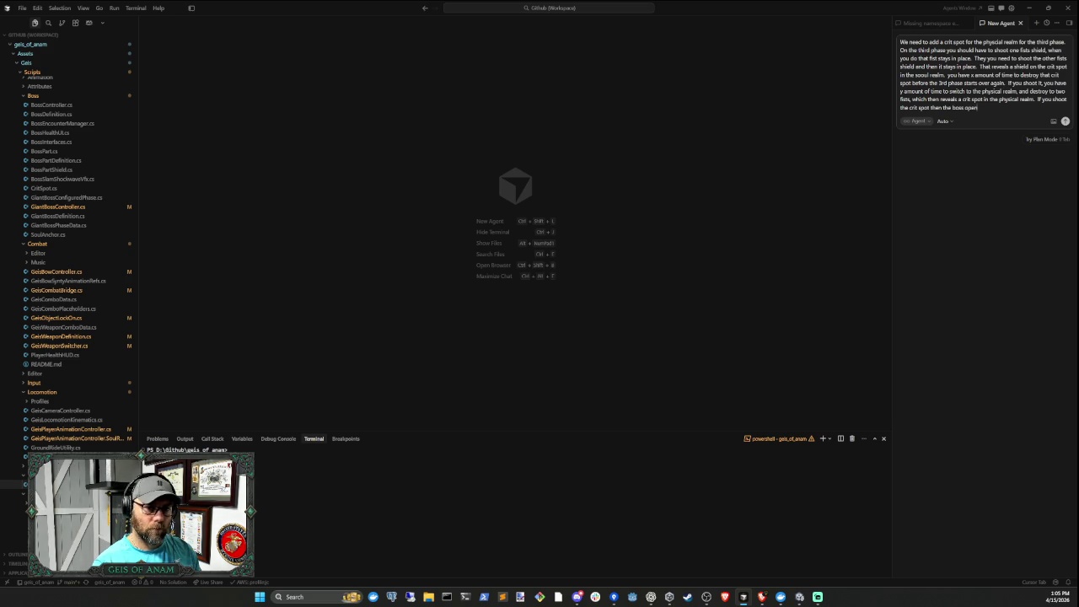
pyautogui.write('s its eye')
pyautogui.press('BackSpace')
pyautogui.press('BackSpace')
pyautogui.press('BackSpace')
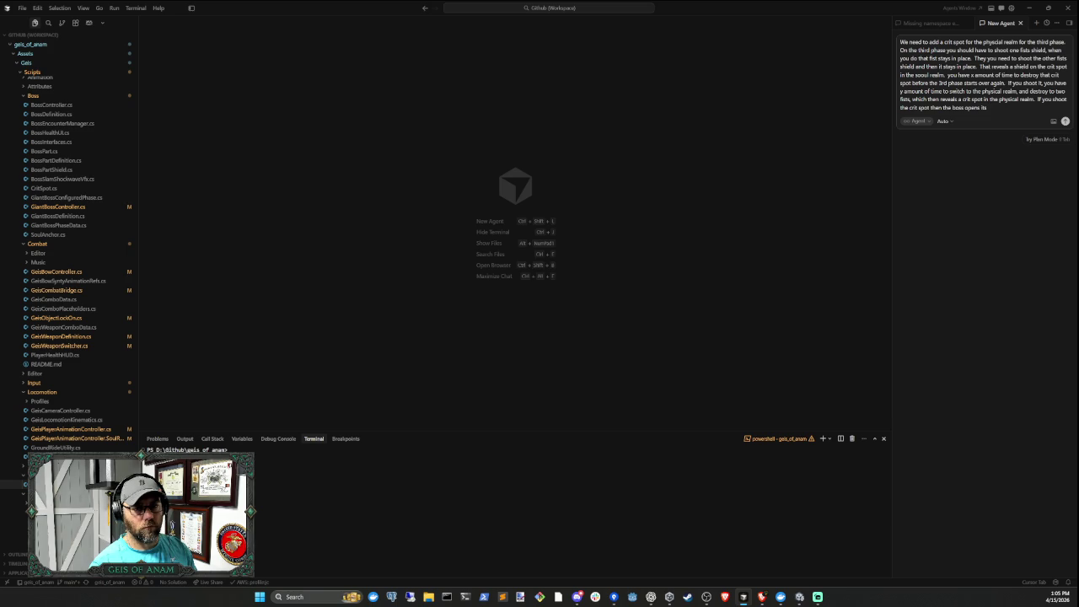
pyautogui.write('ye" the physical realm')
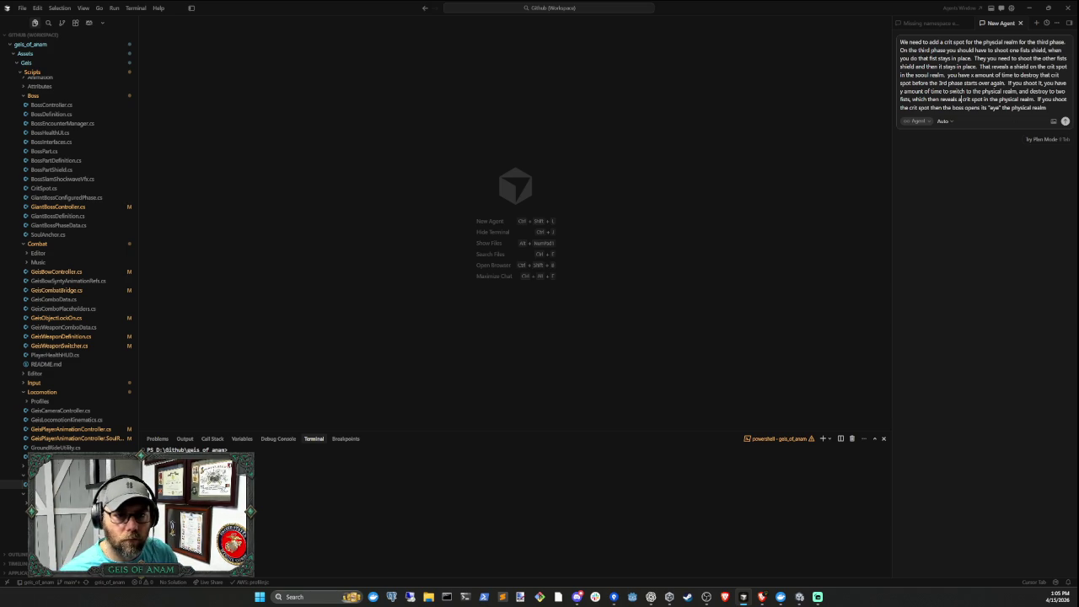
# Reword the prompt to 'a shield for the crit spot', replacing the leftover 'spot' with 'shield'
pyautogui.write('shield for a')
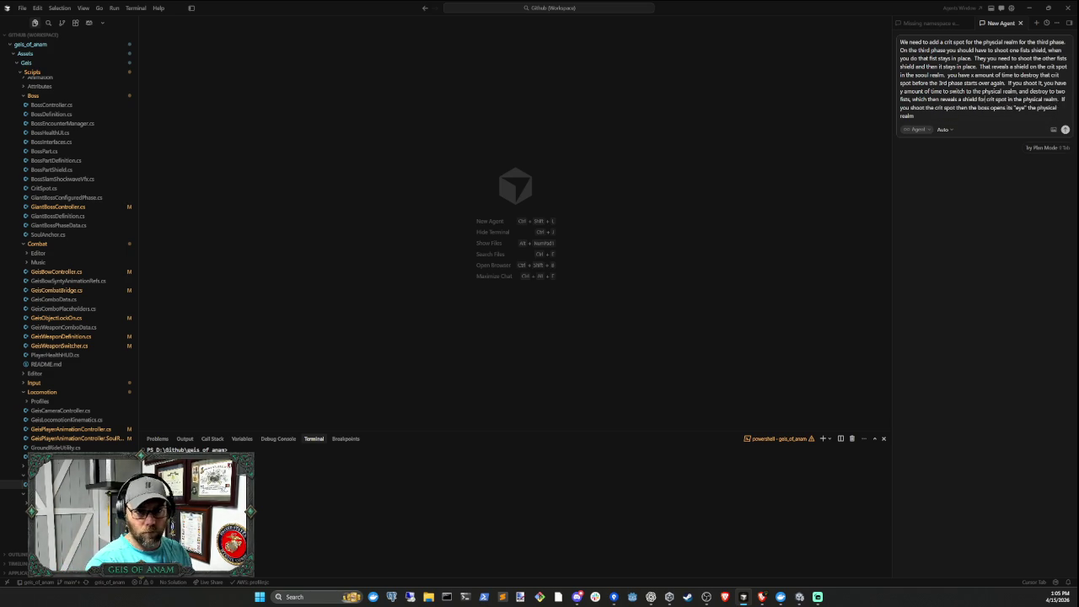
pyautogui.press('BackSpace')
pyautogui.press('BackSpace')
pyautogui.write('the')
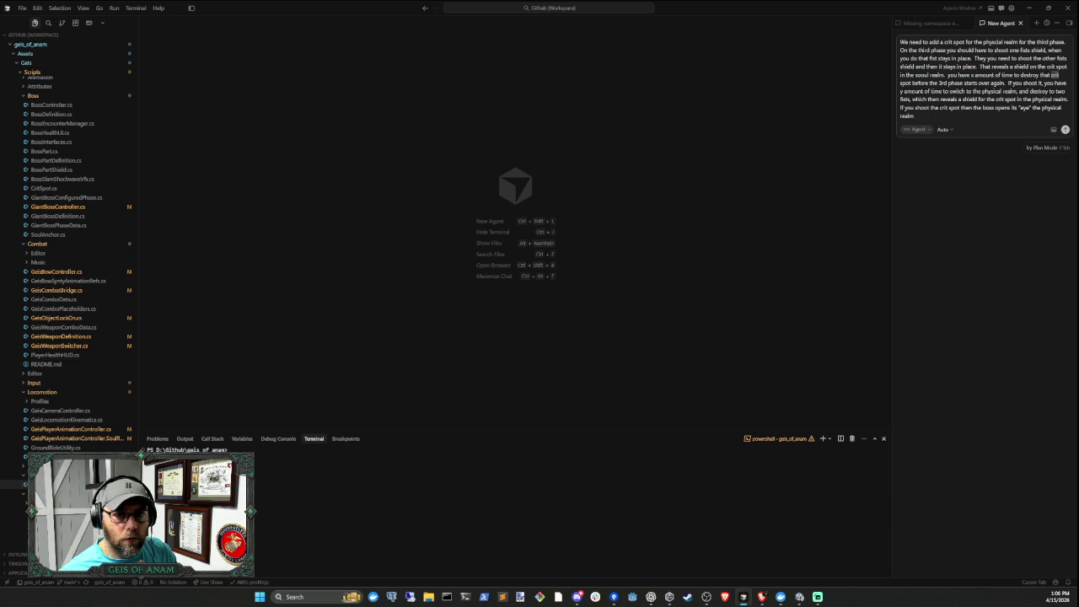
pyautogui.write('shield')
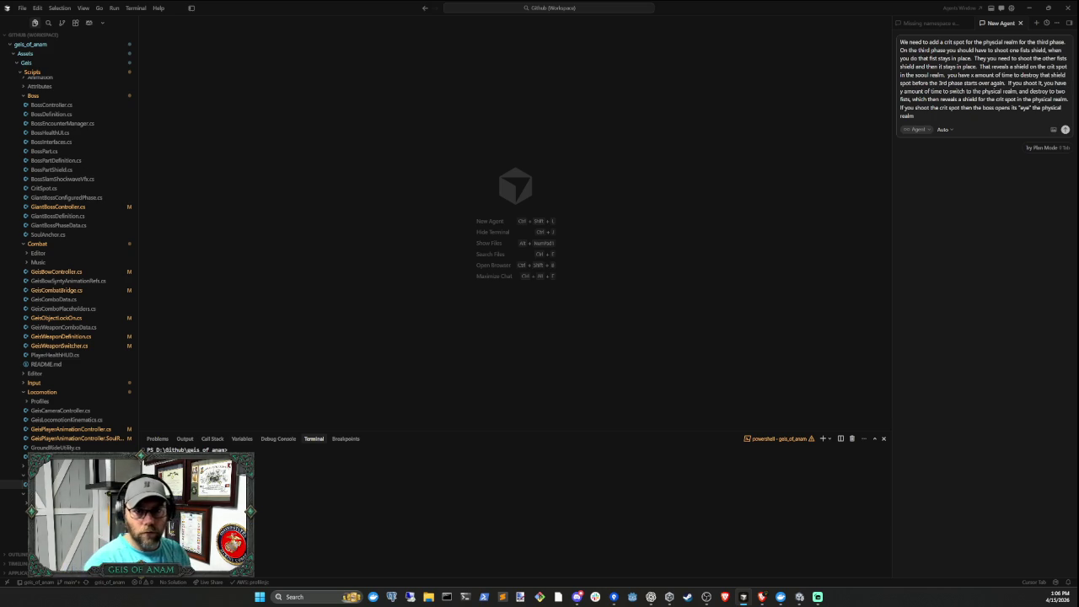
pyautogui.doubleClick(906, 84)
pyautogui.press('BackSpace')
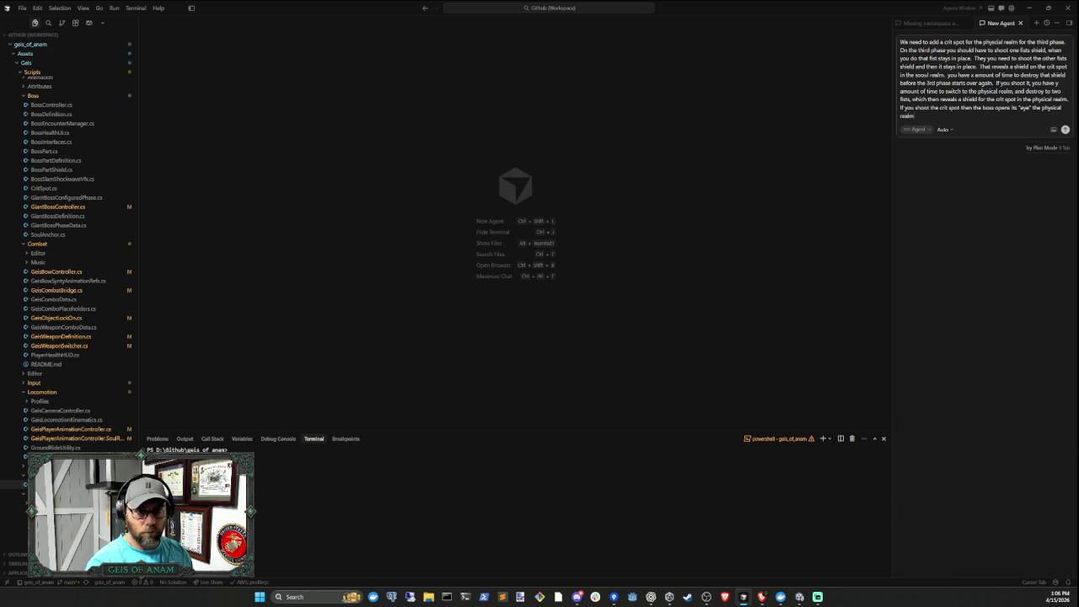
pyautogui.write(' and begins')
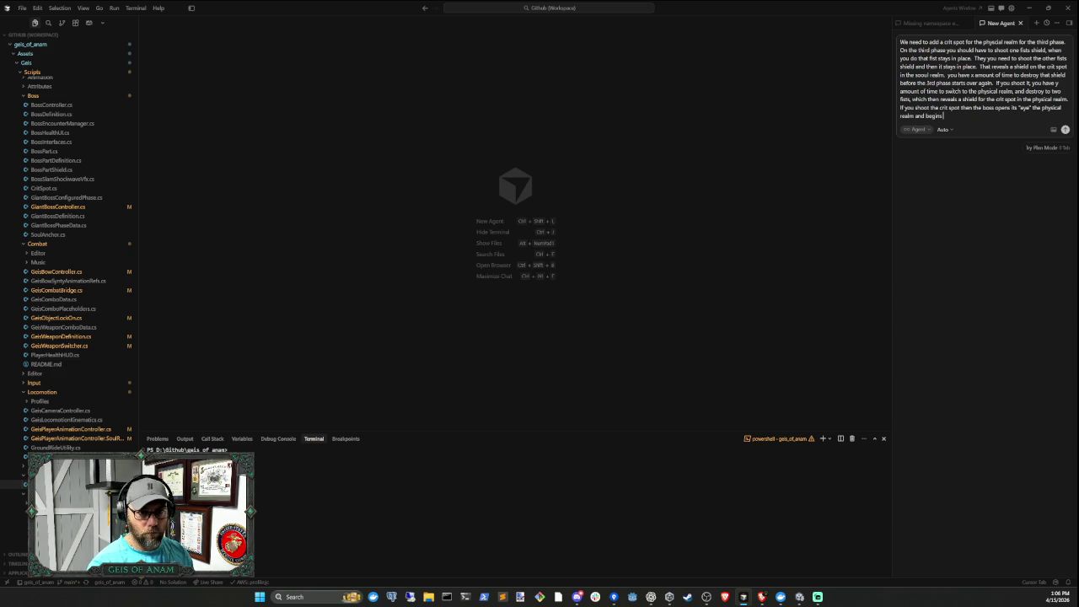
# Finish the request: the eye fires z tracking beams, then turns vulnerable for the kill, otherwise the phase restarts. Send it
pyautogui.write('beams')
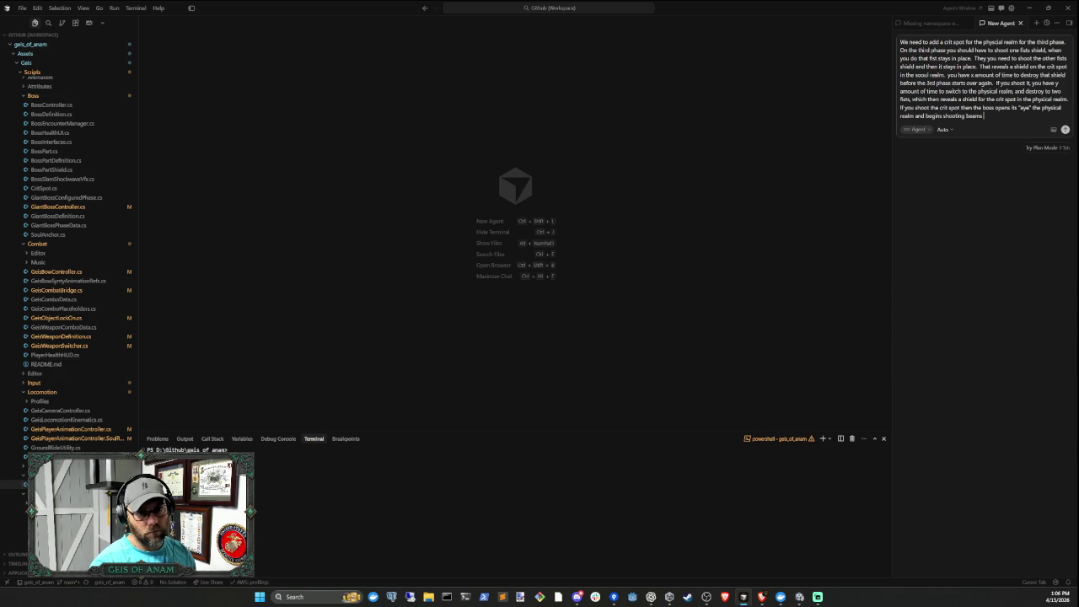
pyautogui.press('BackSpace')
pyautogui.press('BackSpace')
pyautogui.press('BackSpace')
pyautogui.press('BackSpace')
pyautogui.press('BackSpace')
pyautogui.write('track')
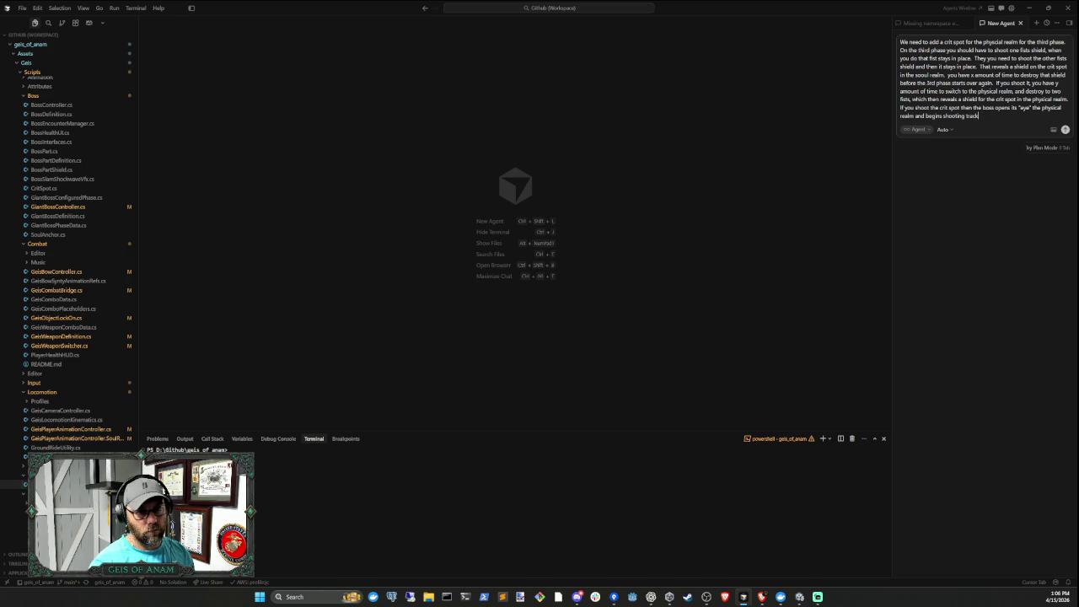
pyautogui.write('ing beams, do')
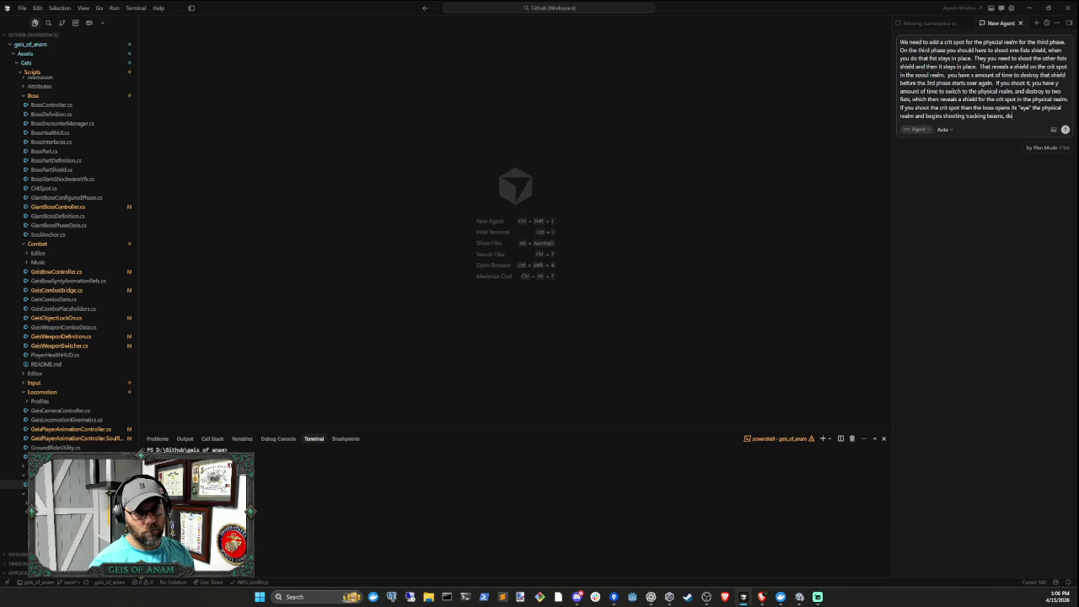
pyautogui.write('dge those and then')
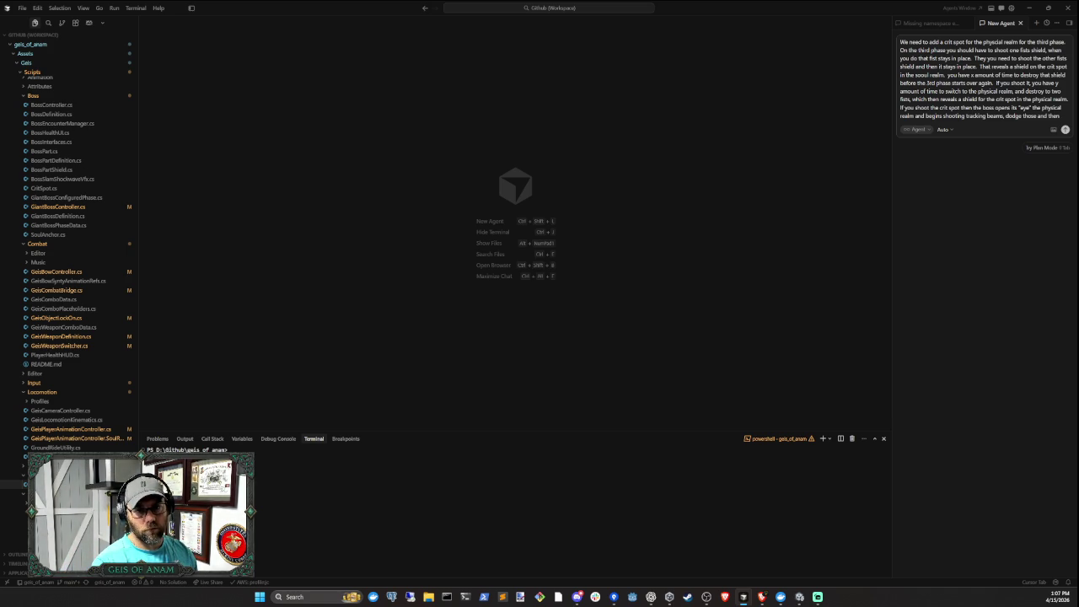
pyautogui.press('BackSpace')
pyautogui.press('BackSpace')
pyautogui.press('BackSpace')
pyautogui.write('hen the eye')
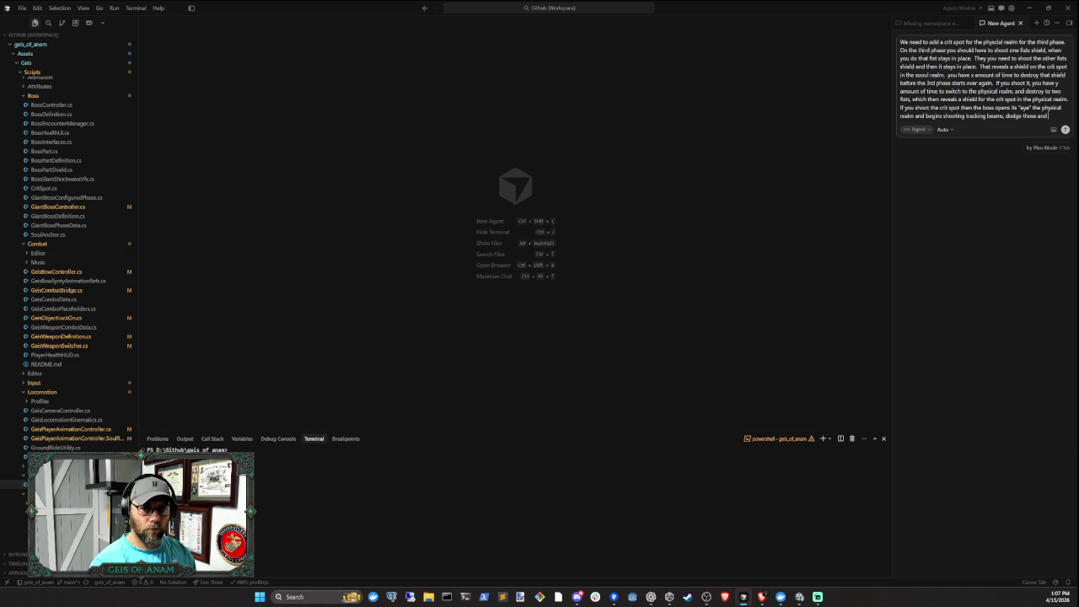
pyautogui.write(' will go into')
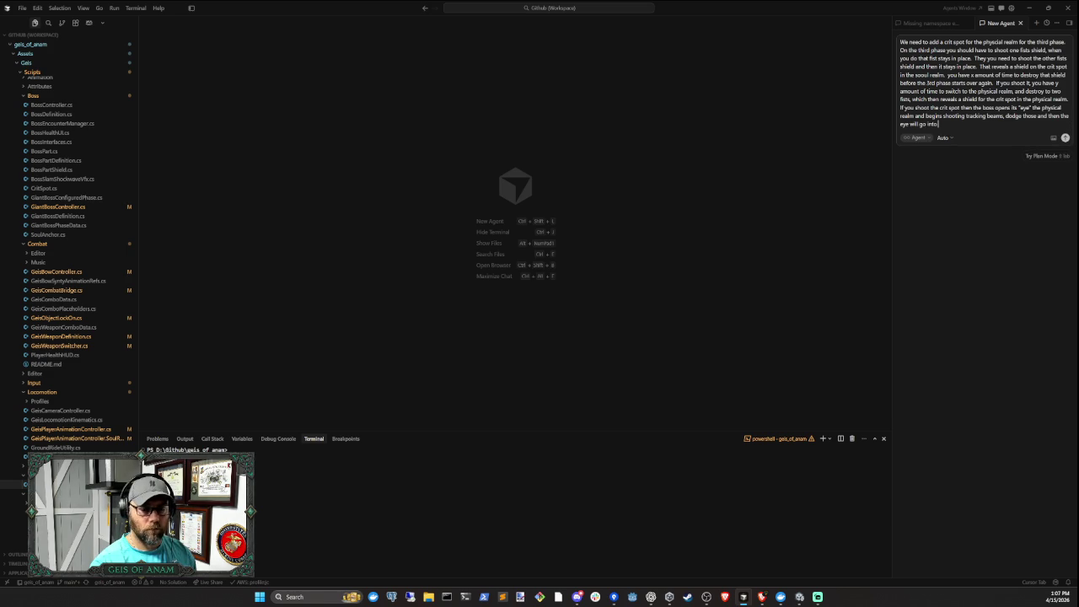
pyautogui.write(' vulnerable mode wher ey')
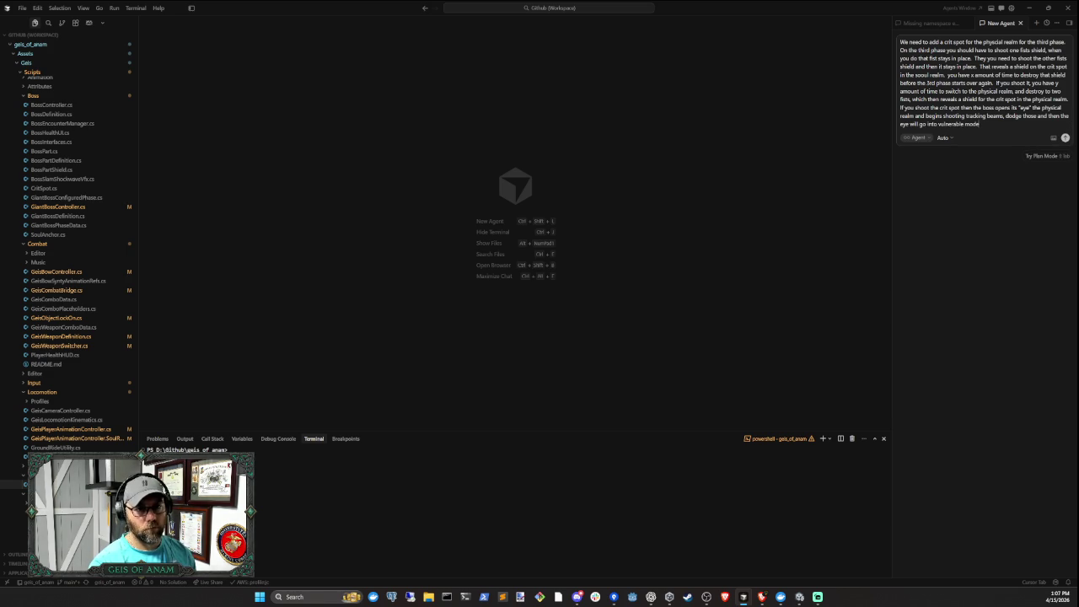
pyautogui.press('BackSpace')
pyautogui.press('BackSpace')
pyautogui.press('BackSpace')
pyautogui.write('e you can shoot it and ki')
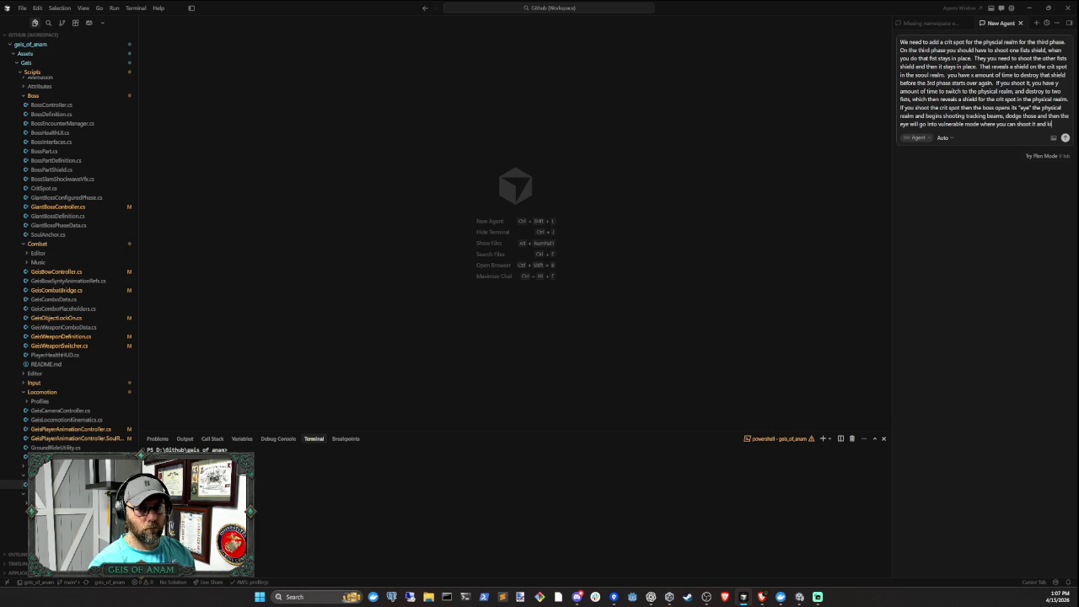
pyautogui.write('ll the bos')
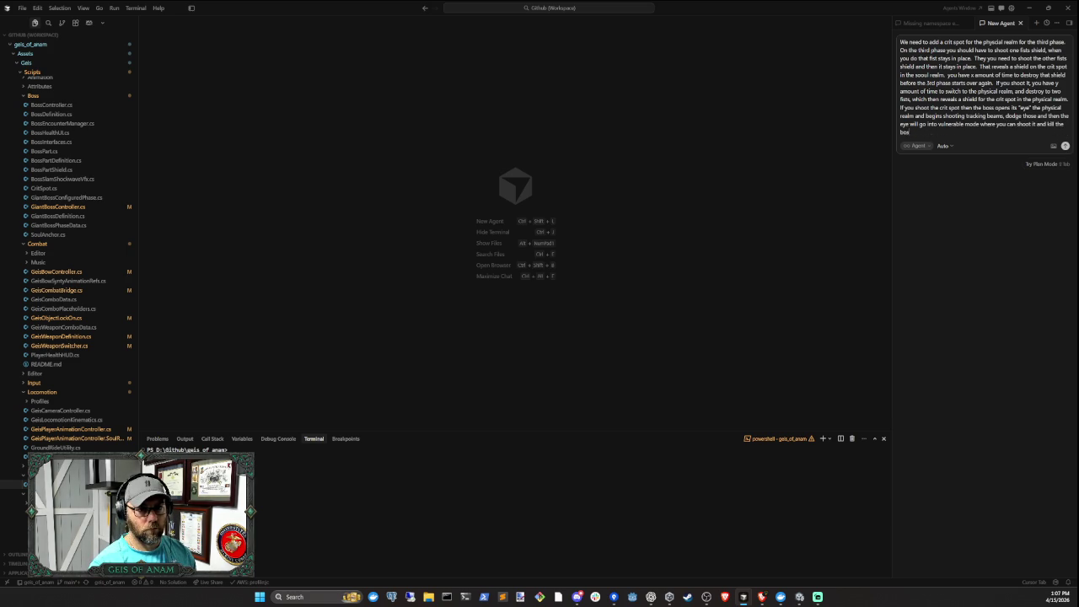
pyautogui.write('s. oteh')
pyautogui.press('BackSpace')
pyautogui.press('BackSpace')
pyautogui.write('herwise the phase')
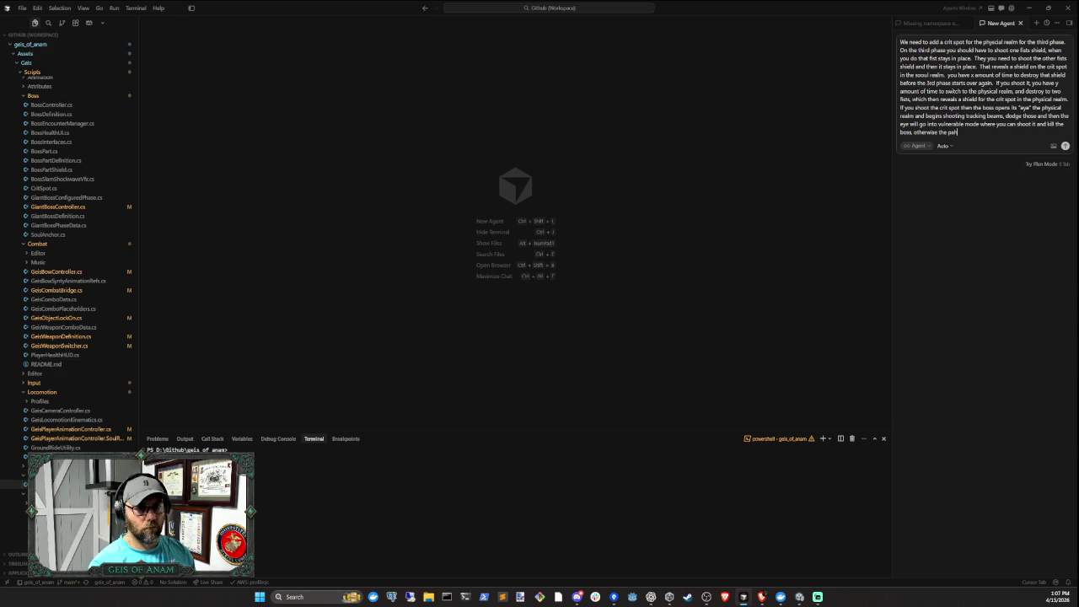
pyautogui.write(' starts over')
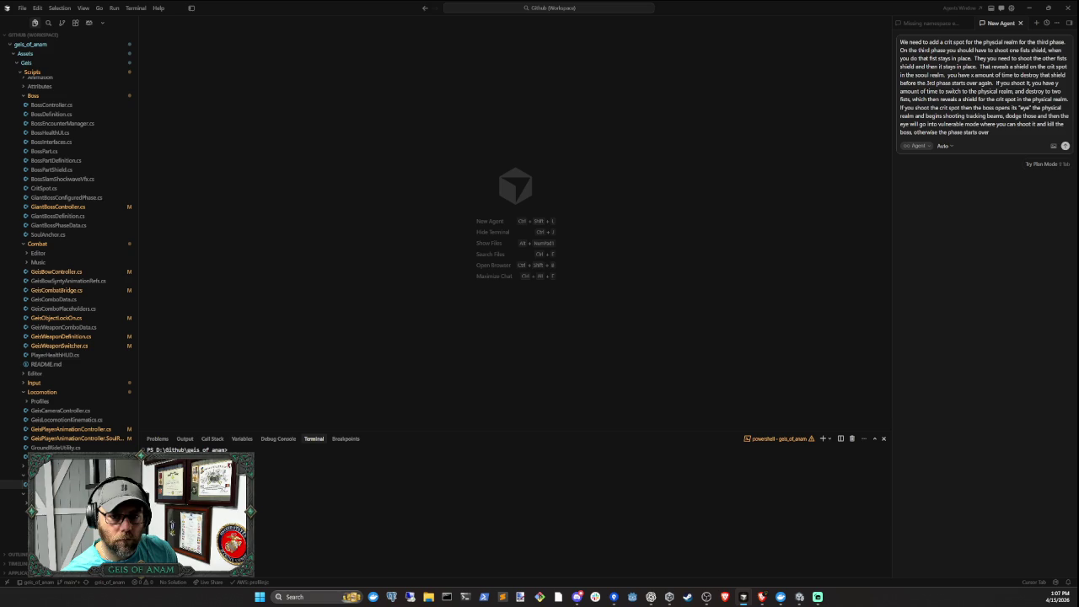
pyautogui.write('z number of')
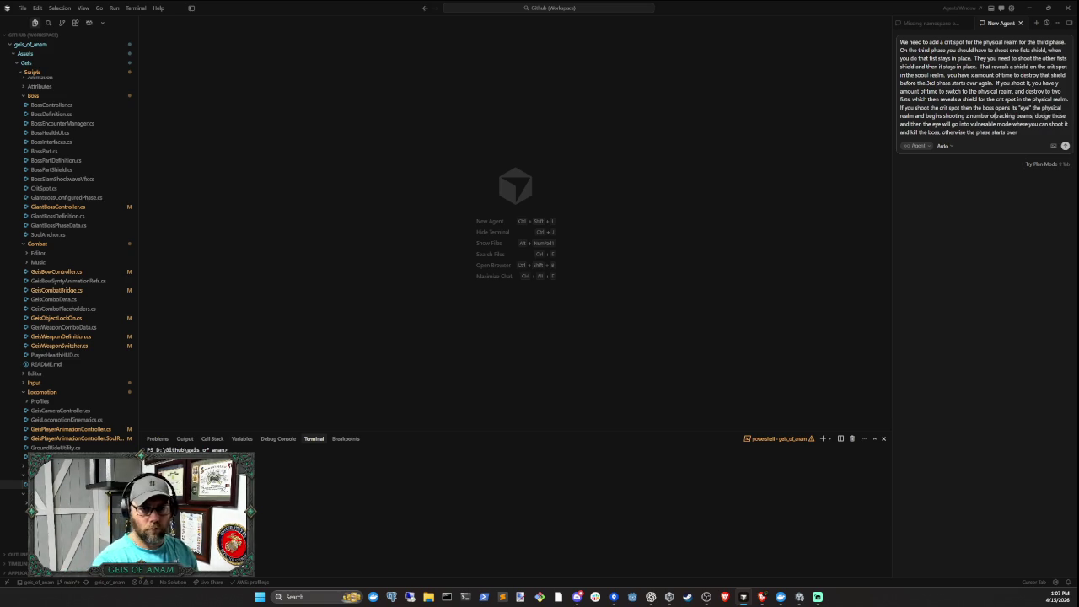
pyautogui.press('Return')
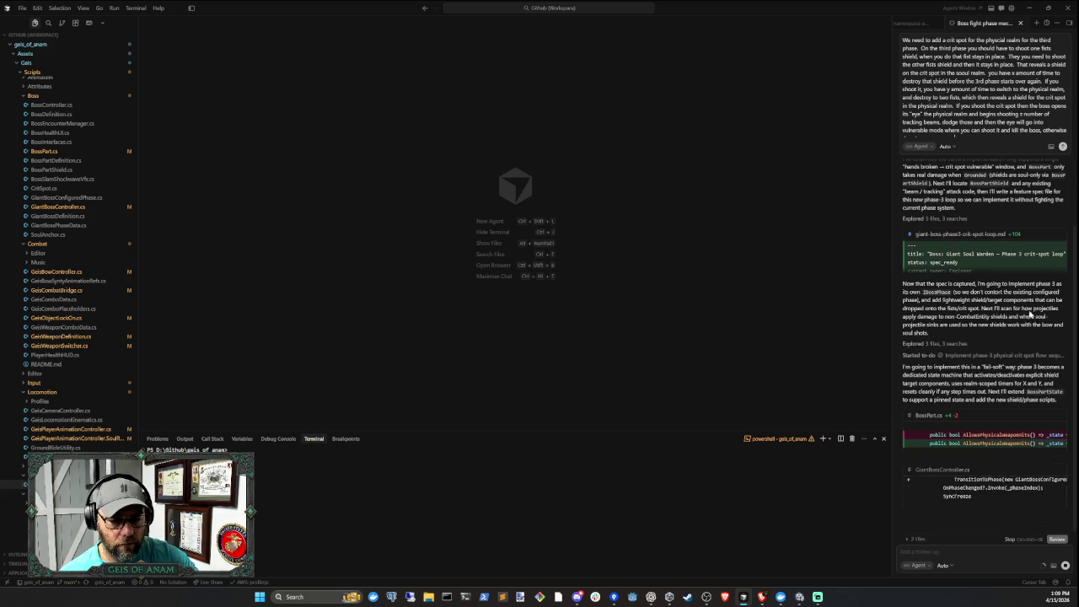
# Return to Unity to check whether the agent's script changes compile
pyautogui.hotkey('alt', 'Tab')
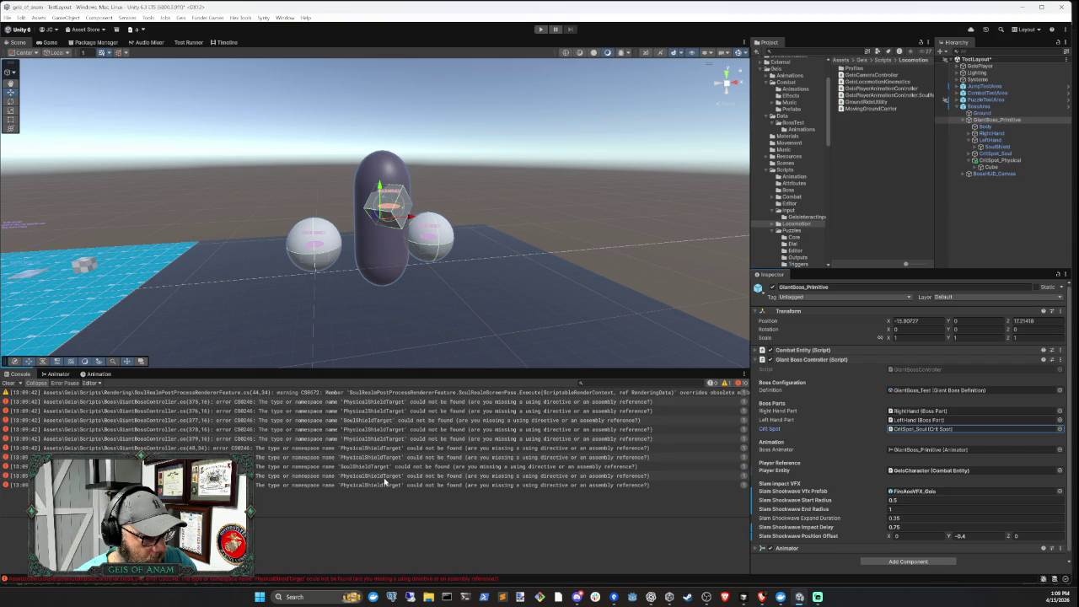
# Check the missing PhysicalShieldTarget error and inspect CritSpot_Physical and its shield Cube settings
pyautogui.click(377, 403)
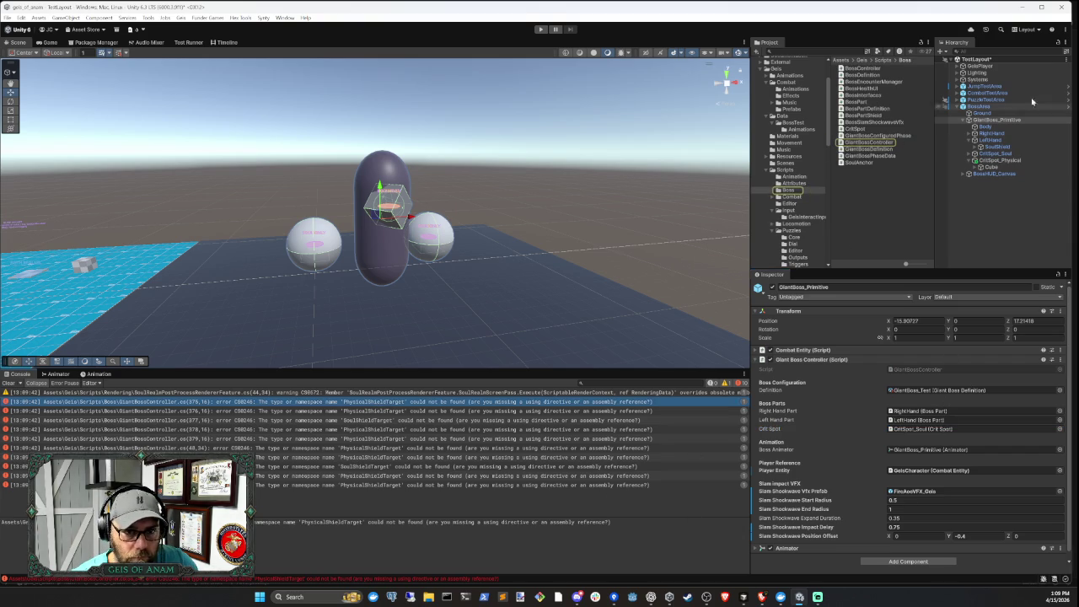
pyautogui.click(993, 167)
pyautogui.click(997, 160)
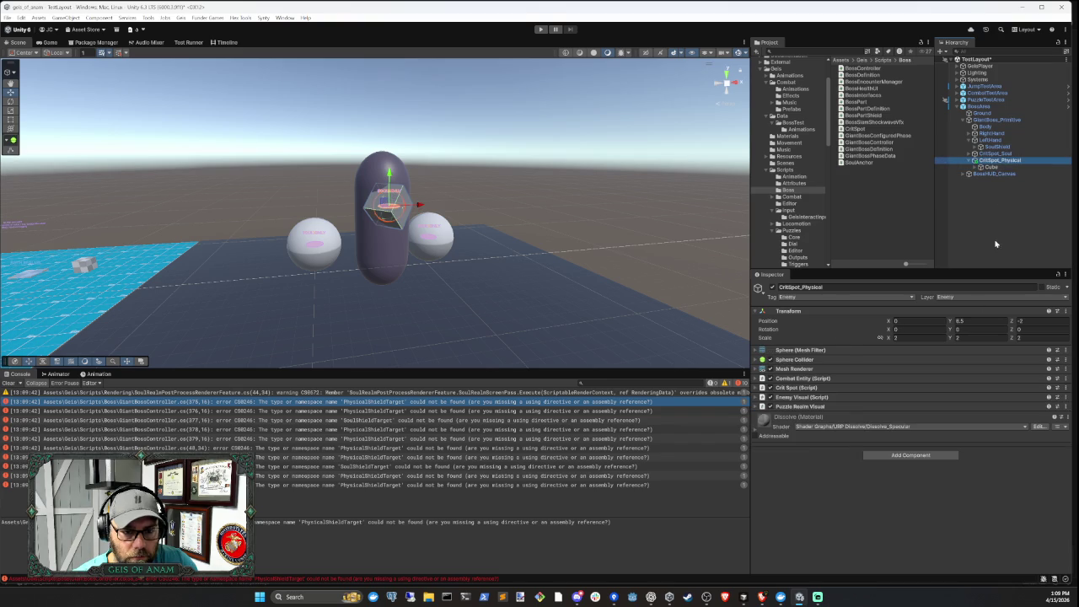
pyautogui.click(816, 387)
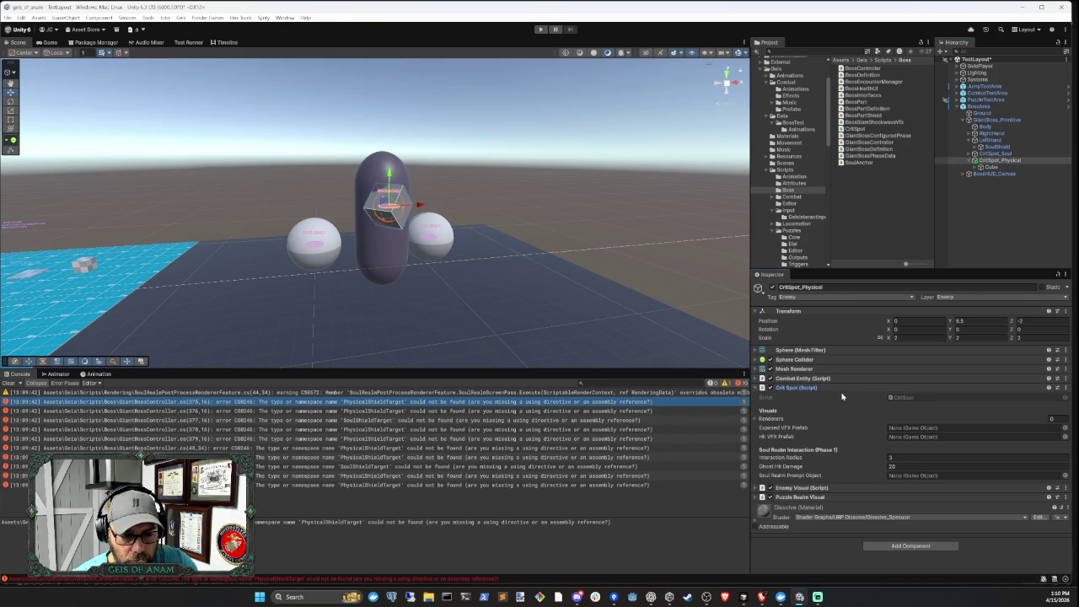
pyautogui.click(836, 388)
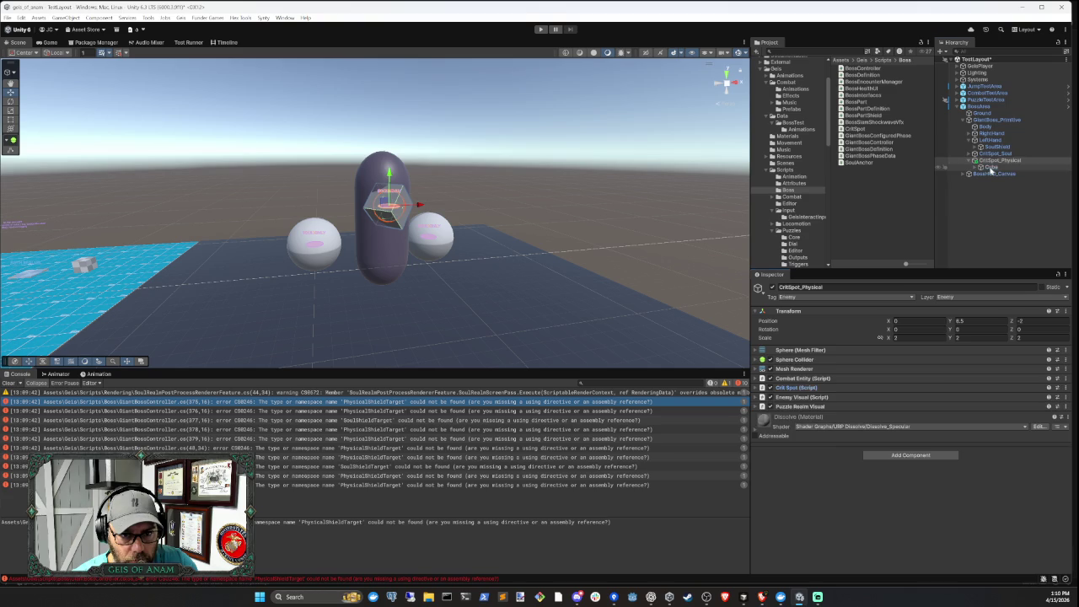
pyautogui.click(990, 168)
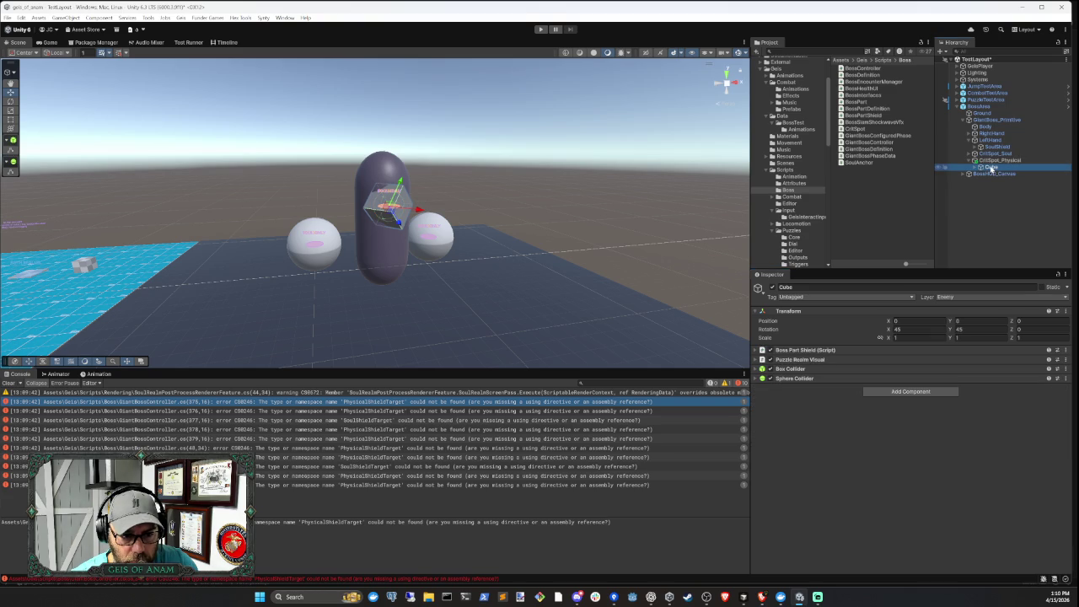
pyautogui.click(843, 350)
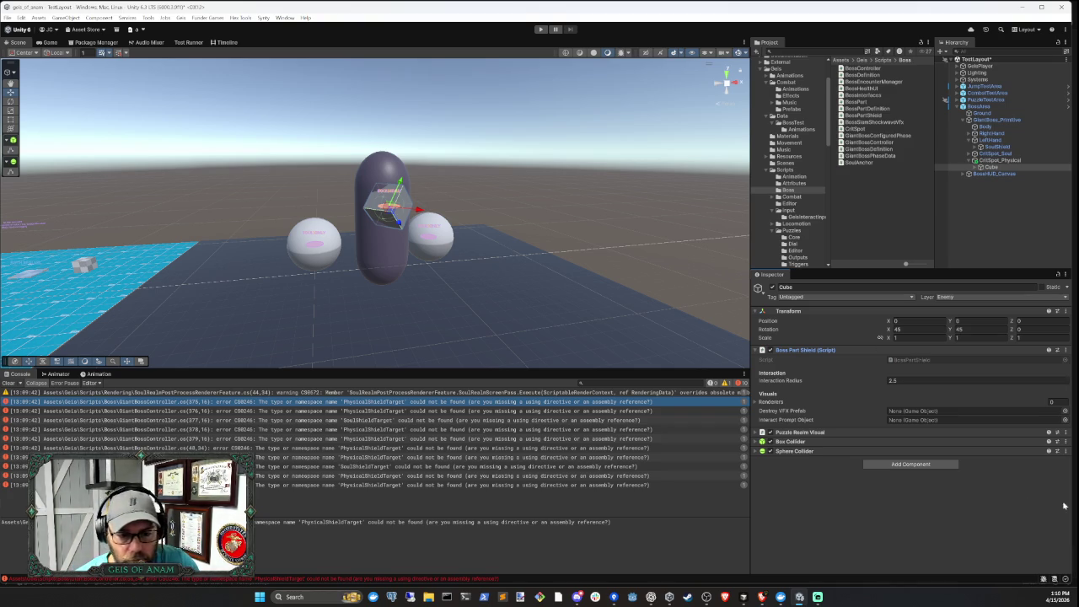
pyautogui.click(577, 597)
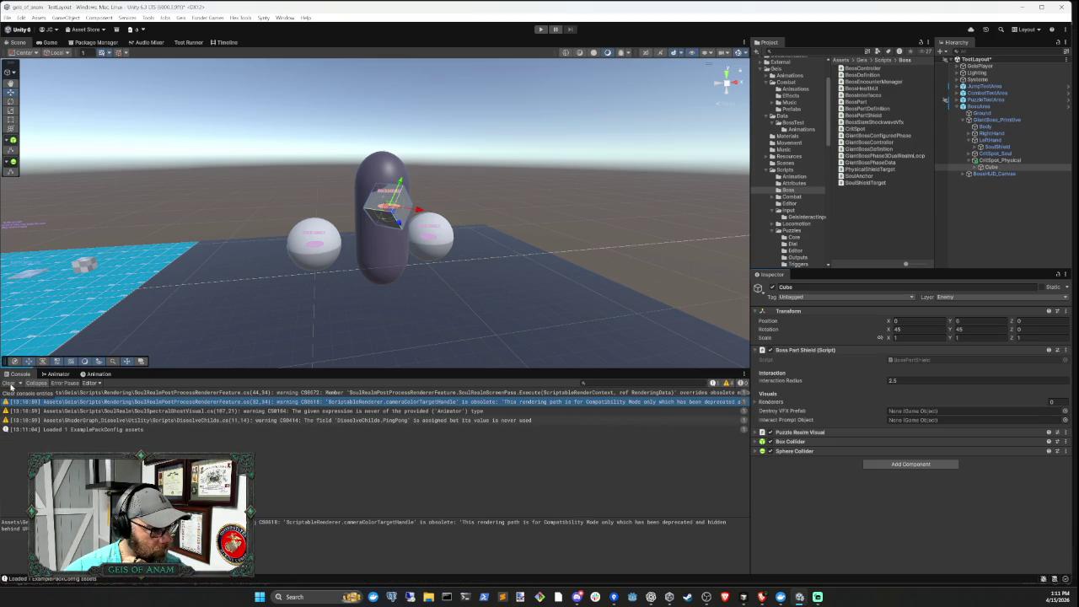
# Clear the console, review GiantBoss_Primitive's Phase 3 fields, and ping its GiantBoss_Test definition asset
pyautogui.click(10, 384)
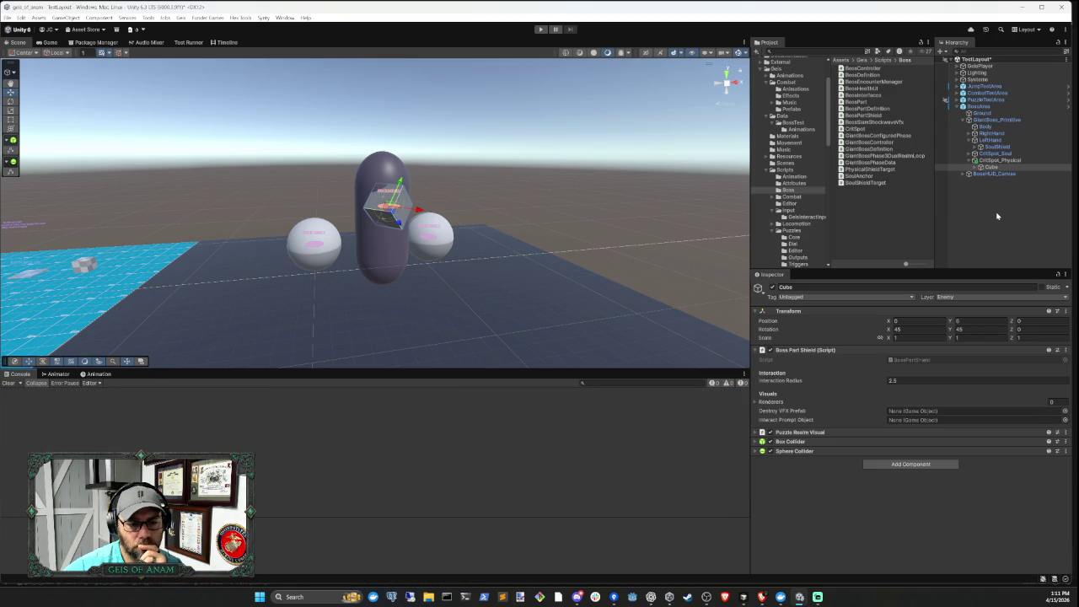
pyautogui.click(996, 217)
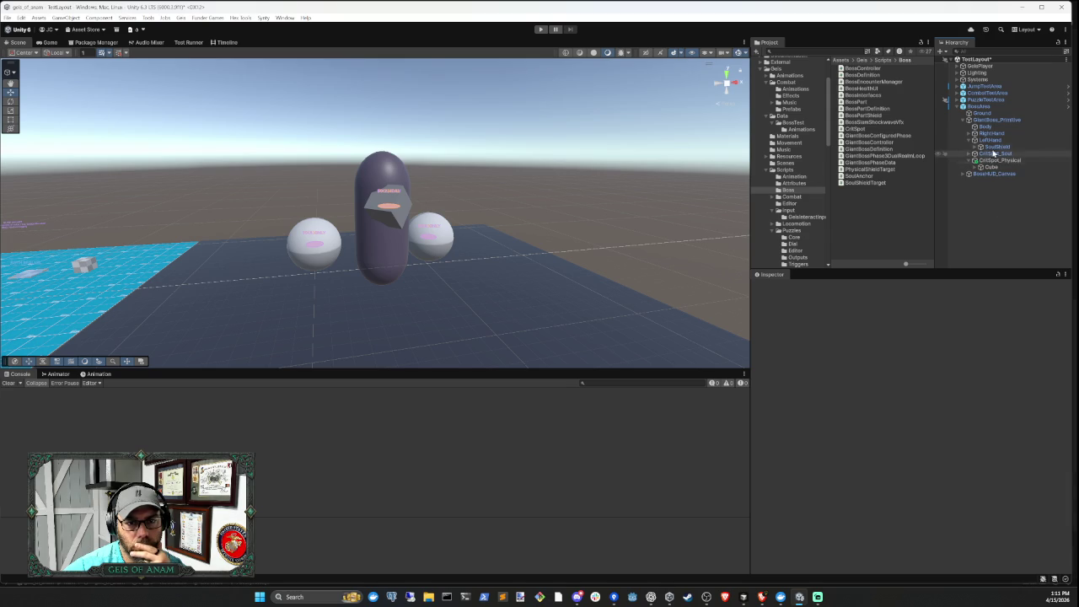
pyautogui.click(991, 120)
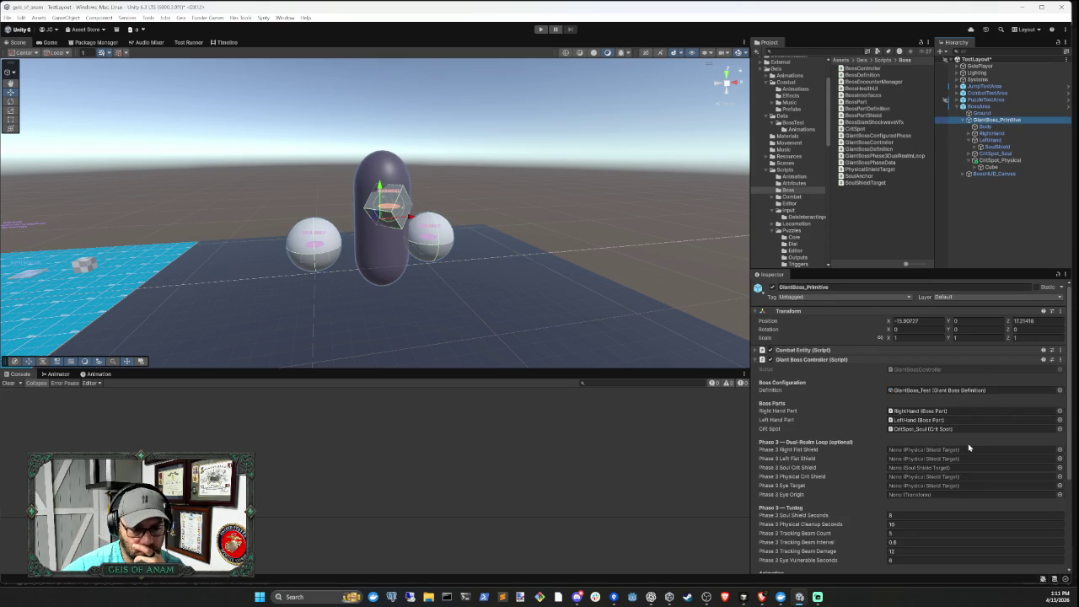
pyautogui.scroll(-3, 969, 448)
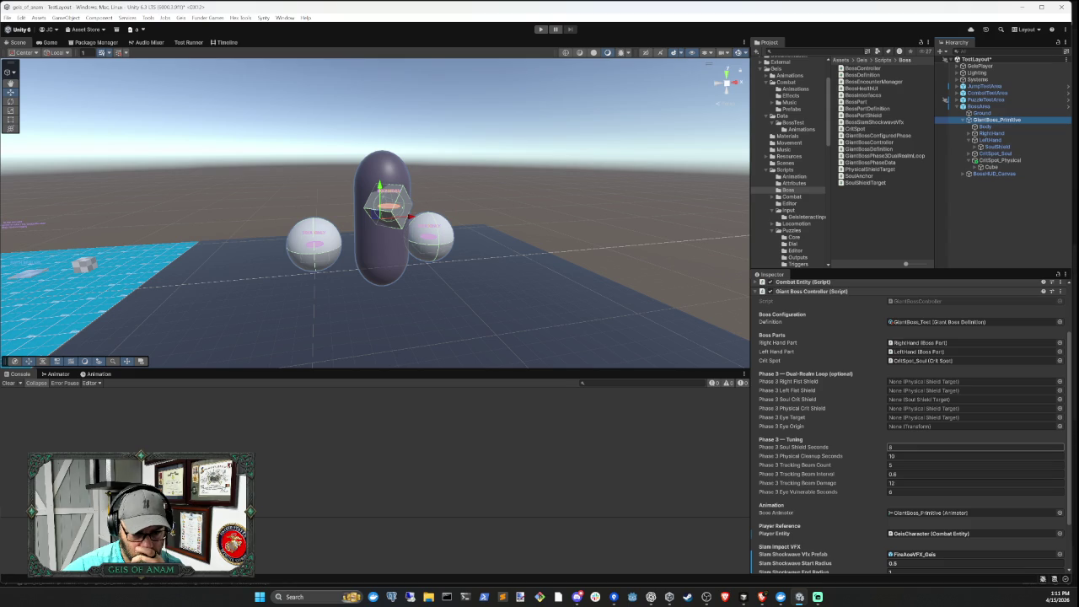
pyautogui.scroll(-2, 963, 450)
pyautogui.scroll(-1, 962, 451)
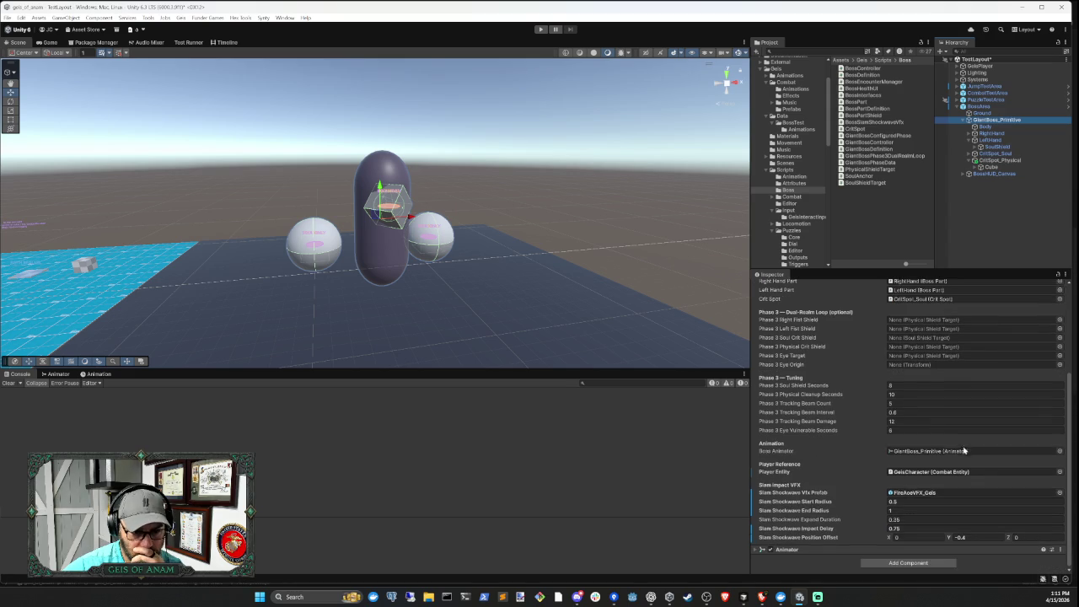
pyautogui.scroll(4, 963, 451)
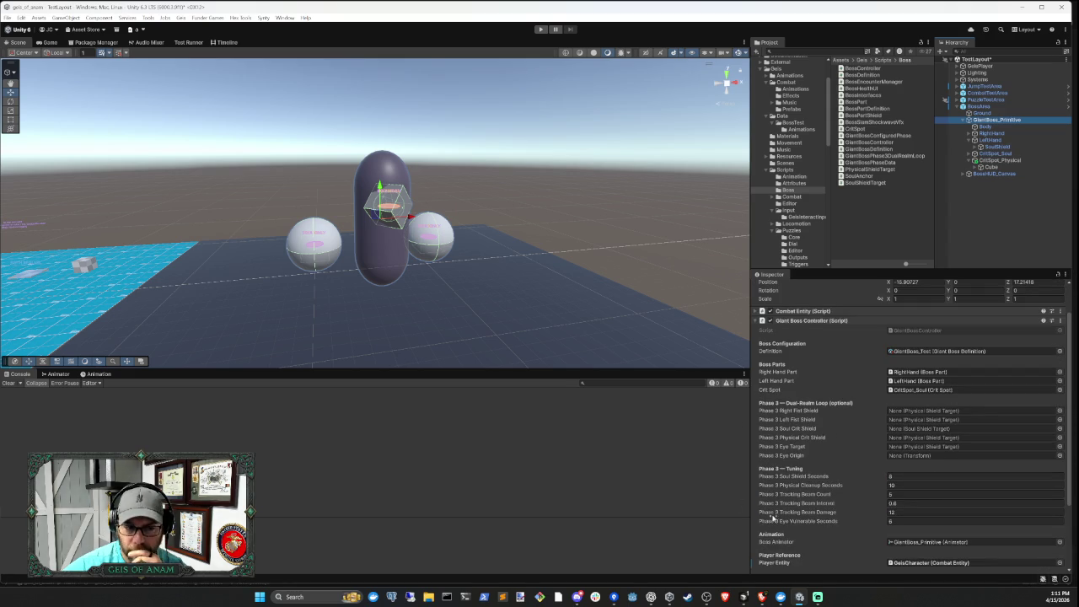
pyautogui.moveTo(839, 495)
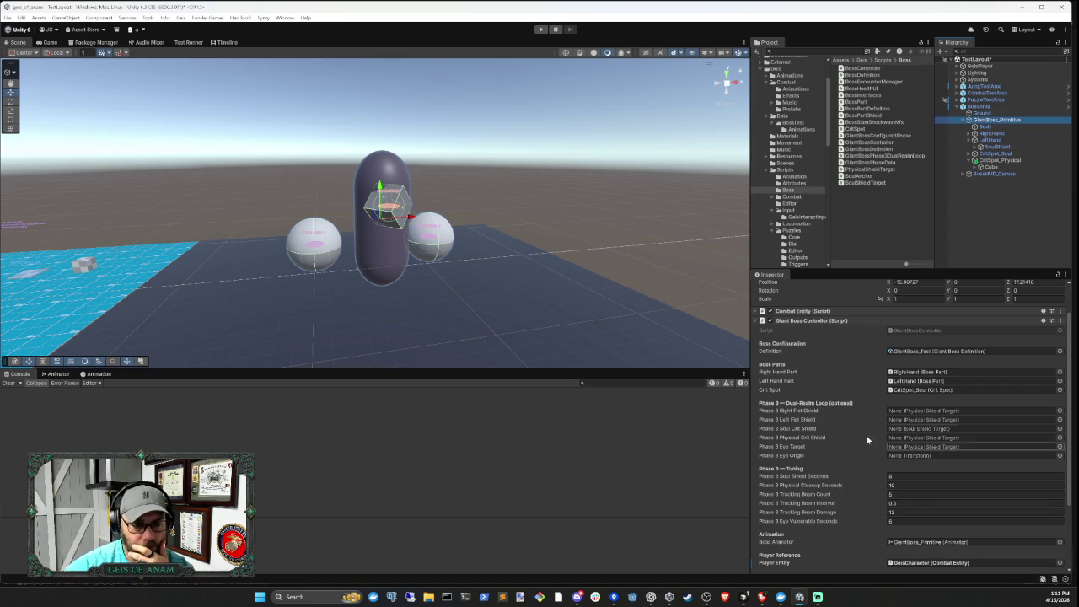
pyautogui.click(921, 352)
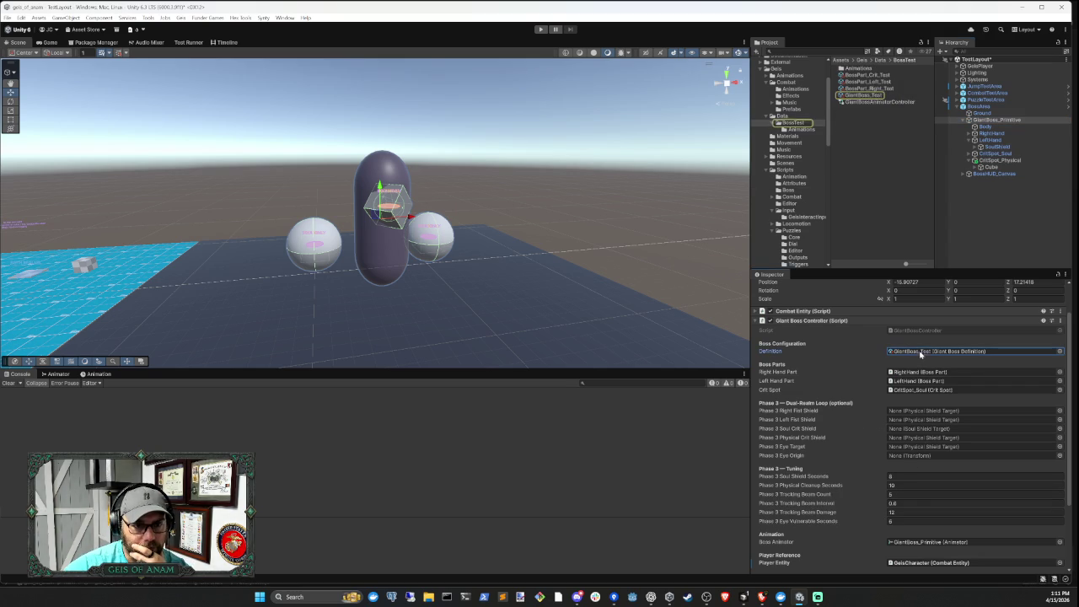
# Review the GiantBoss_Test definition's phase elements, focusing on the third phase's settings
pyautogui.click(875, 95)
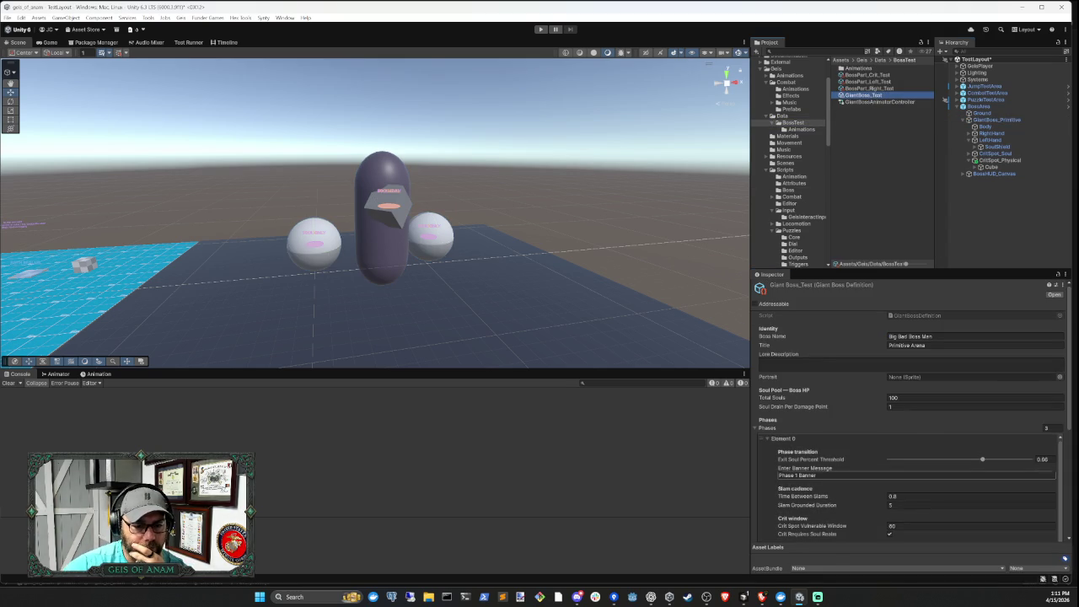
pyautogui.click(879, 439)
pyautogui.click(877, 450)
pyautogui.click(846, 458)
pyautogui.scroll(-2, 843, 459)
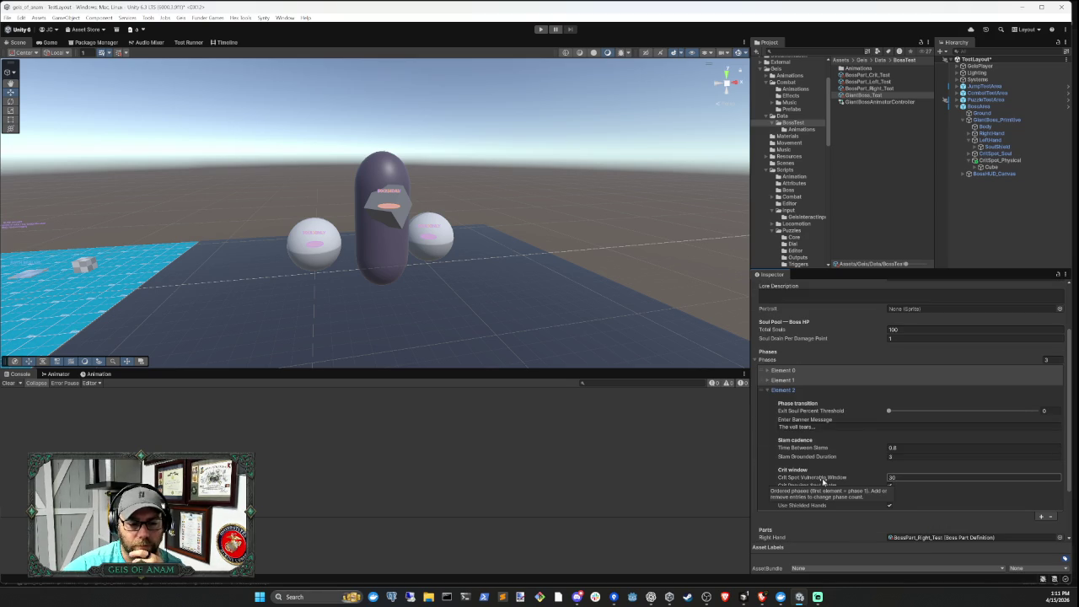
pyautogui.click(813, 388)
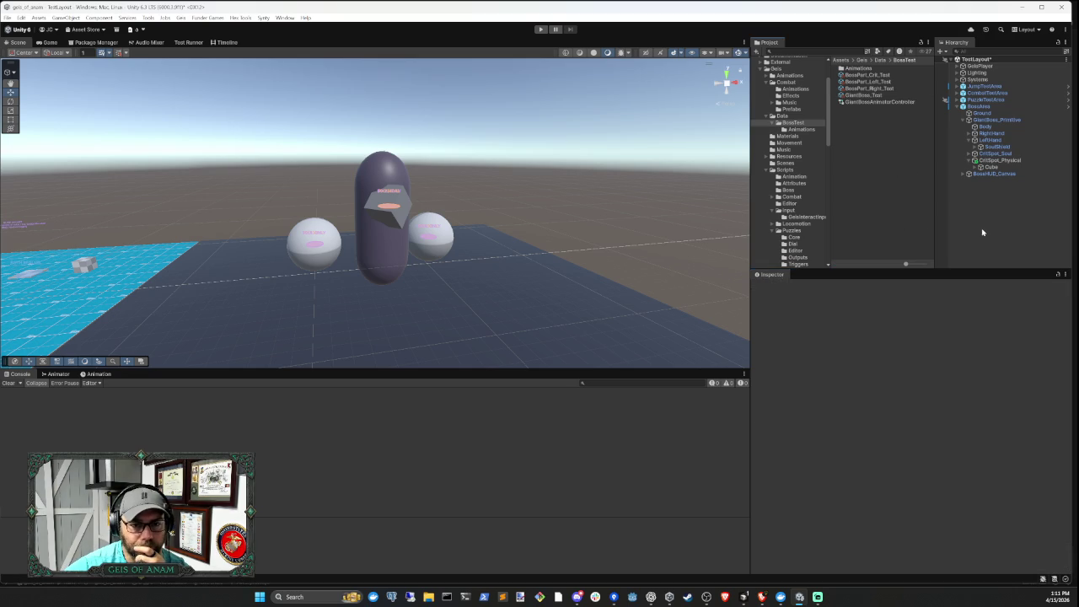
# Check the BossHUD_Canvas settings, then return to Cursor
pyautogui.click(991, 174)
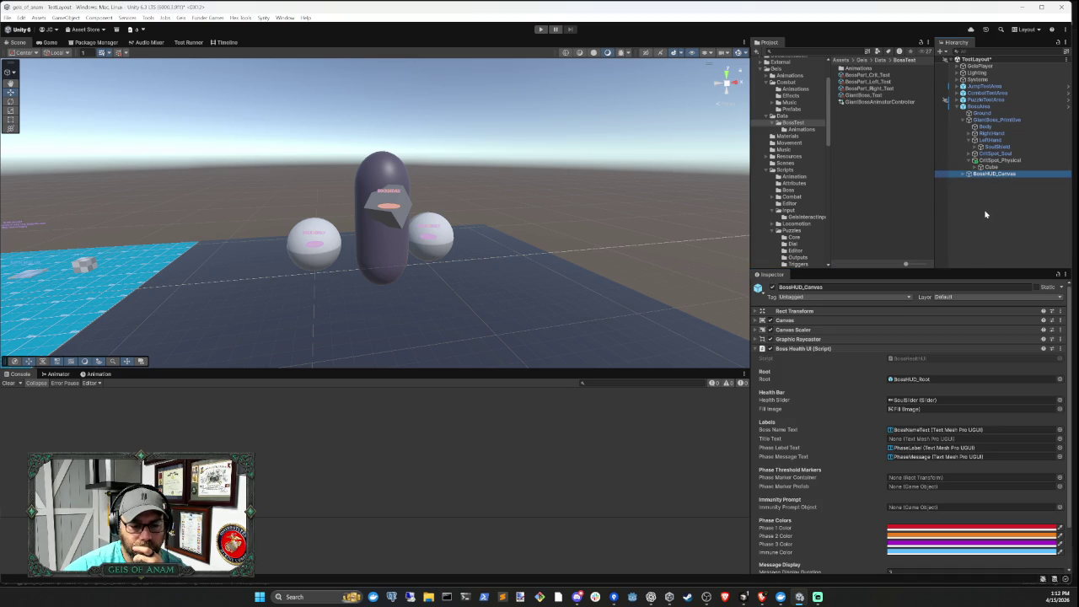
pyautogui.click(985, 204)
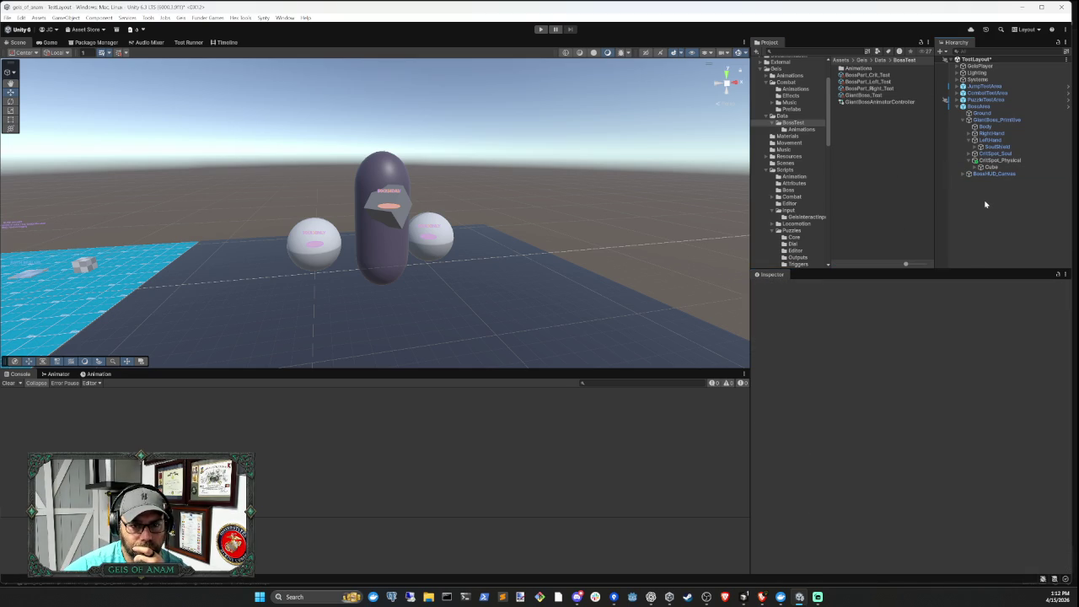
pyautogui.click(744, 597)
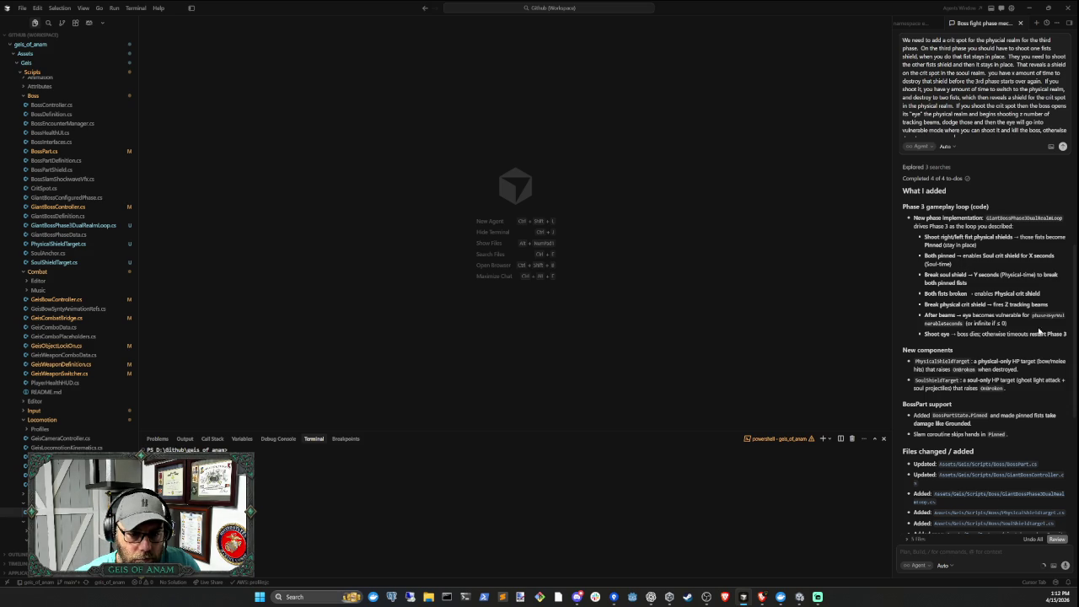
pyautogui.scroll(-2, 986, 341)
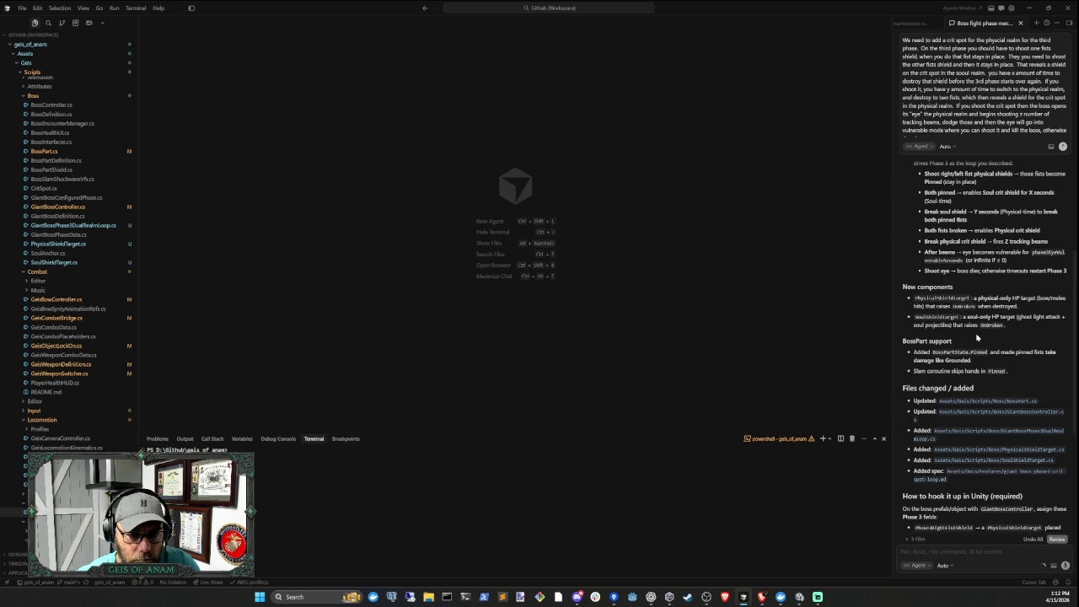
pyautogui.scroll(-1, 975, 332)
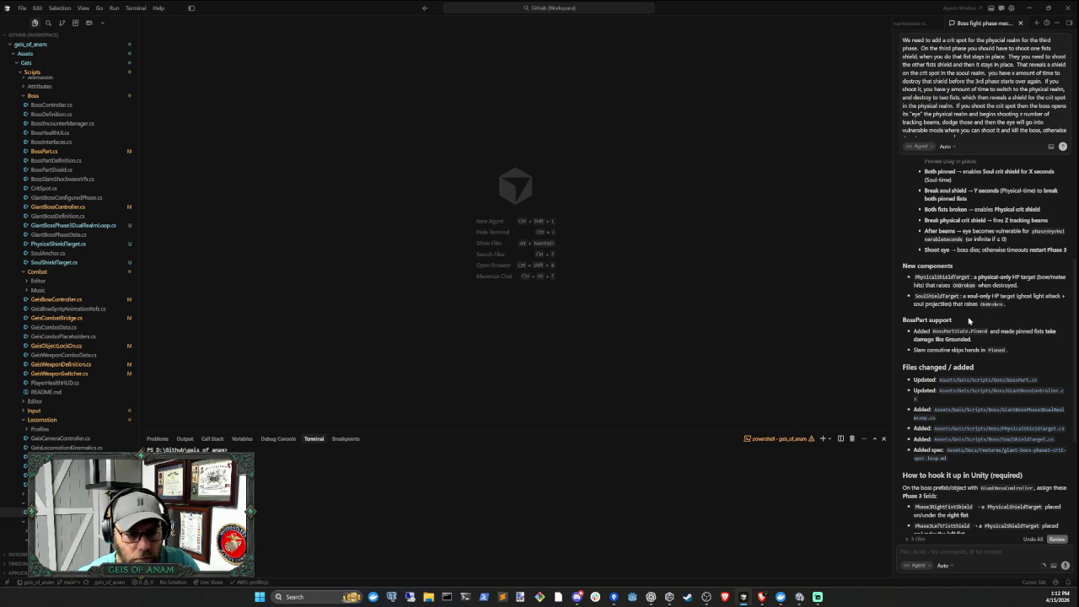
pyautogui.scroll(-1, 967, 317)
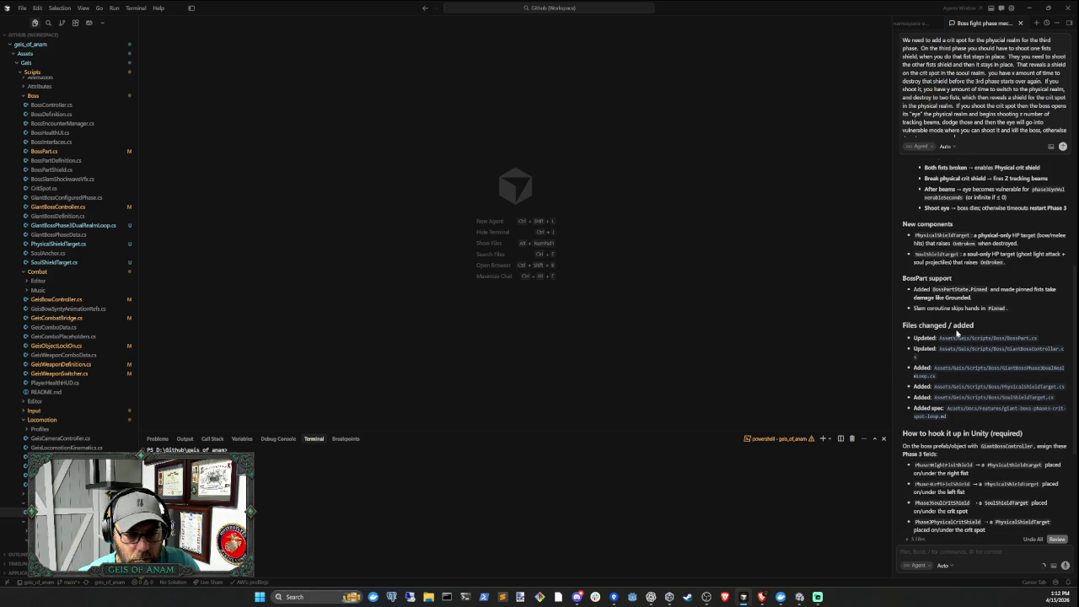
pyautogui.scroll(-4, 1014, 308)
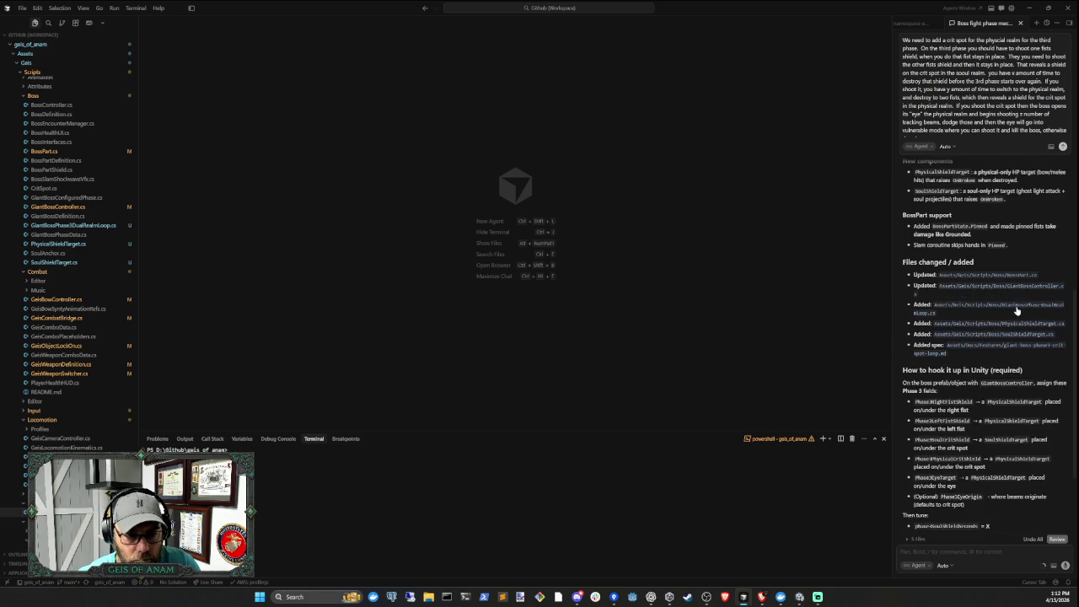
pyautogui.scroll(-1, 1000, 351)
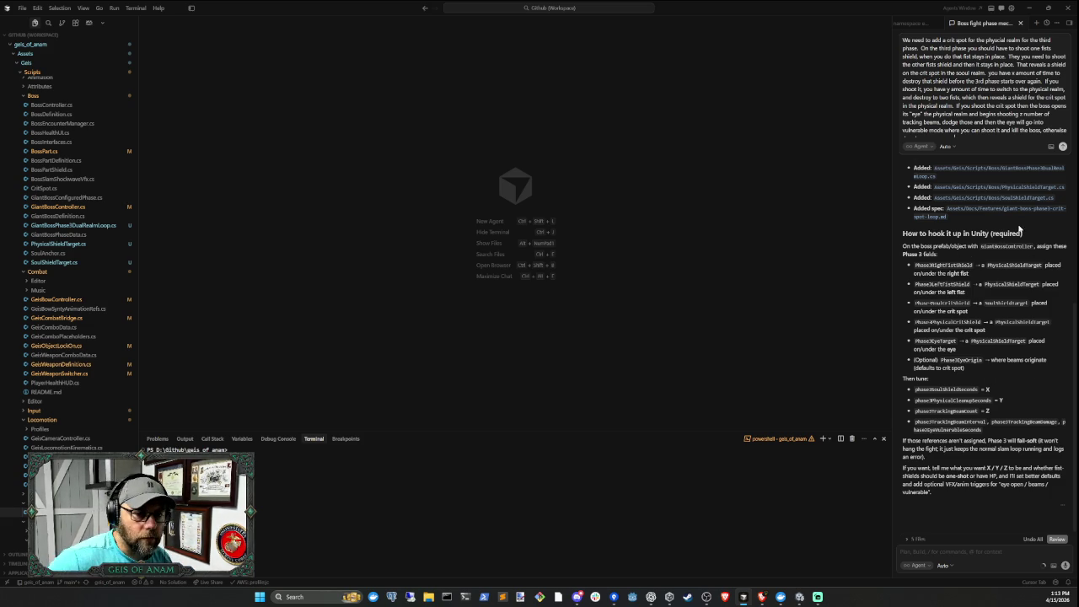
pyautogui.scroll(3, 1017, 314)
pyautogui.scroll(2, 1016, 313)
pyautogui.scroll(1, 965, 326)
pyautogui.scroll(-1, 966, 326)
pyautogui.scroll(-2, 1013, 348)
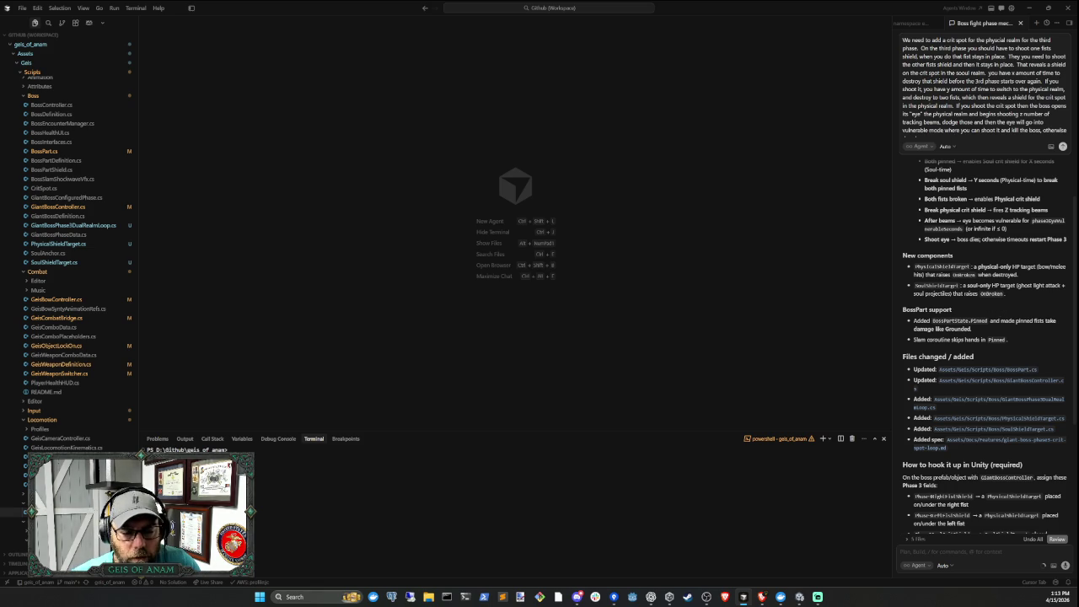
pyautogui.scroll(5, 986, 345)
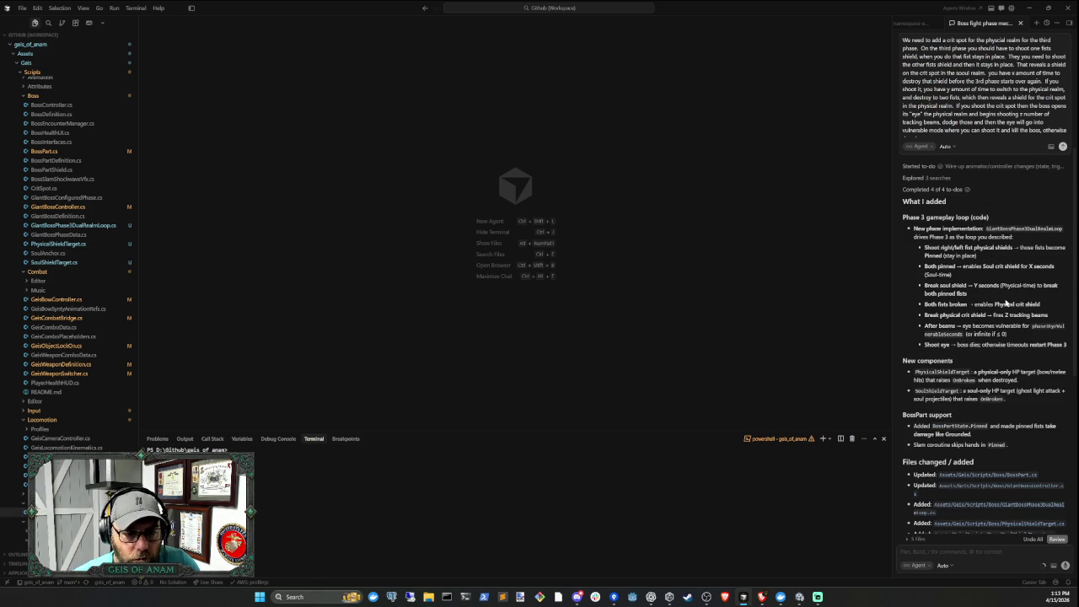
pyautogui.scroll(-3, 1006, 301)
pyautogui.scroll(-7, 996, 305)
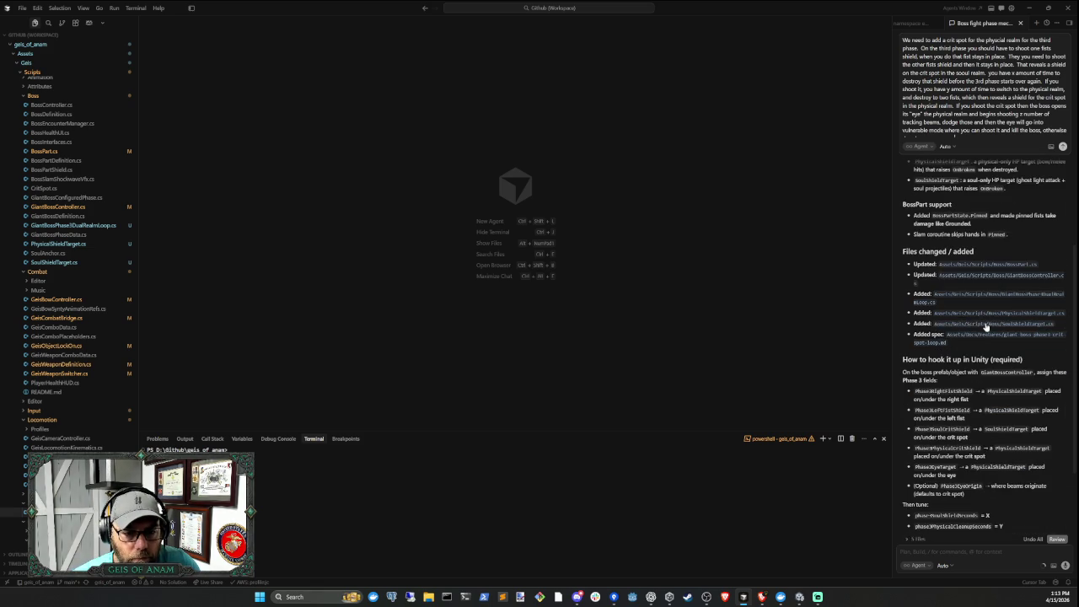
pyautogui.scroll(-6, 986, 328)
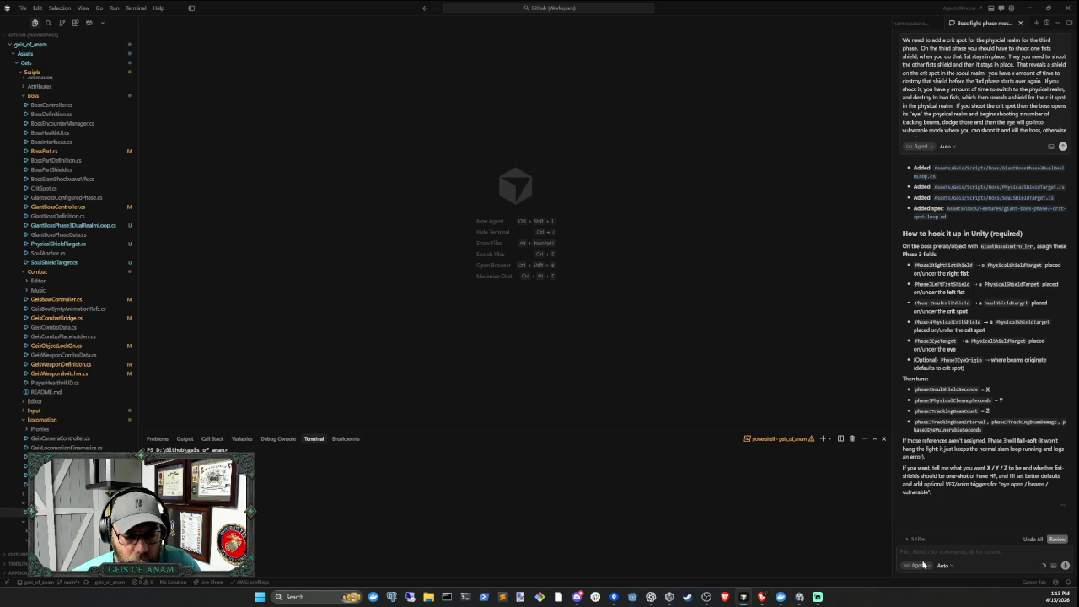
pyautogui.click(799, 597)
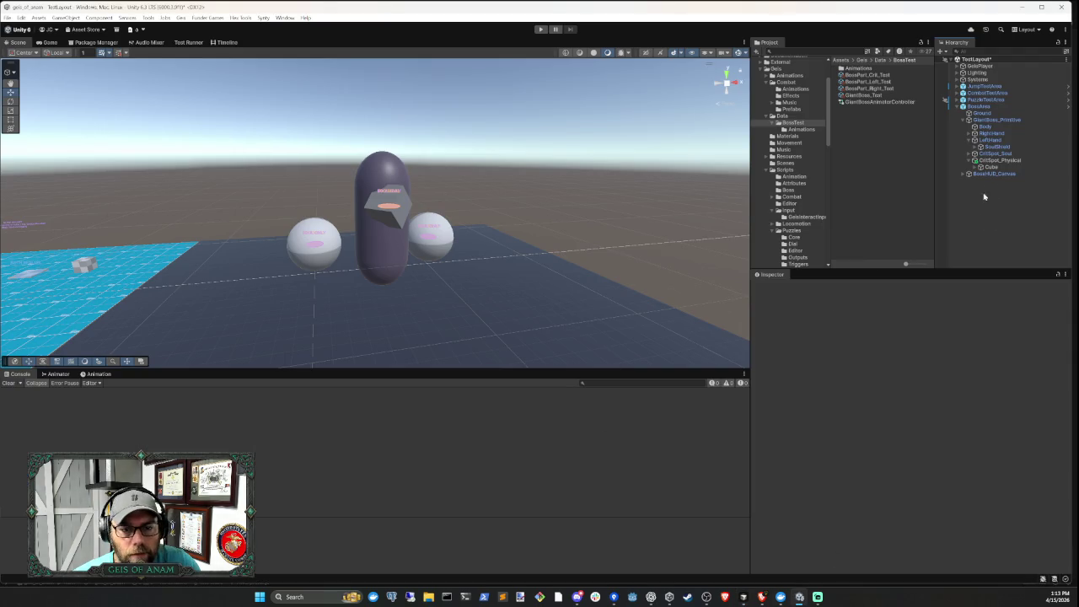
# Inspect CritSpot_Soul and its shield Cube, then return to the GiantBoss_Primitive controller
pyautogui.click(995, 120)
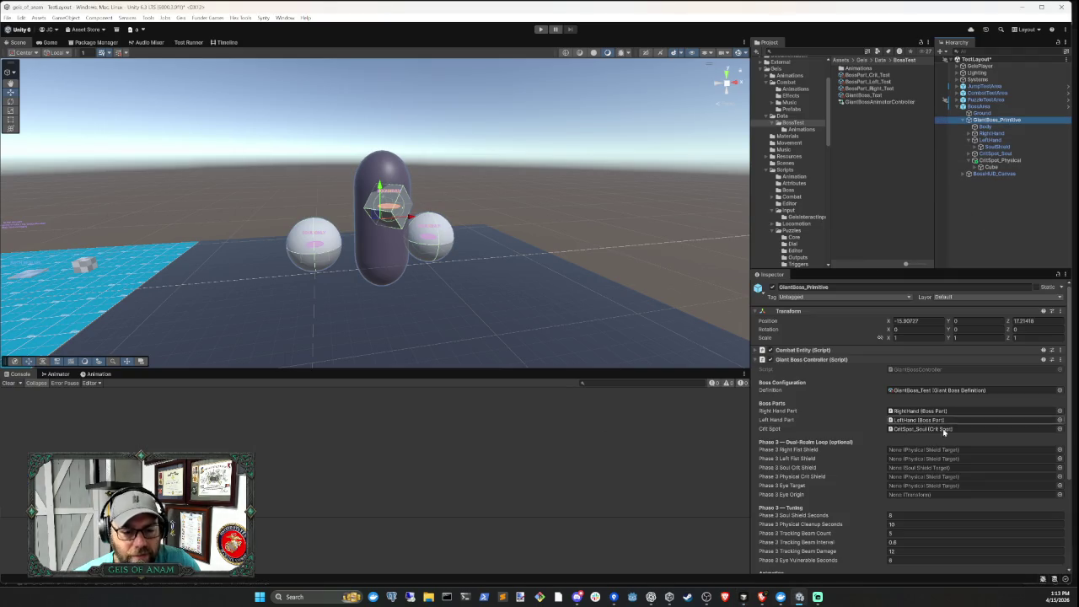
pyautogui.scroll(-4, 944, 413)
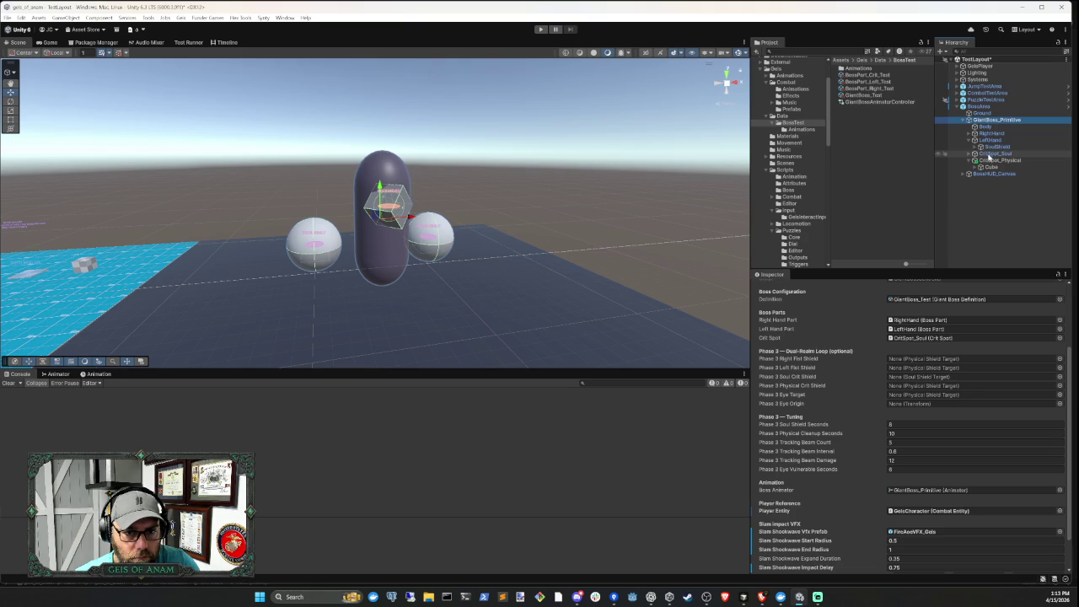
pyautogui.click(968, 154)
pyautogui.click(975, 160)
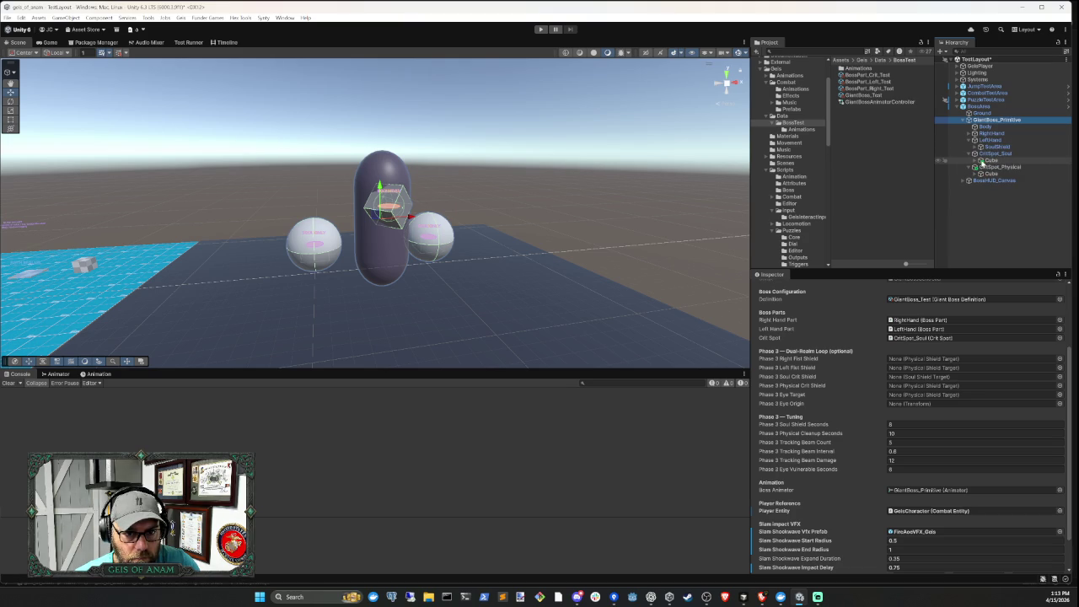
pyautogui.click(984, 161)
pyautogui.click(996, 155)
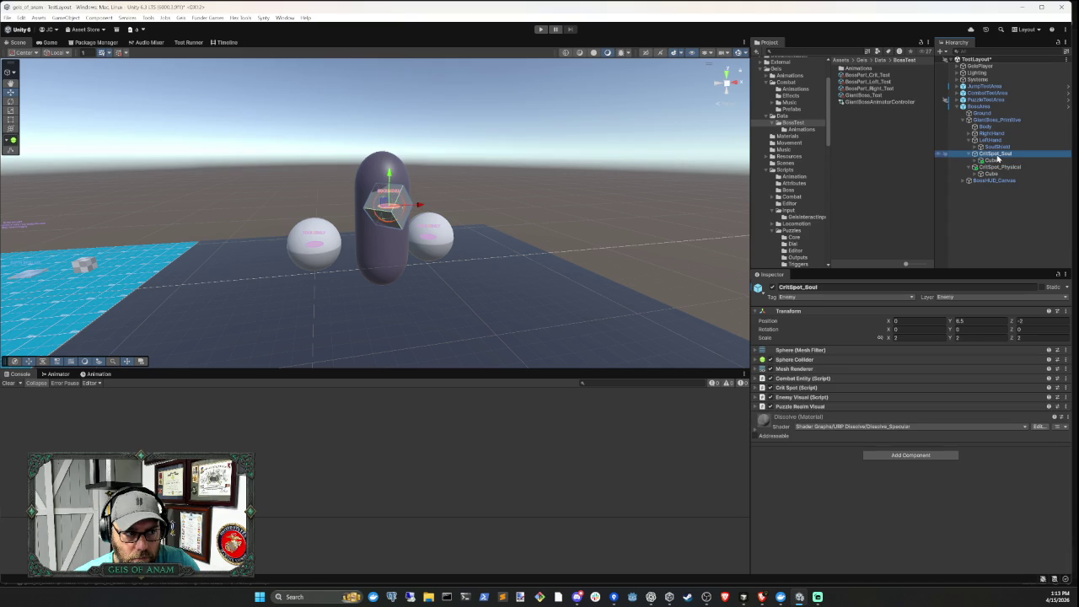
pyautogui.click(1000, 161)
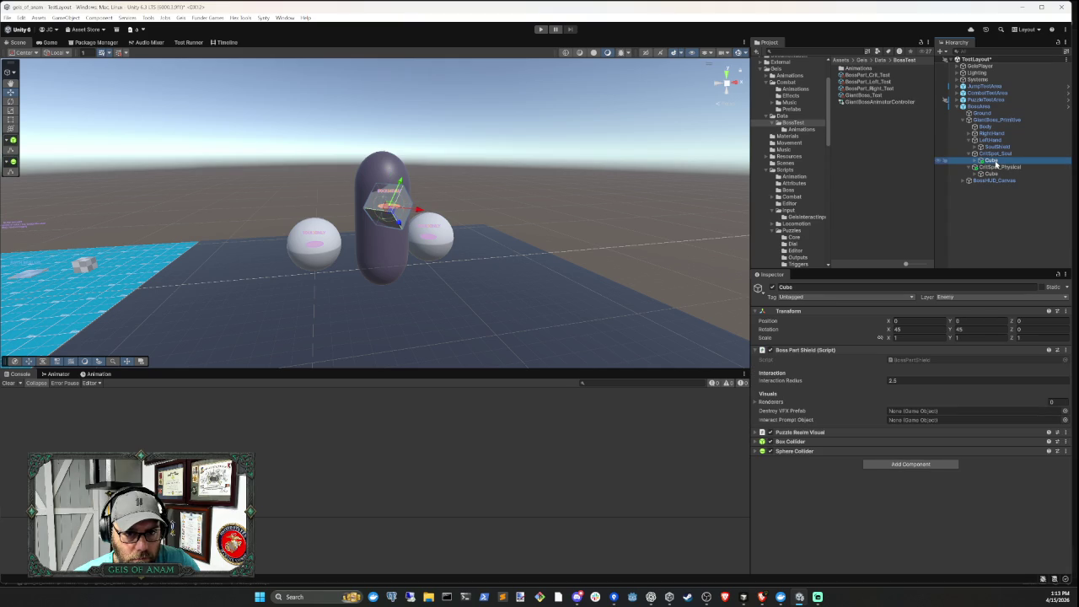
pyautogui.click(1000, 155)
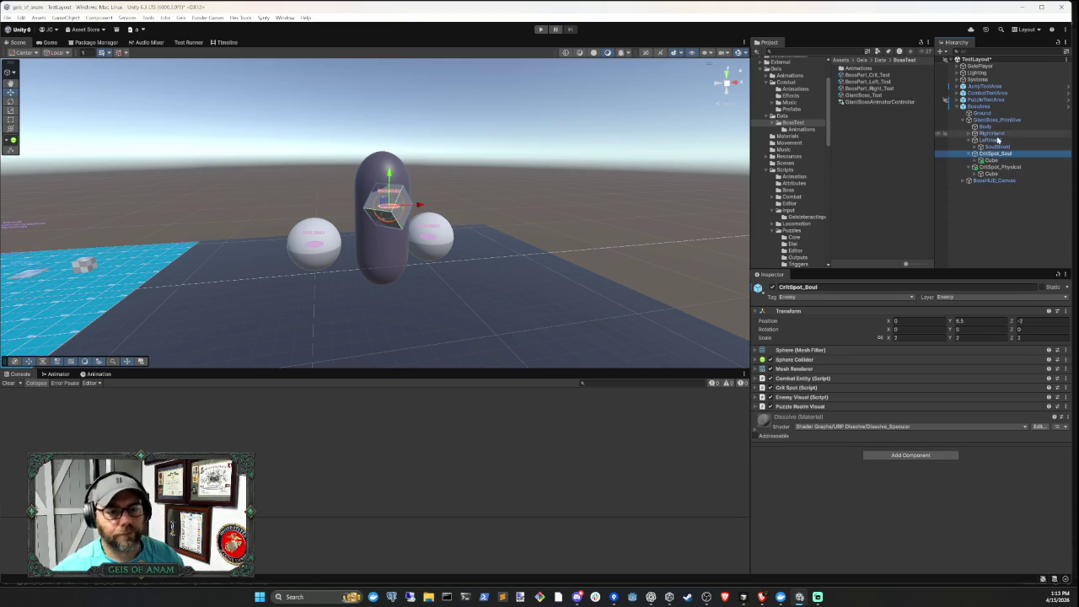
pyautogui.click(994, 119)
pyautogui.scroll(-5, 924, 478)
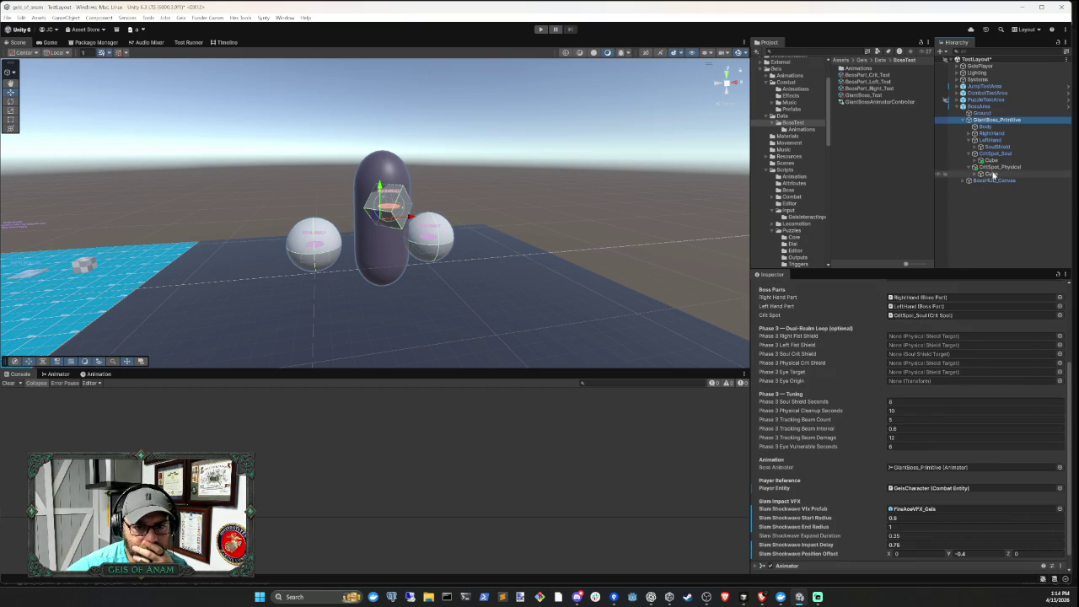
# Assign RightHand's SoulShield to Phase 3 Right Fist Shield, then return to Cursor
pyautogui.click(969, 133)
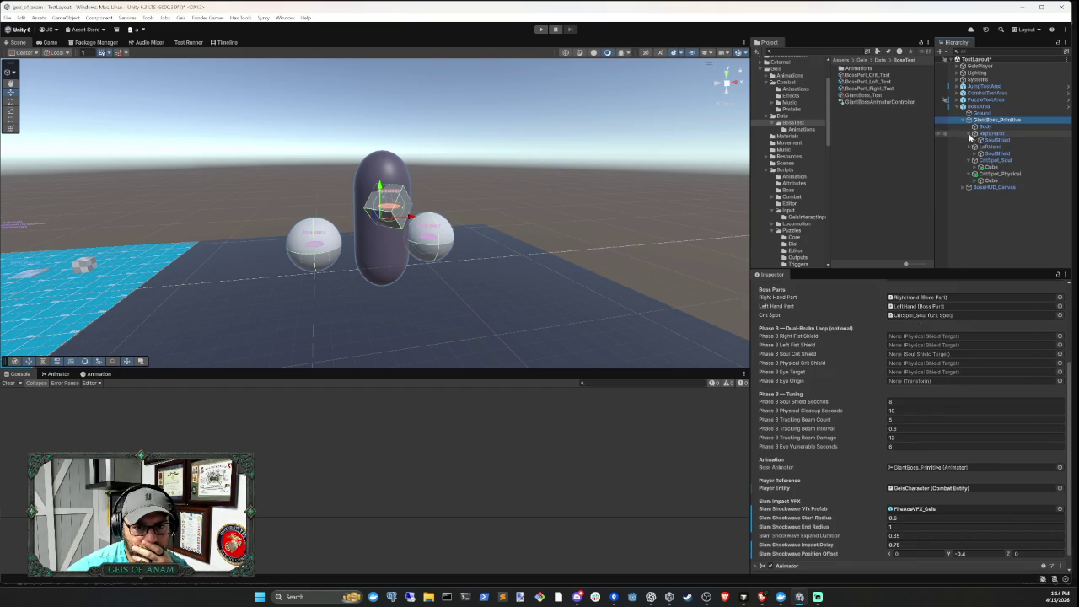
pyautogui.moveTo(997, 140)
pyautogui.mouseDown()
pyautogui.moveTo(944, 345)
pyautogui.moveTo(936, 336)
pyautogui.moveTo(944, 338)
pyautogui.mouseUp()
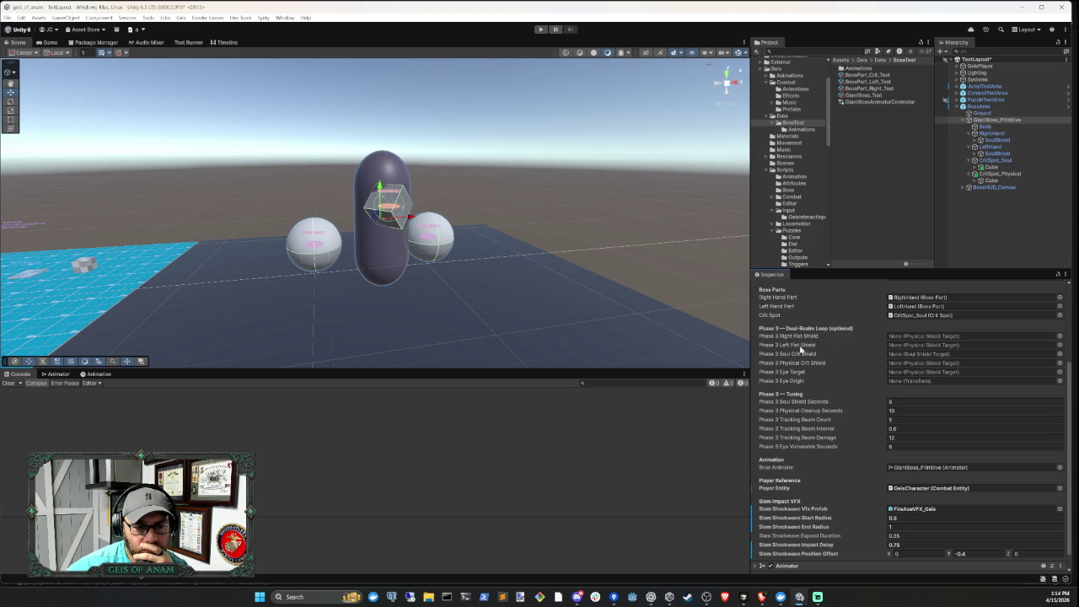
pyautogui.click(743, 596)
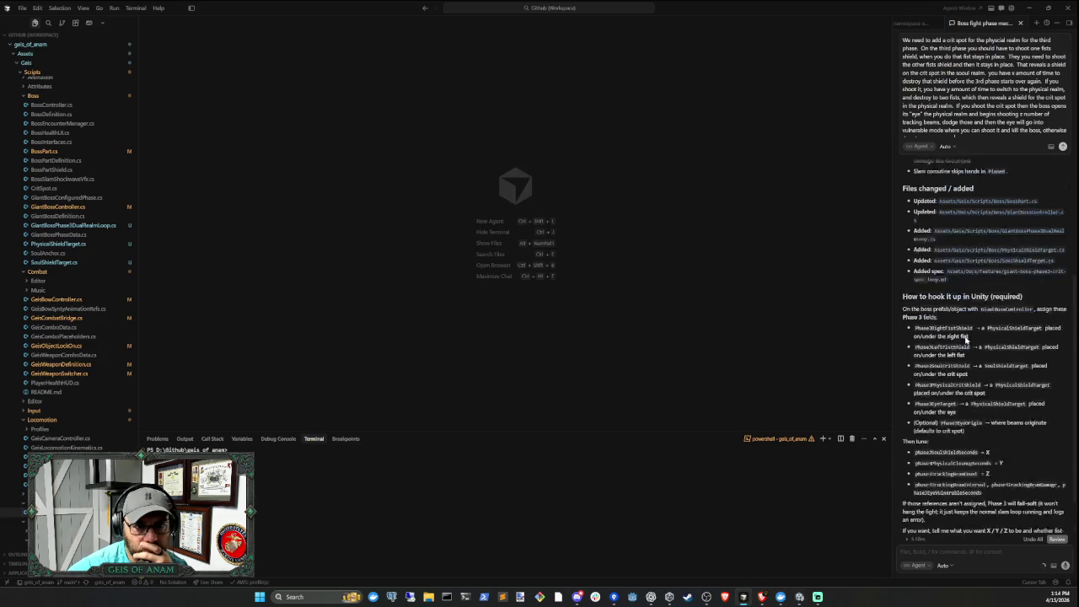
# Read through the agent's Phase 3 summary and glance at the boss in Unity
pyautogui.scroll(-3, 975, 340)
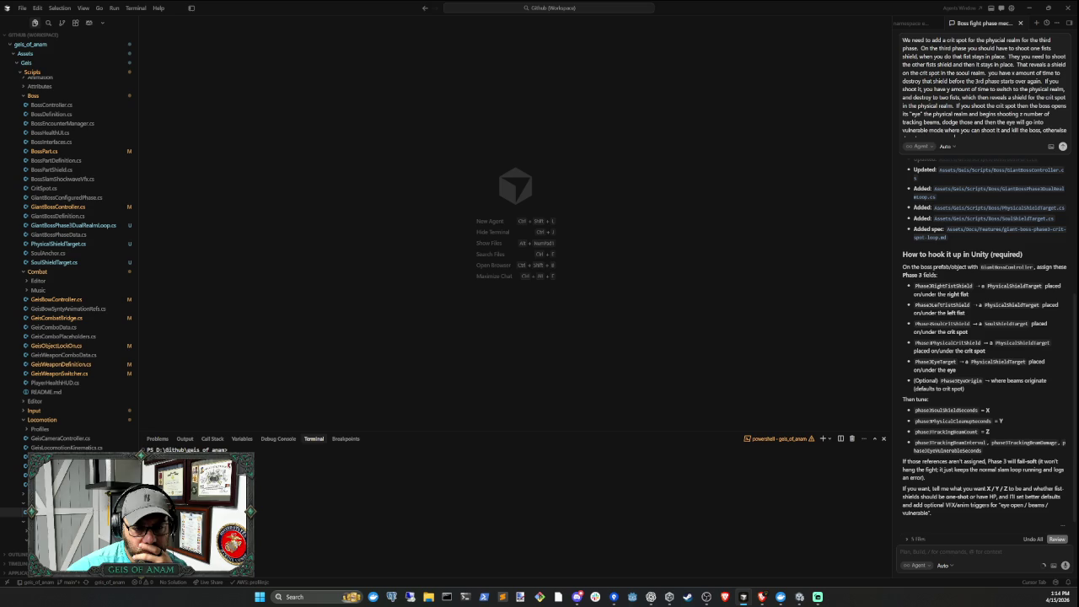
pyautogui.scroll(3, 976, 304)
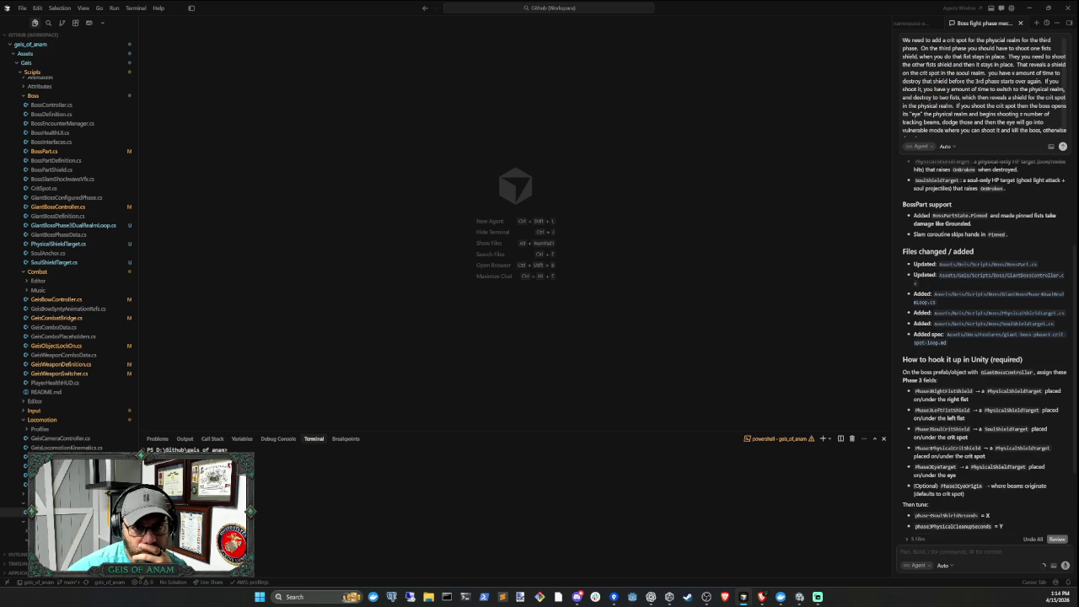
pyautogui.click(800, 597)
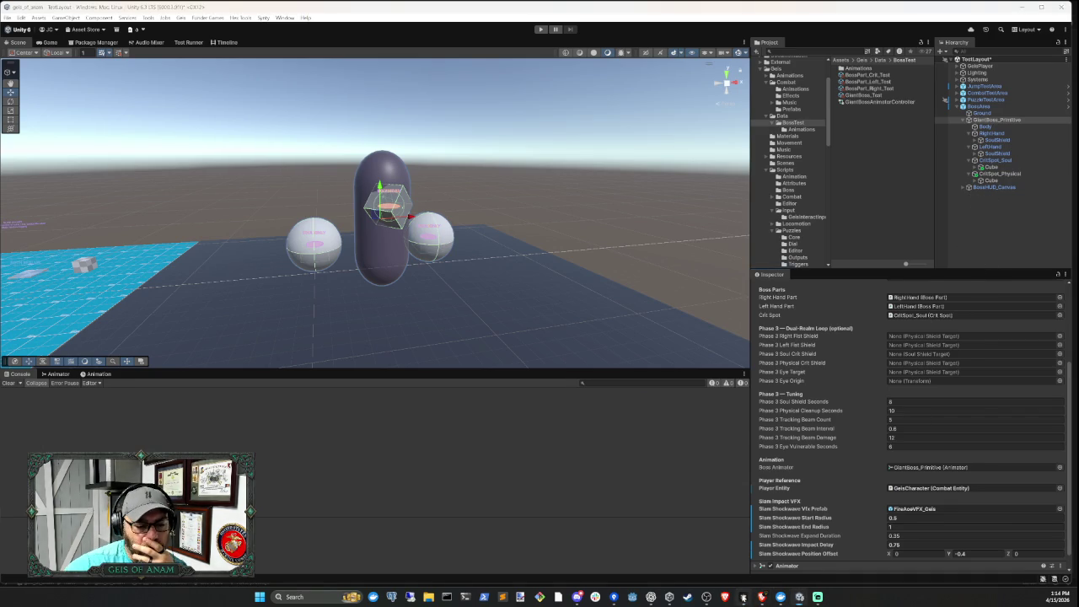
pyautogui.click(743, 597)
# Show the guard-for-shields code diffs and compare them with the boss's Phase 3 fields in Unity
pyautogui.scroll(5, 1001, 332)
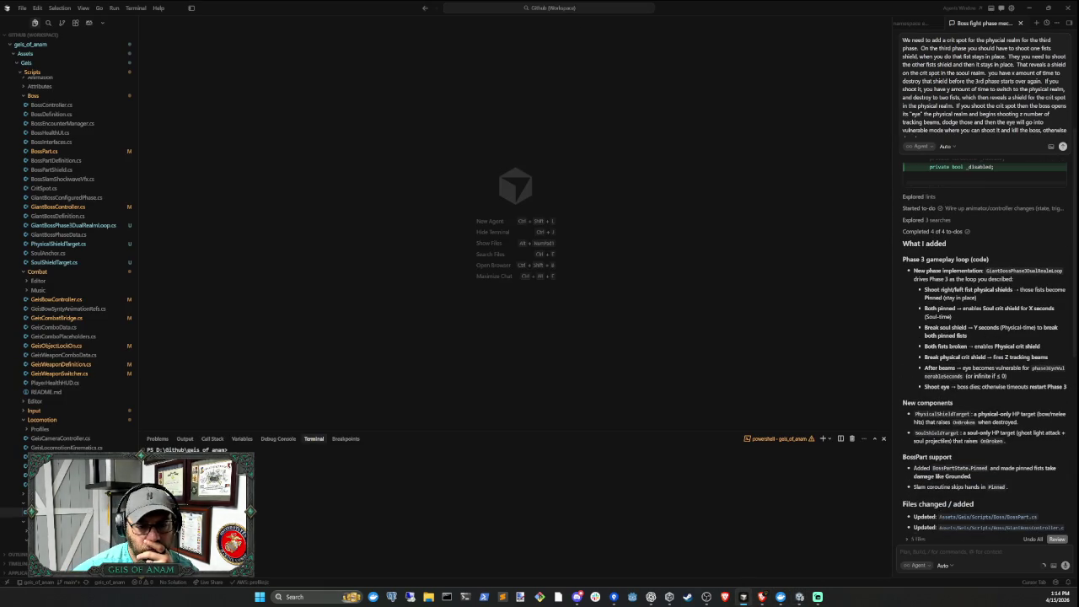
pyautogui.click(1011, 367)
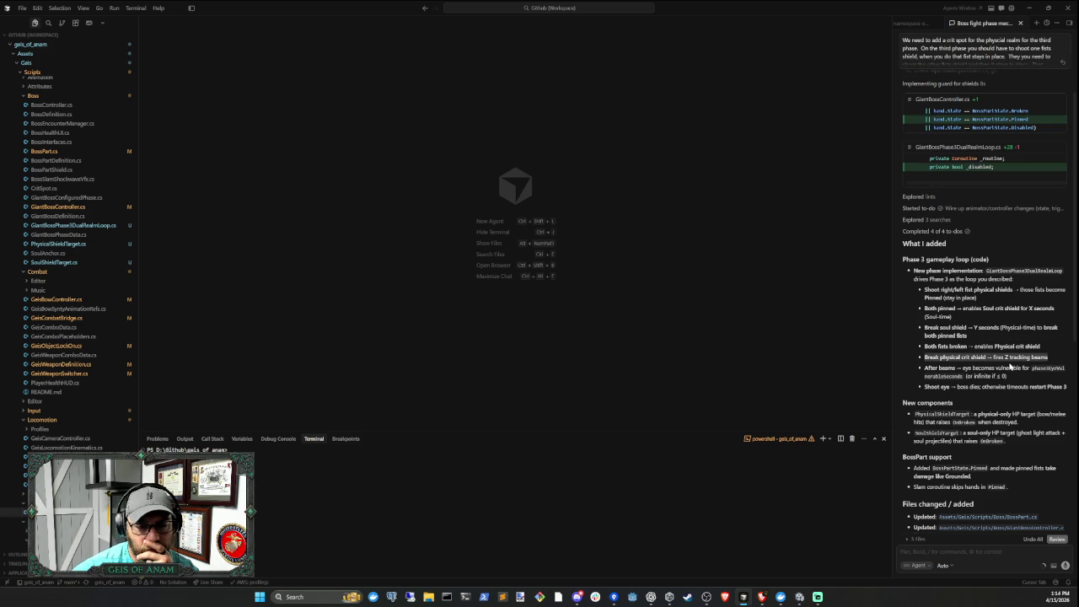
pyautogui.click(799, 596)
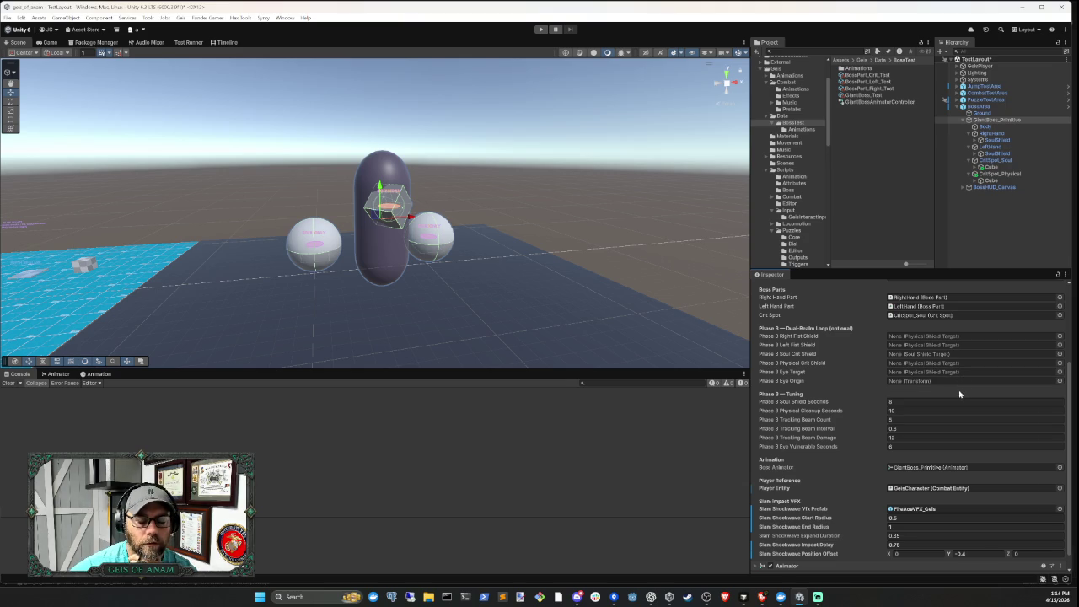
pyautogui.click(747, 601)
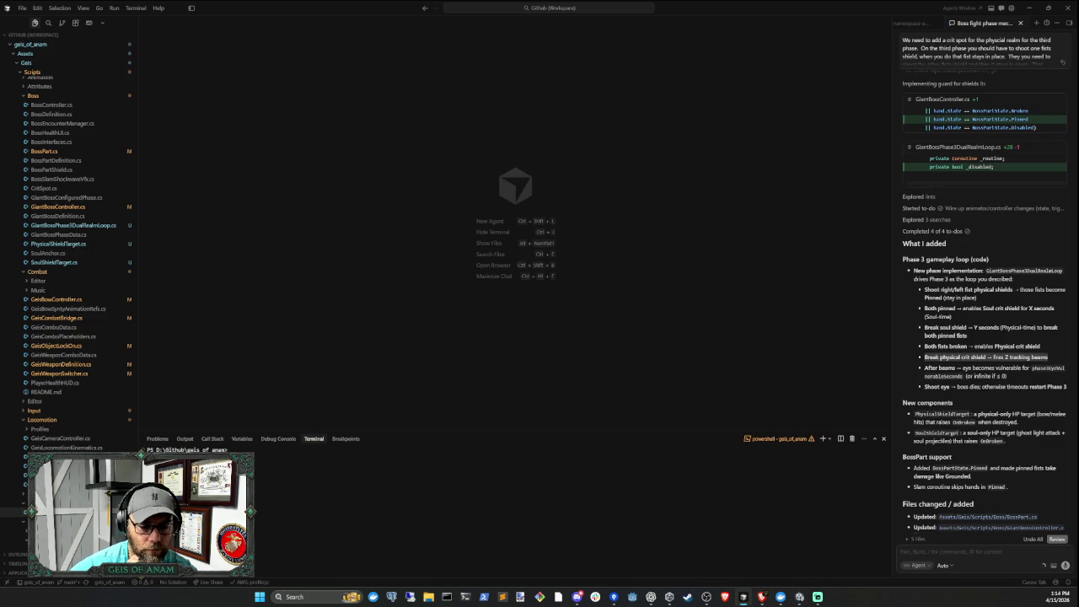
# Ask the agent to keep fists pinned and damageable, with no new shield, after soul shields break
pyautogui.write('when destroying')
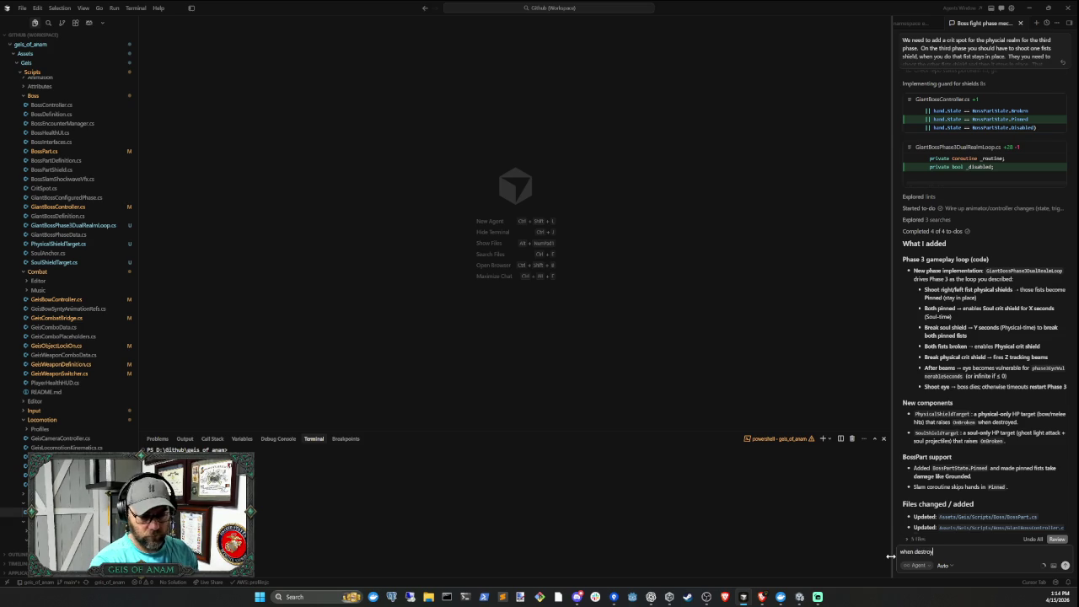
pyautogui.write(' the soul s')
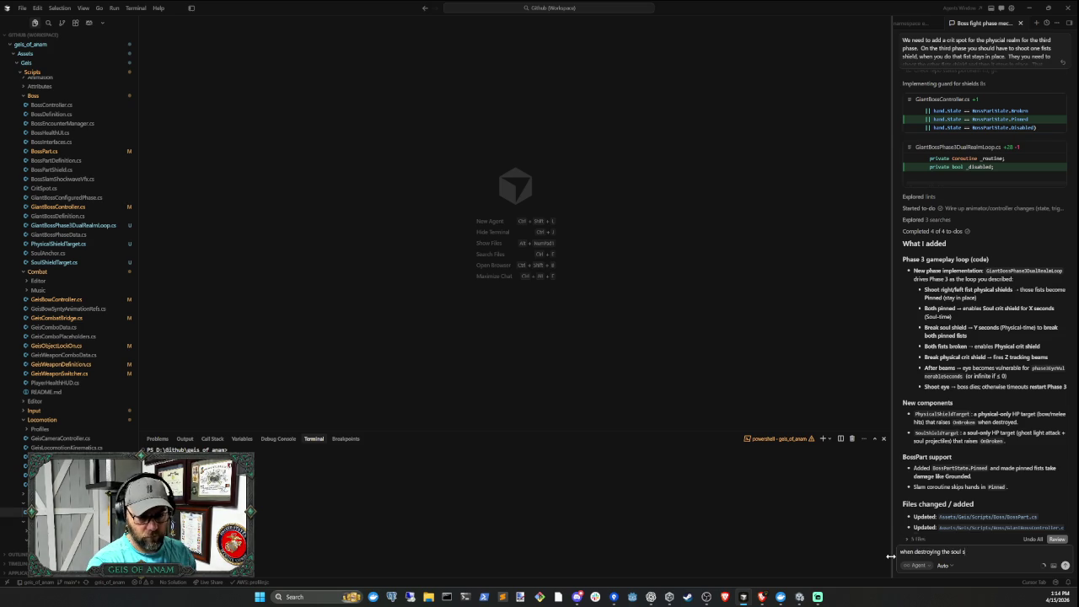
pyautogui.write('hield for teh f')
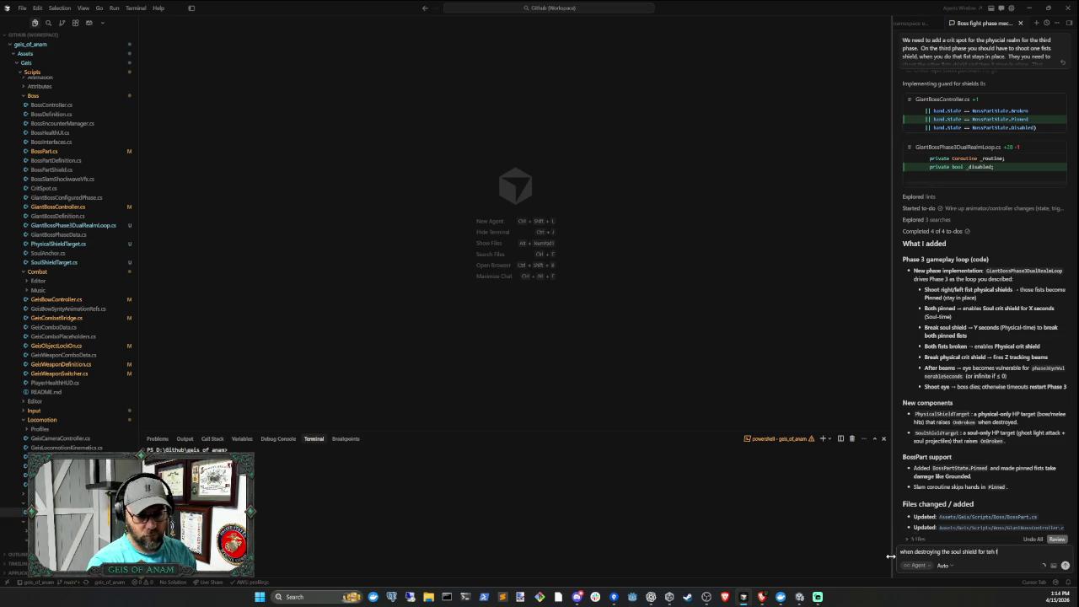
pyautogui.write('ists, It should')
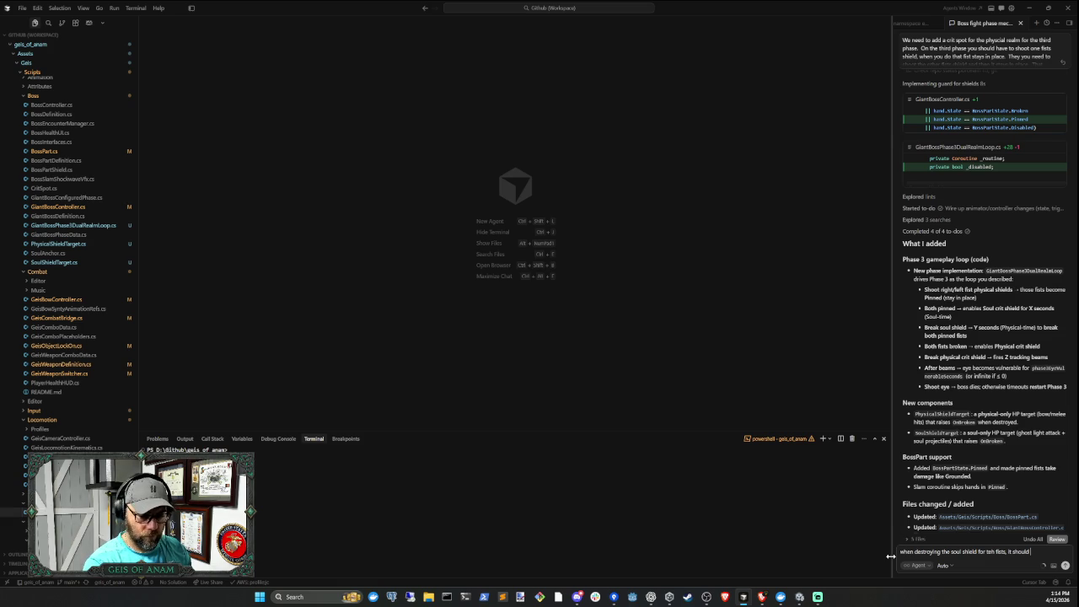
pyautogui.write(' keep thos')
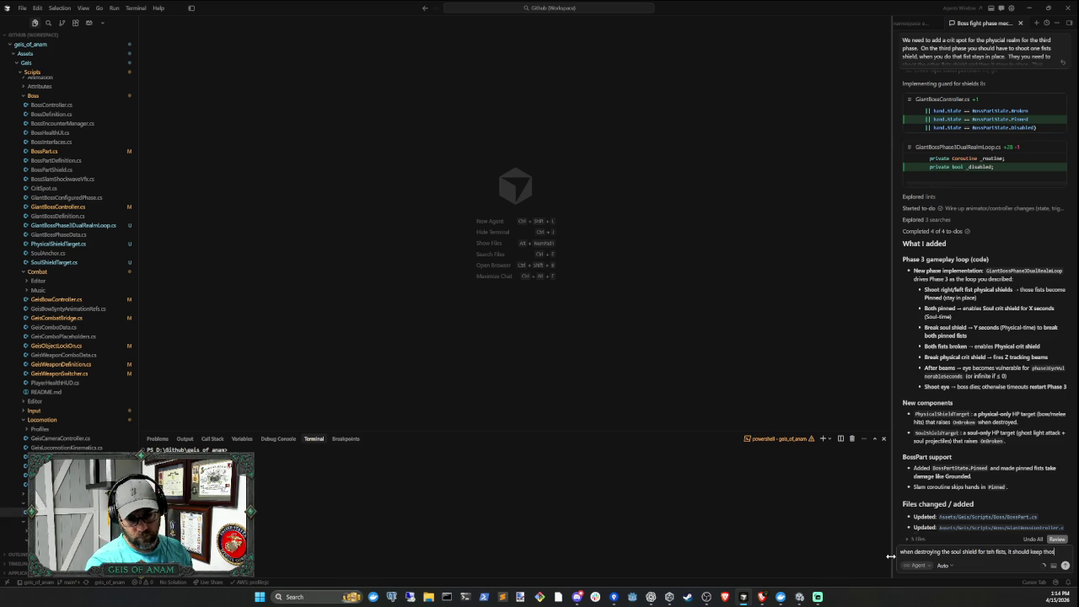
pyautogui.write('e fists in place,')
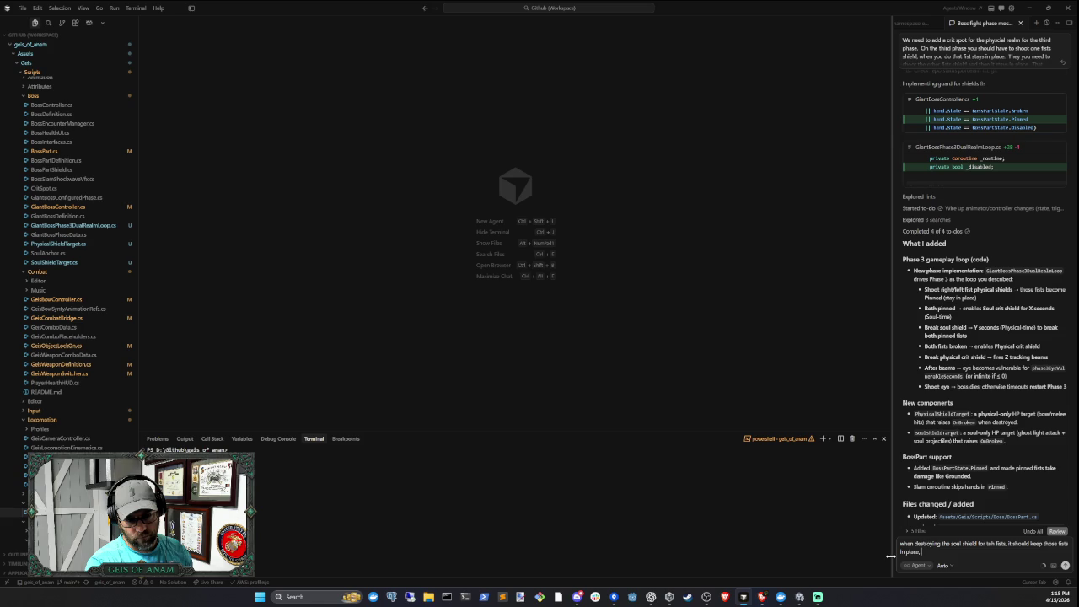
pyautogui.write(' but not')
pyautogui.write(' add another shield')
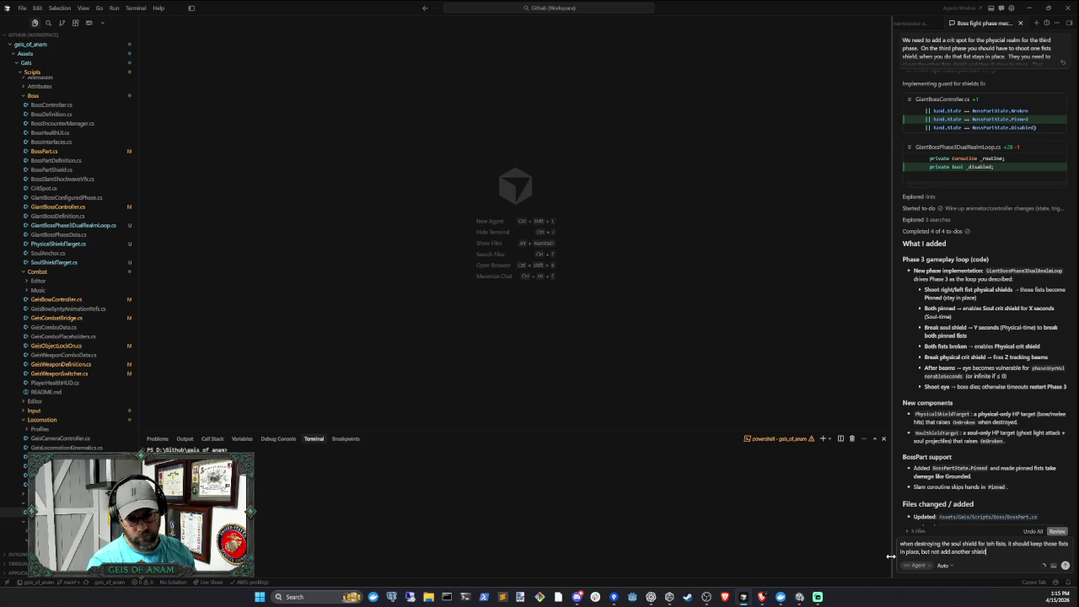
pyautogui.write(', they are just')
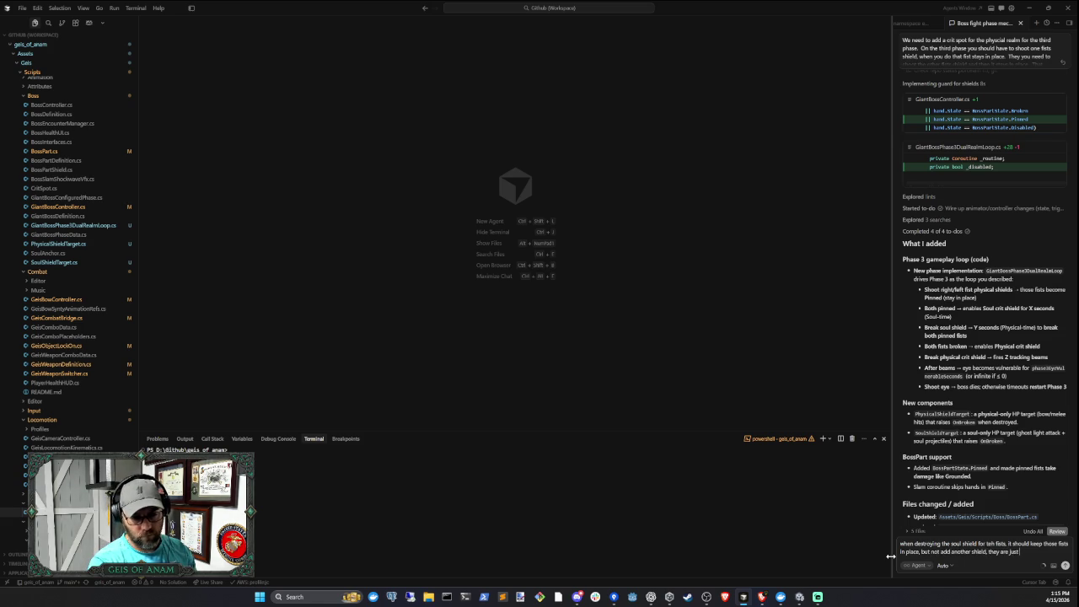
pyautogui.write(' able to take')
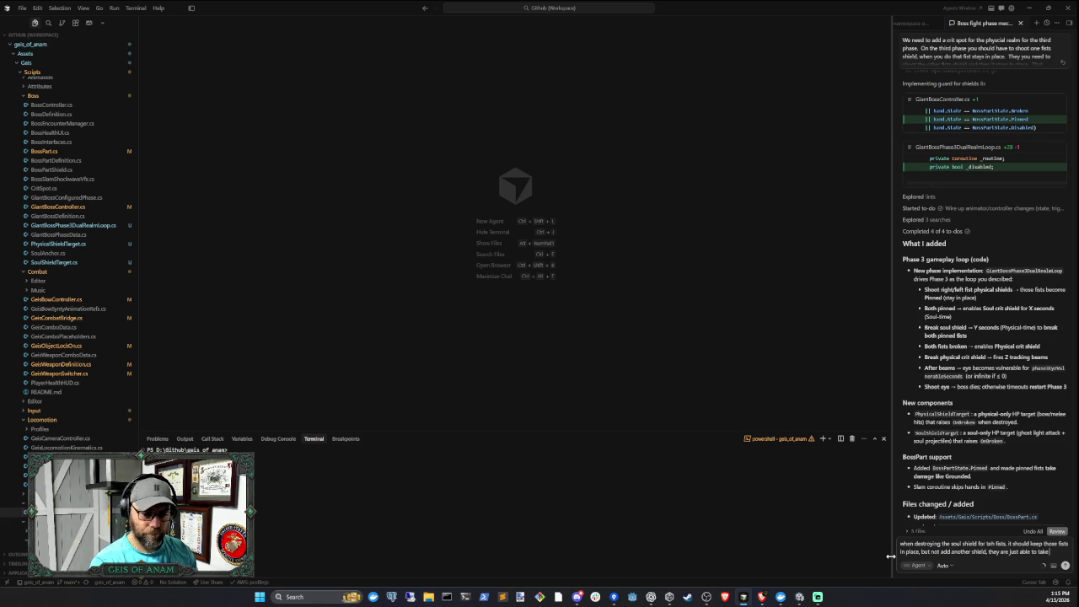
pyautogui.write(' damage, and if they')
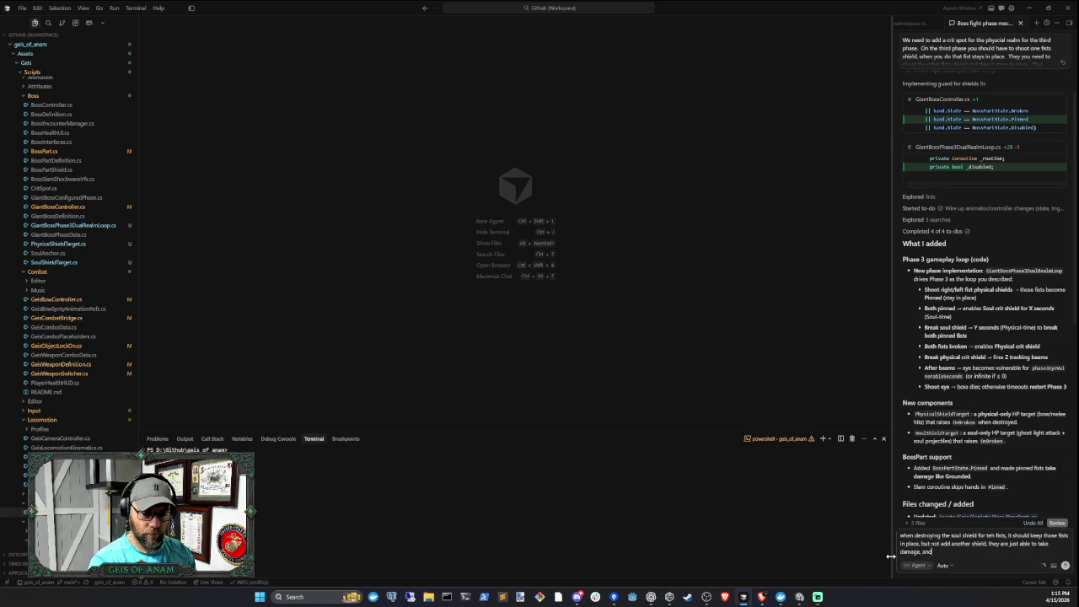
pyautogui.write(' both')
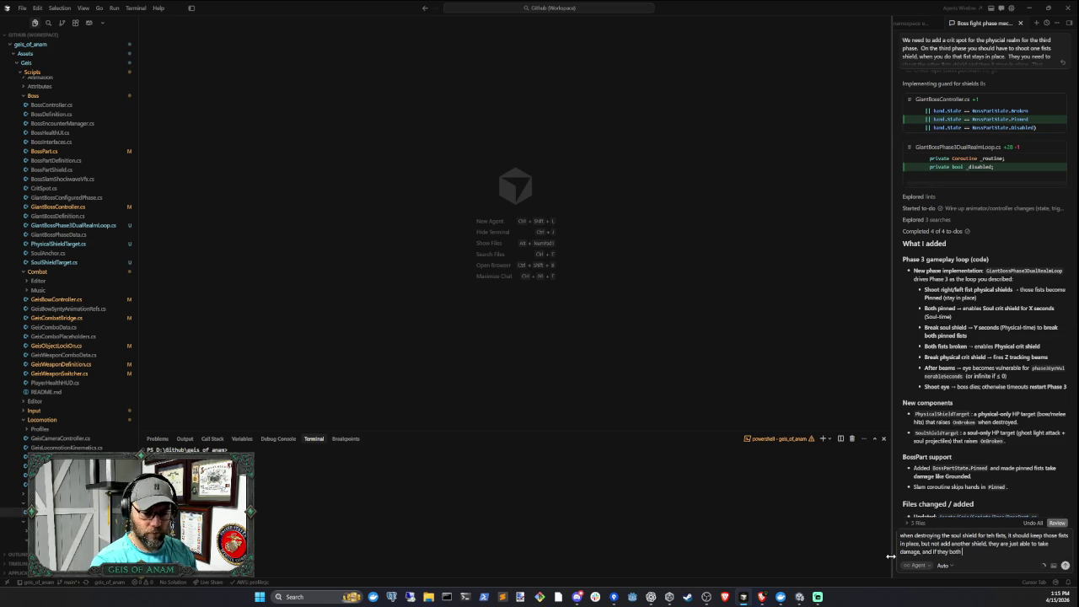
pyautogui.write(' do they')
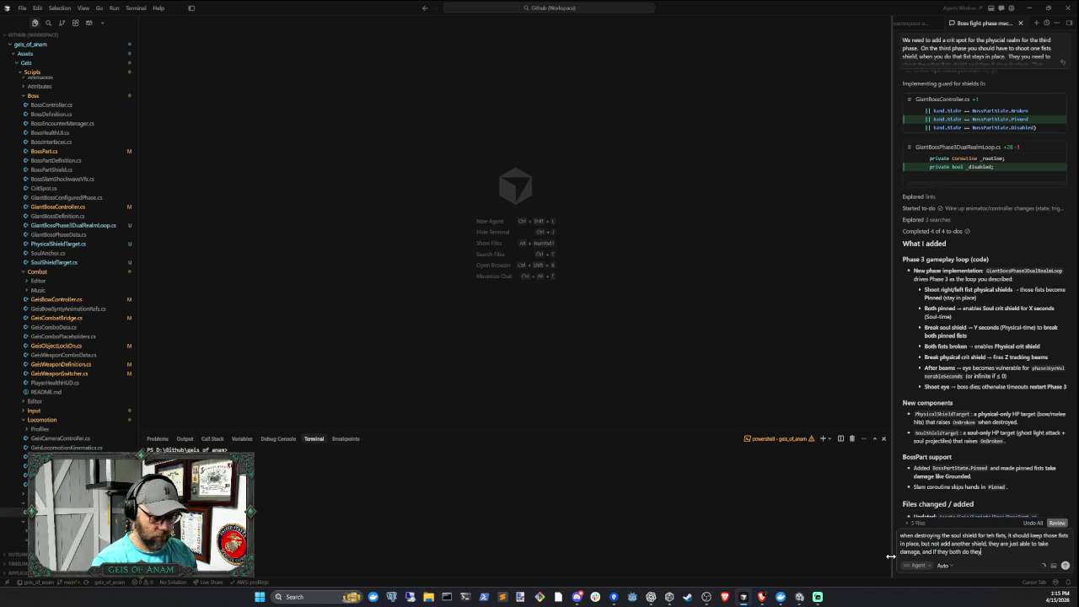
pyautogui.write("'ll reveal the")
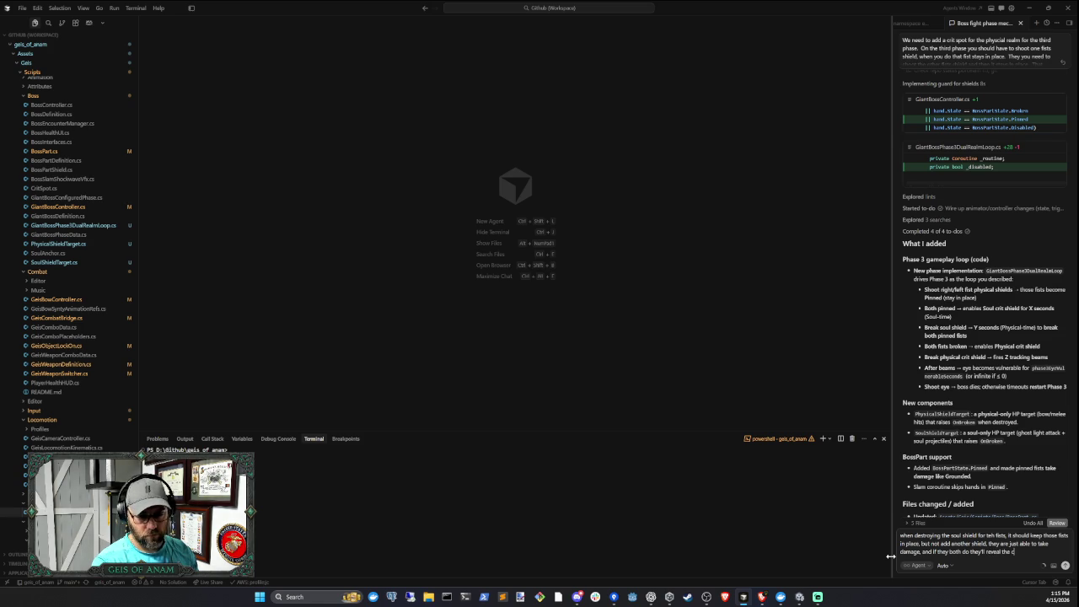
pyautogui.write(' crit shield')
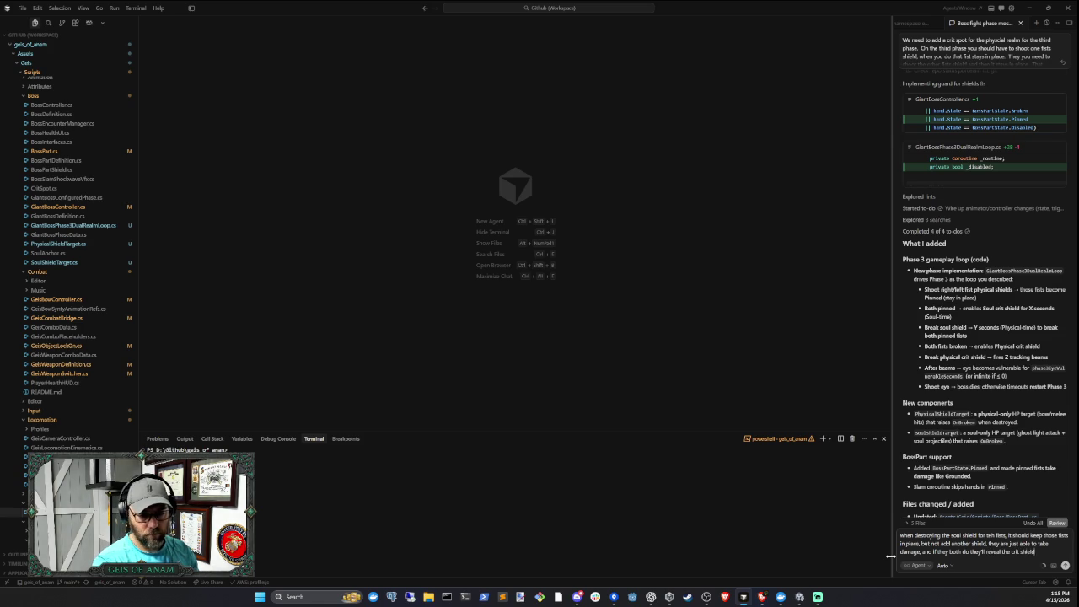
pyautogui.press('Return')
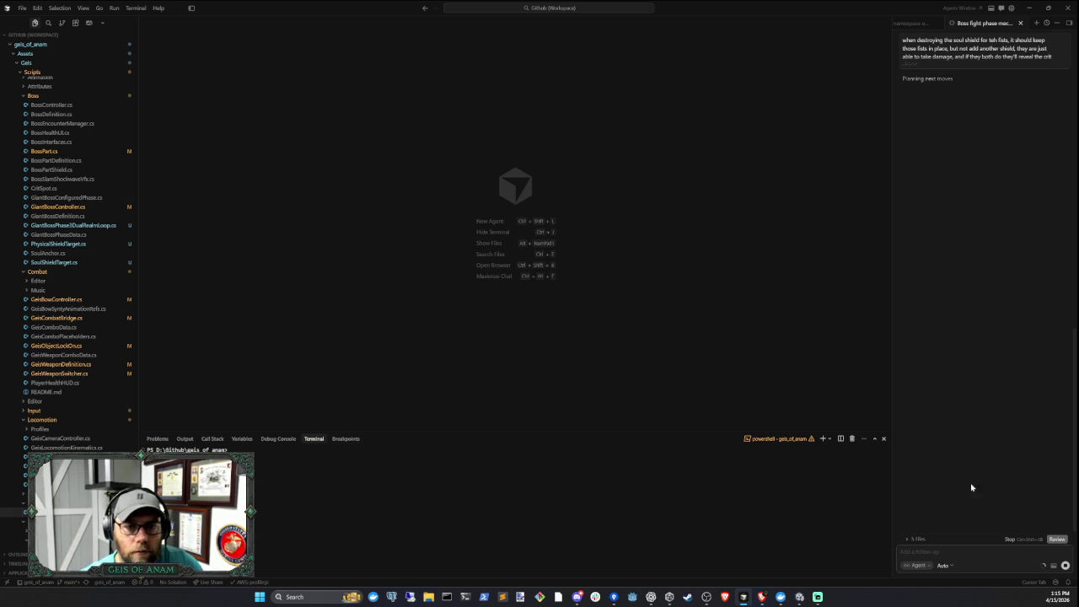
# Let the agent edit GiantBossController.cs and GiantBossPhase3DualRealmLoop.cs, then recompile in Unity
pyautogui.moveTo(801, 597)
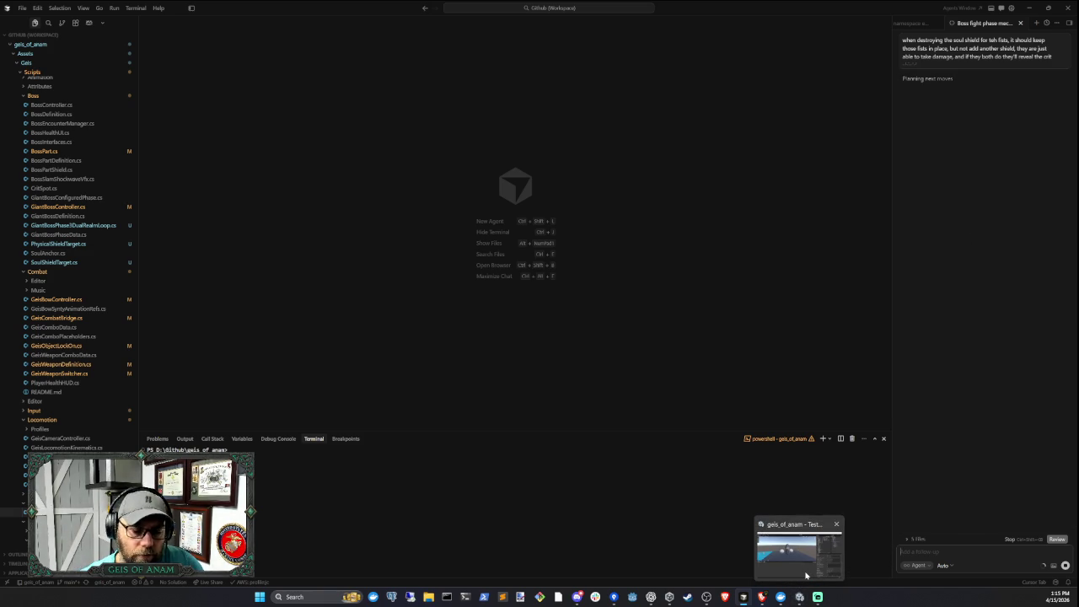
pyautogui.moveTo(806, 575)
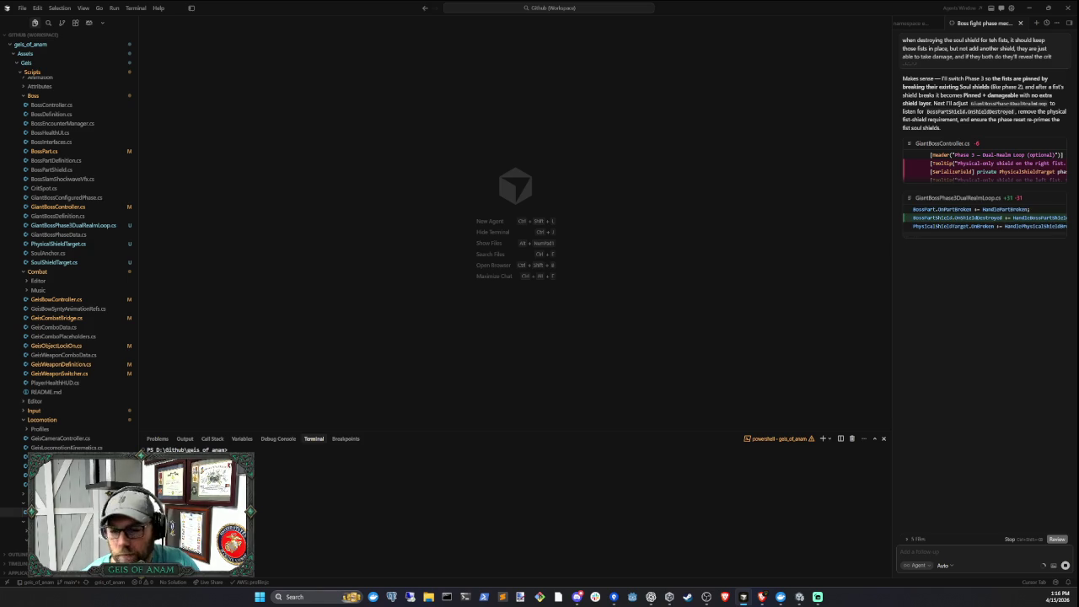
pyautogui.hotkey('alt', 'Tab')
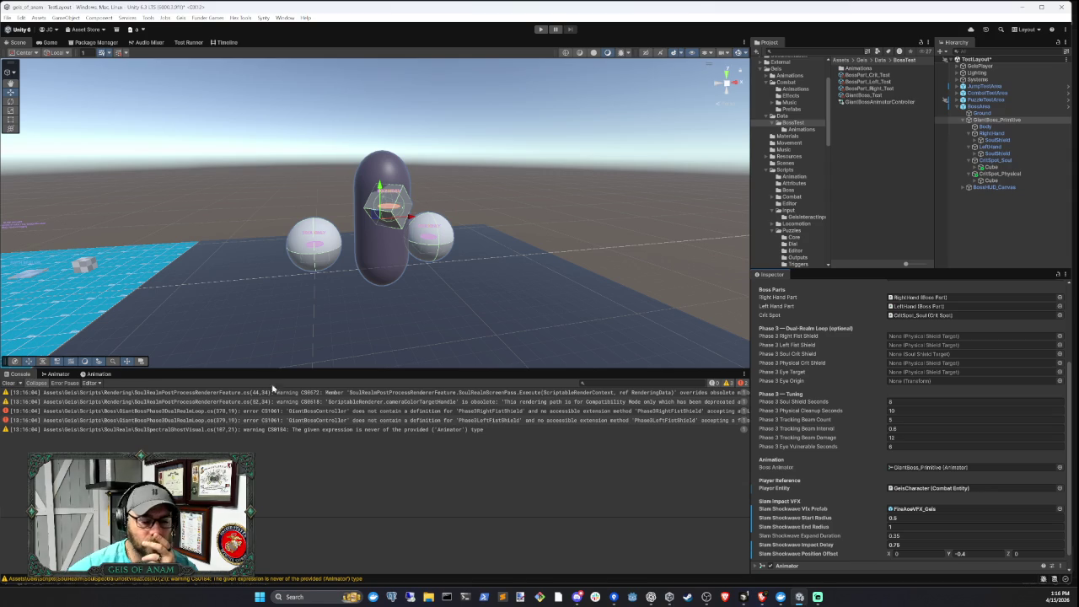
# Clear Unity's console and read both CS1061 errors about the missing fist-shield fields
pyautogui.click(743, 597)
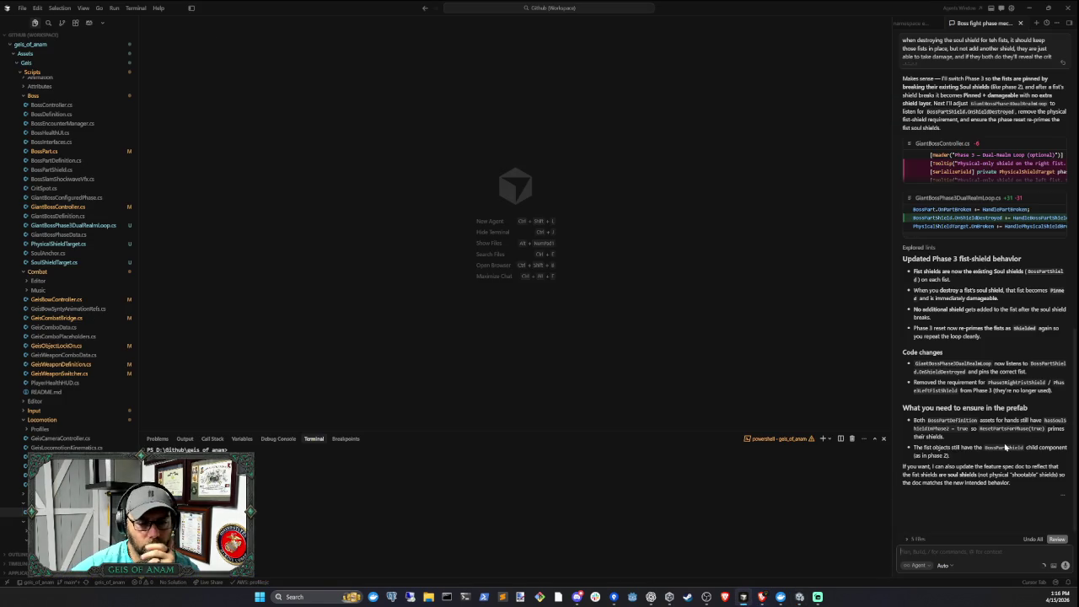
pyautogui.click(799, 597)
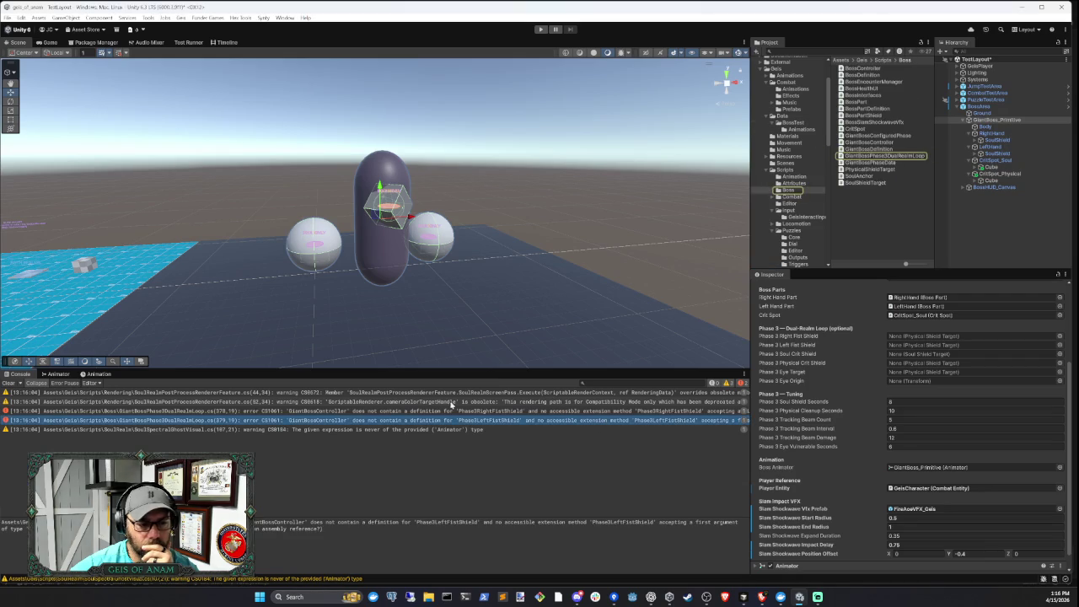
pyautogui.click(8, 382)
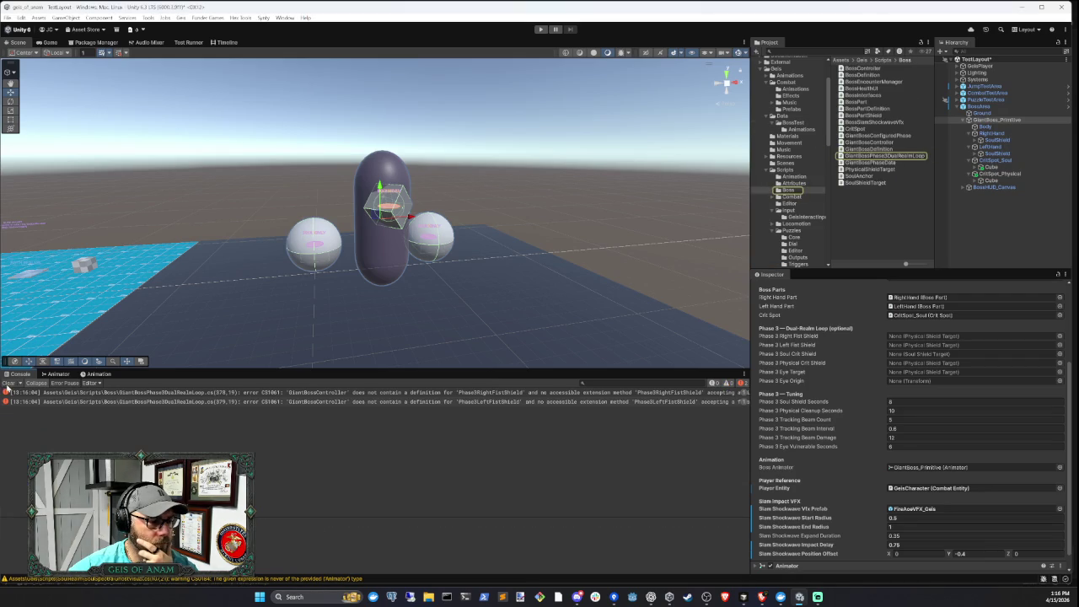
pyautogui.click(434, 398)
pyautogui.click(434, 402)
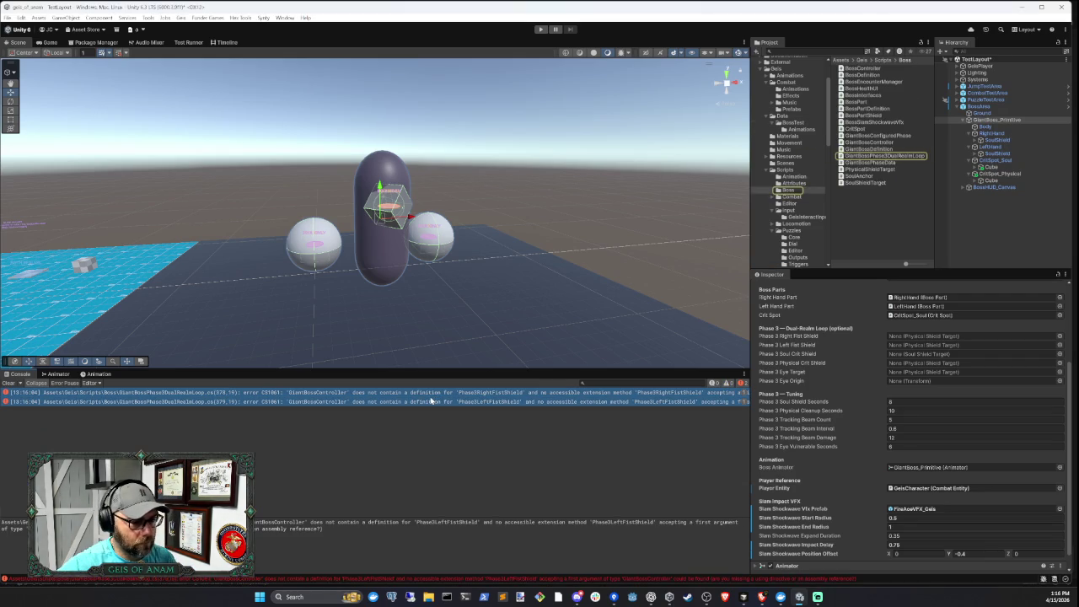
# Paste the CS1061 compile errors into a new Cursor agent message
pyautogui.moveTo(761, 597)
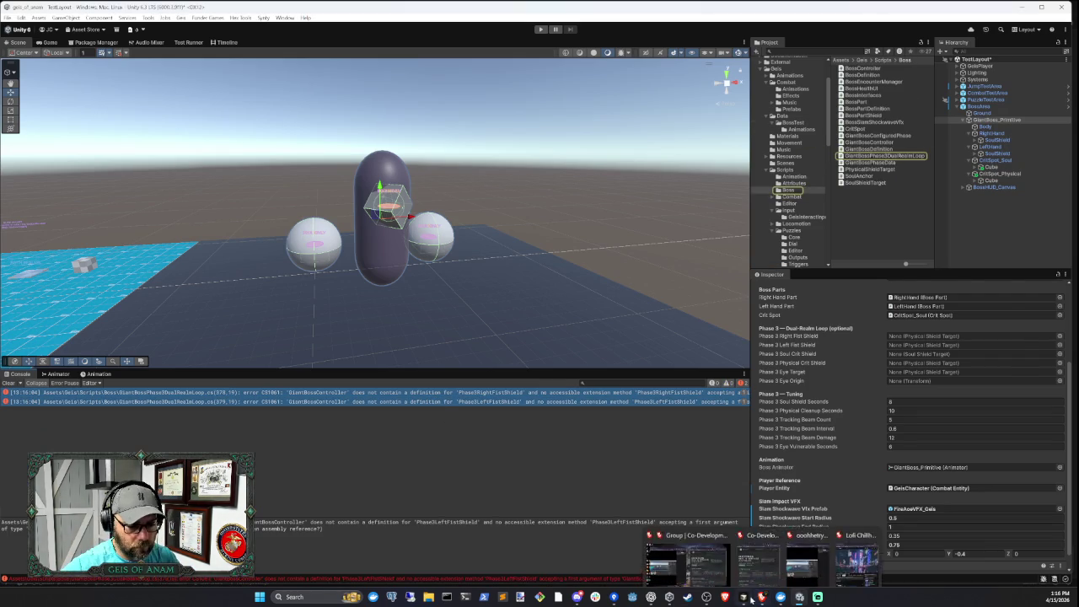
pyautogui.click(834, 558)
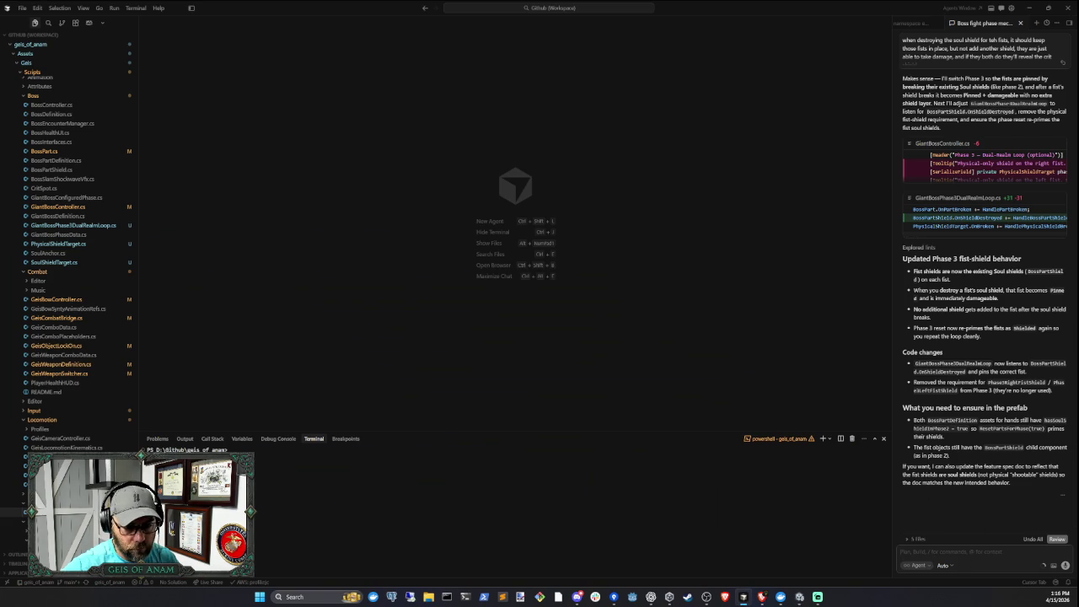
pyautogui.hotkey('ctrl', 'v')
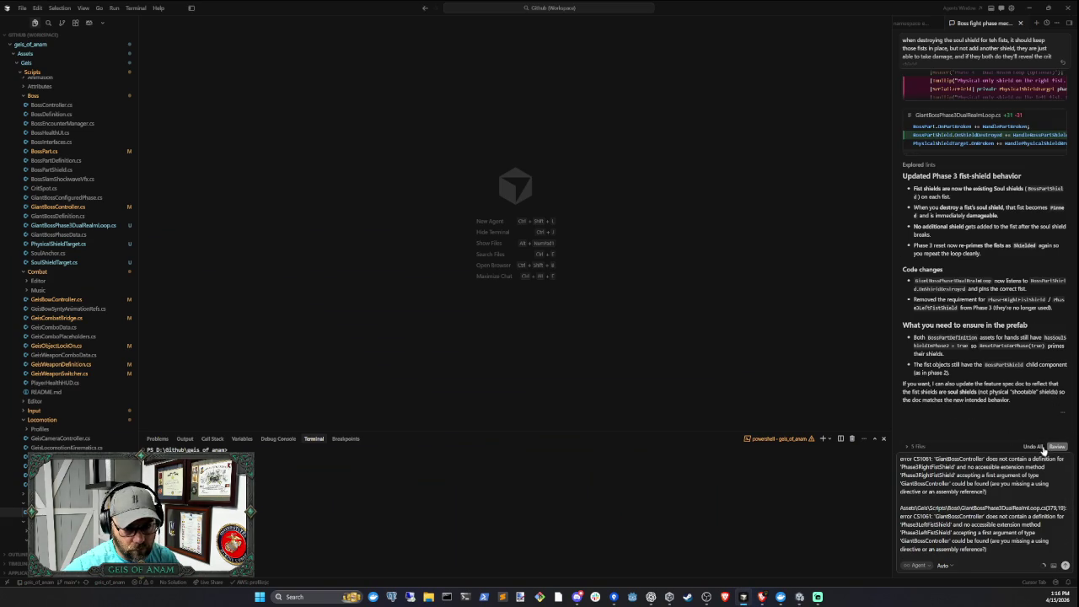
# Send the pasted CS1061 errors to the agent along with 'Yes update the doc'
pyautogui.scroll(1, 982, 506)
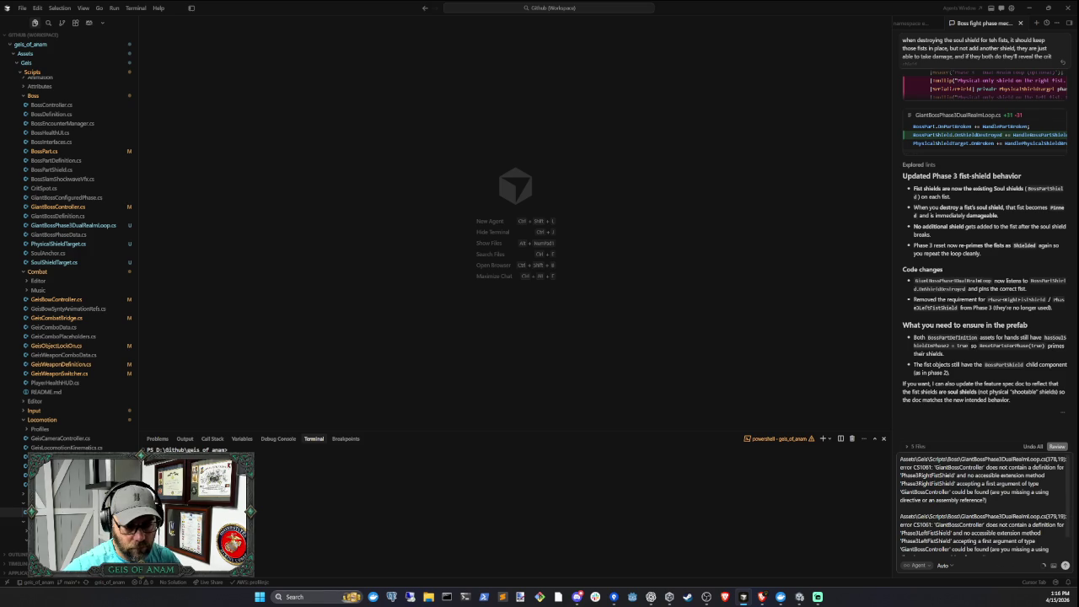
pyautogui.write('Yes update the ')
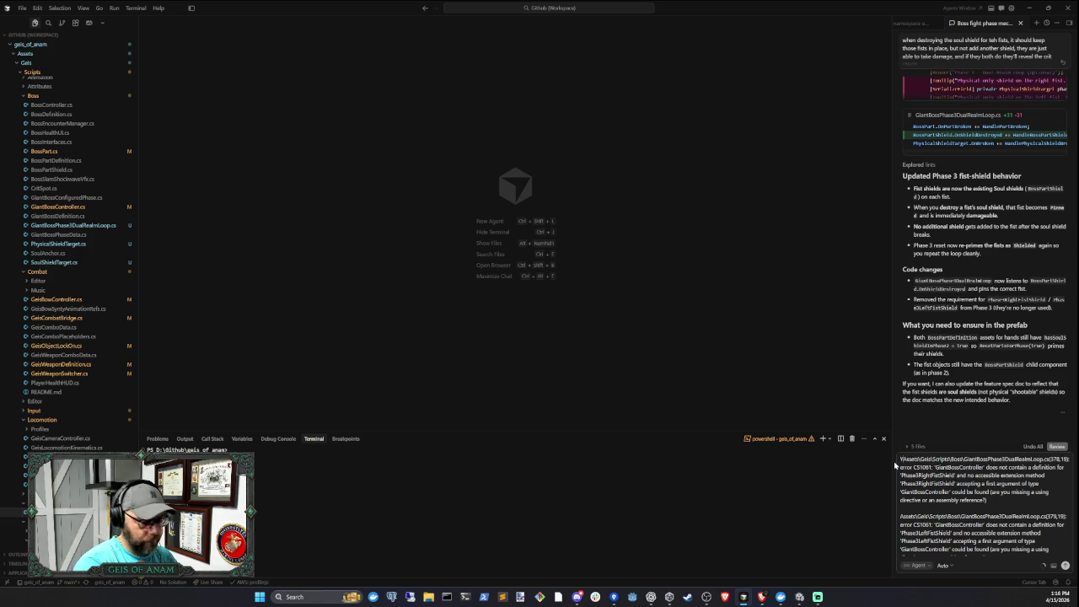
pyautogui.write('doc')
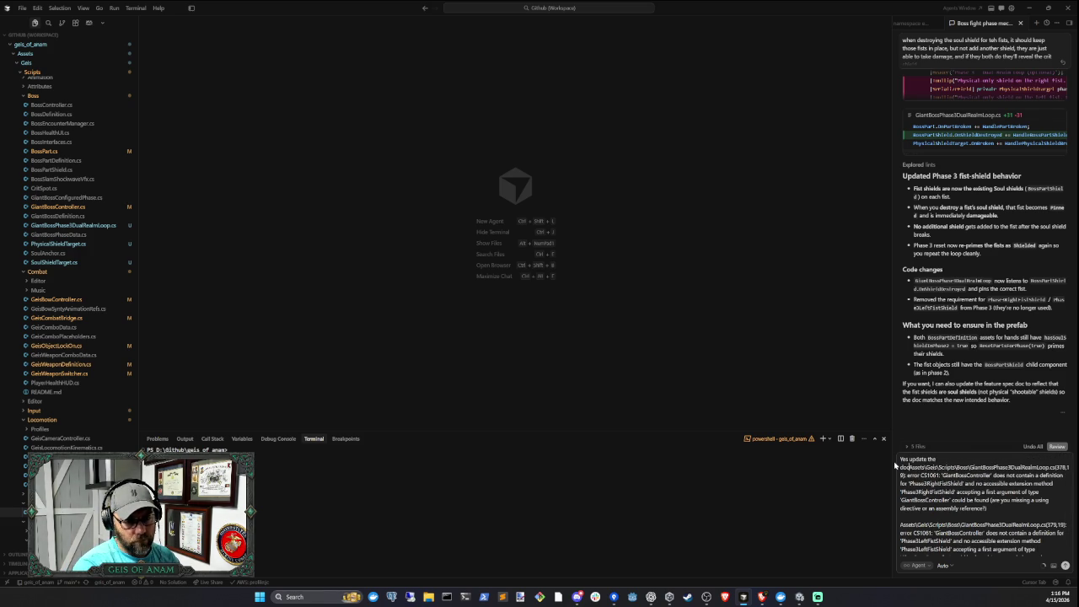
pyautogui.press('Return')
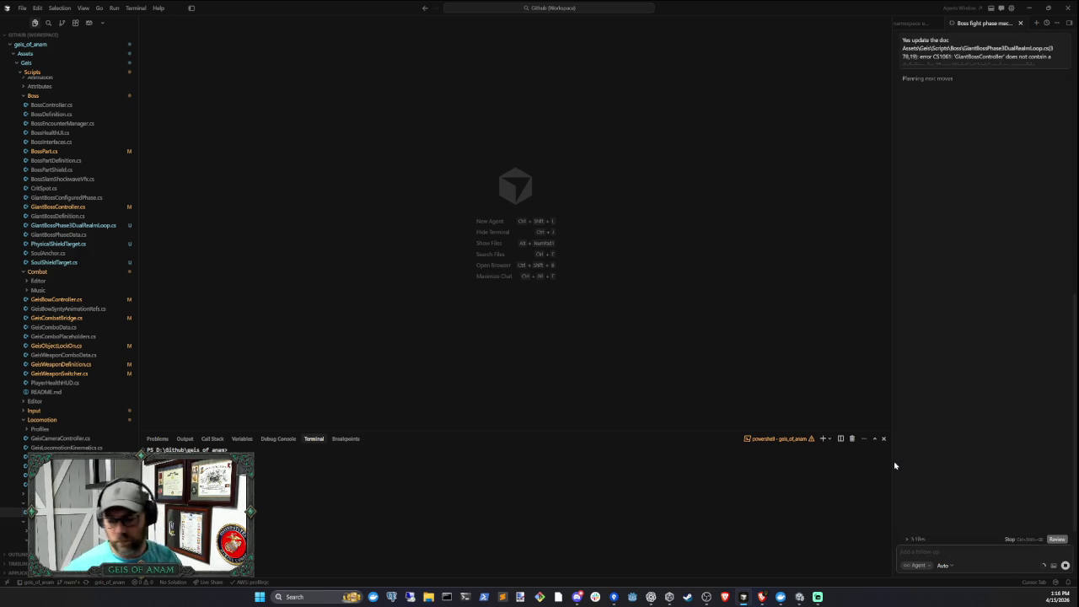
# Clear Unity's console, which still lists the Phase3RightFistShield and Phase3LeftFistShield errors
pyautogui.click(783, 598)
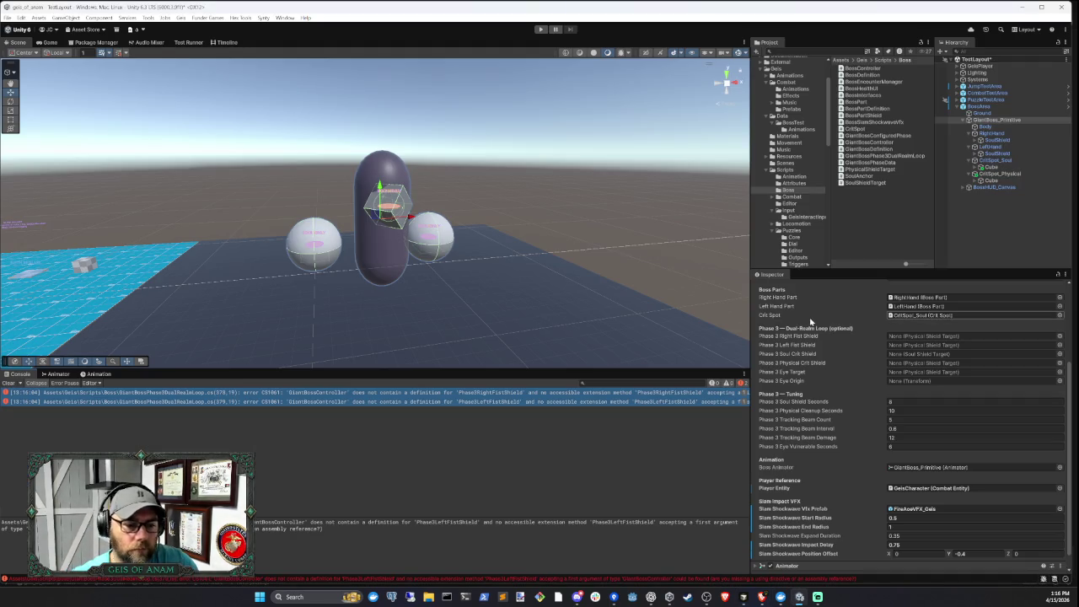
pyautogui.click(8, 384)
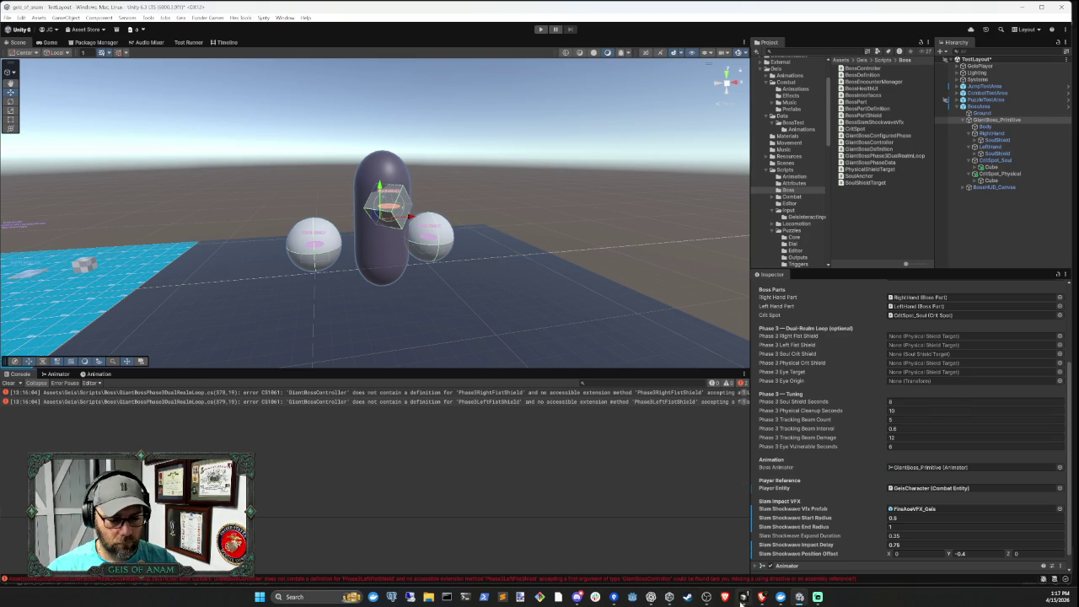
pyautogui.click(743, 597)
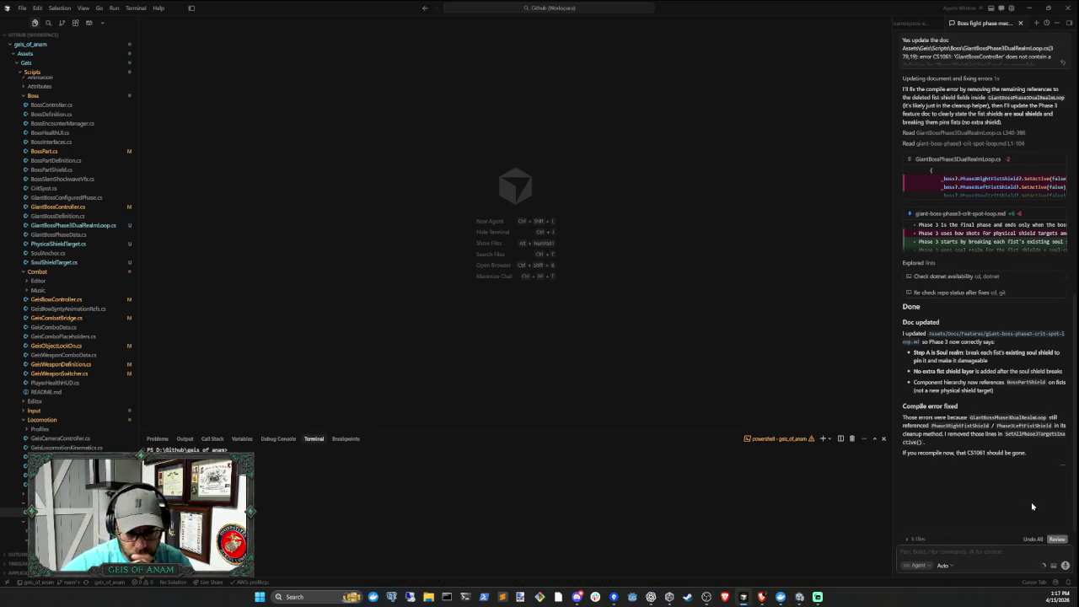
# Recompile the fixed scripts in Unity and clear the leftover console warnings
pyautogui.click(799, 597)
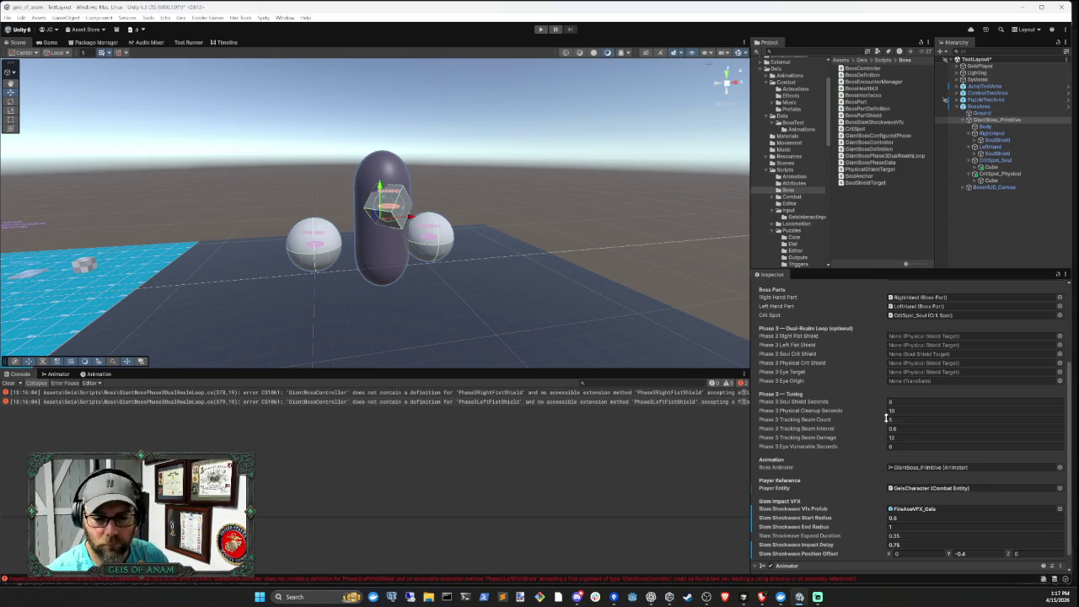
pyautogui.click(10, 383)
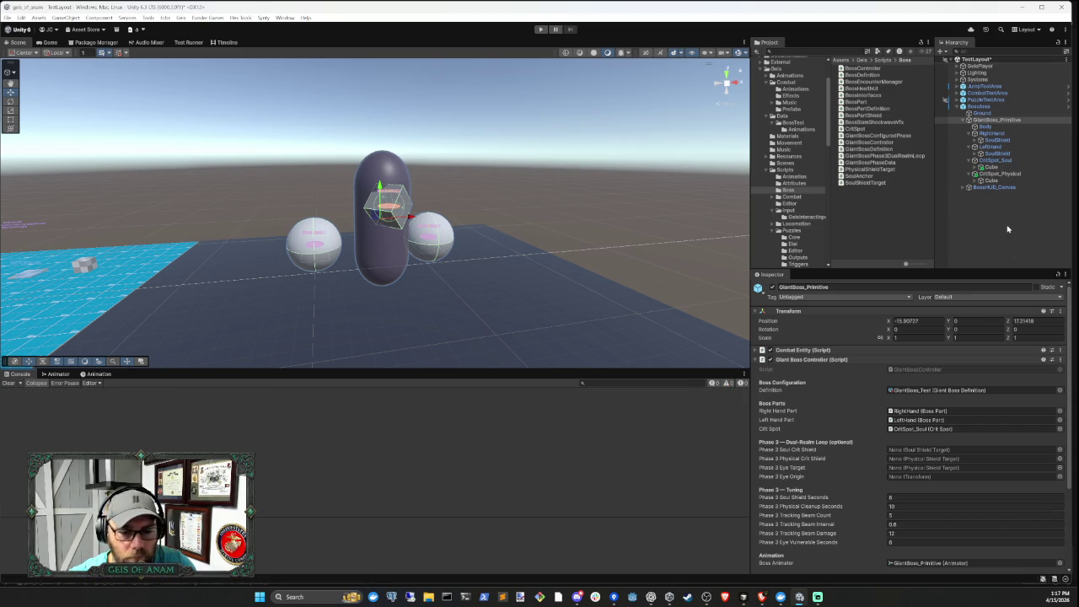
# Check GiantBoss_Primitive's controller for its reduced Phase 3 shield slots
pyautogui.click(1007, 229)
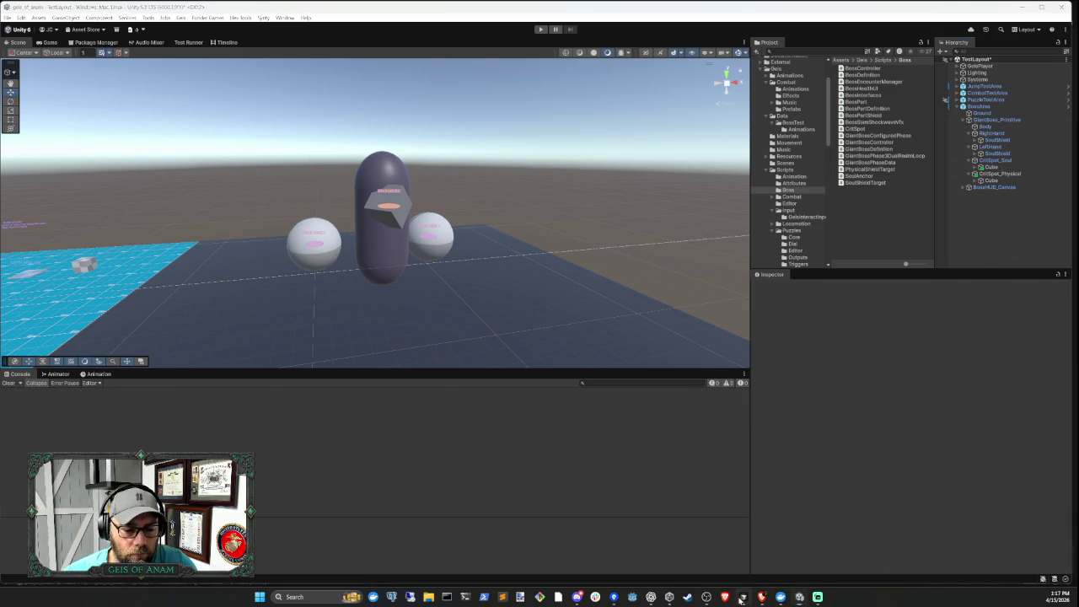
pyautogui.click(741, 597)
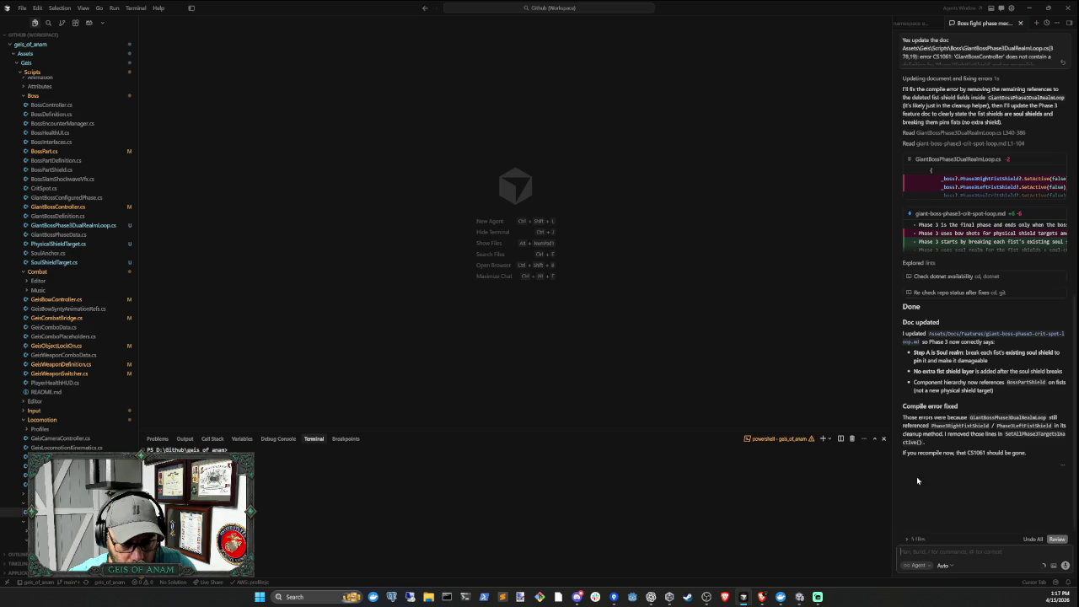
pyautogui.click(800, 596)
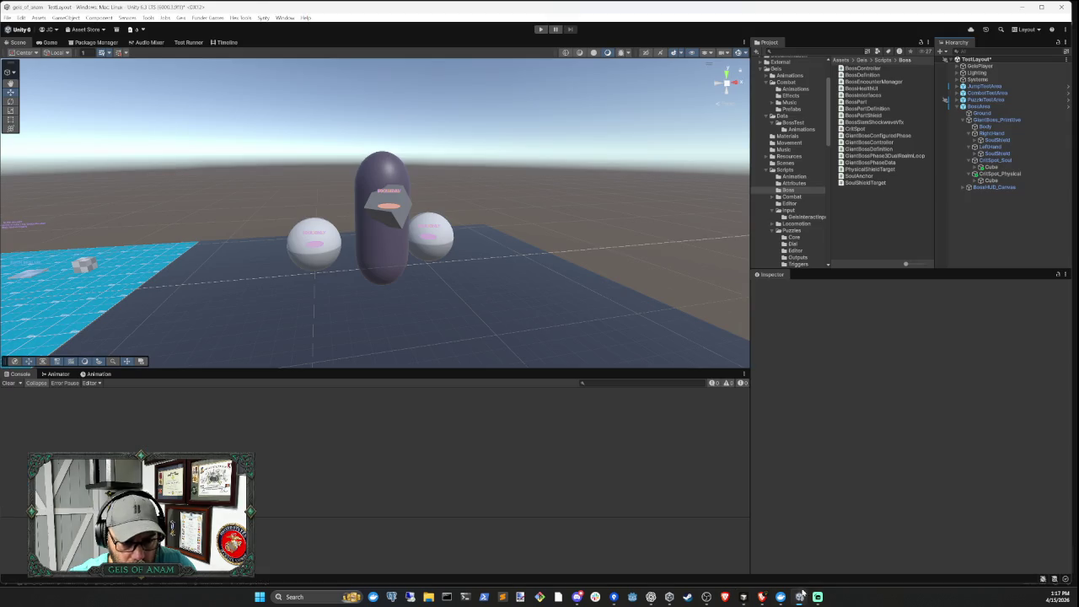
pyautogui.click(997, 120)
pyautogui.scroll(-5, 944, 382)
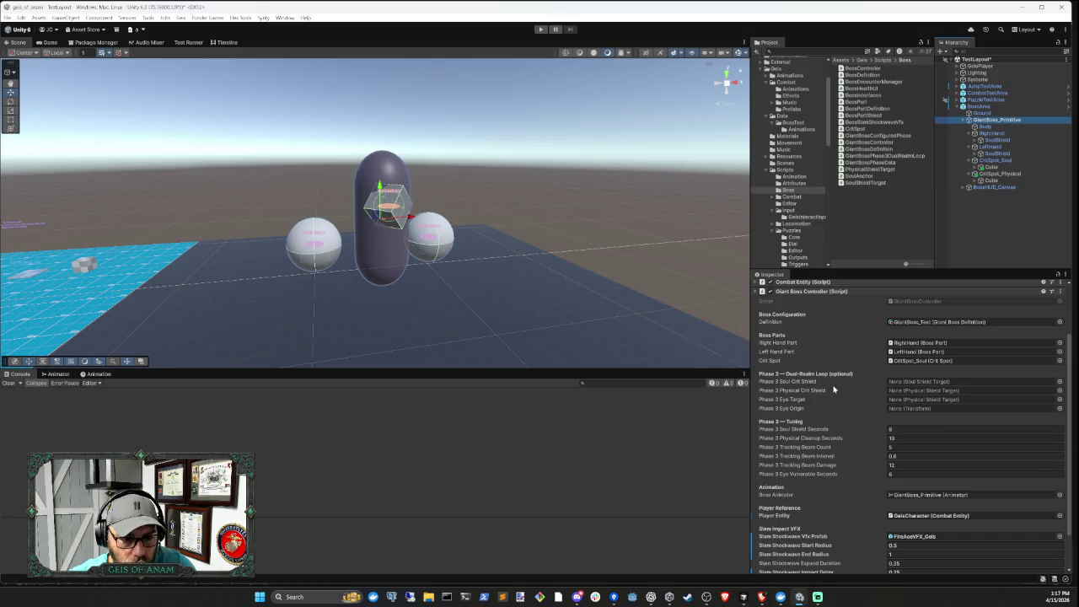
# Compare CritSpot_Soul and its Cube in the Inspector against the boss's unassigned Phase 3 fields
pyautogui.click(991, 167)
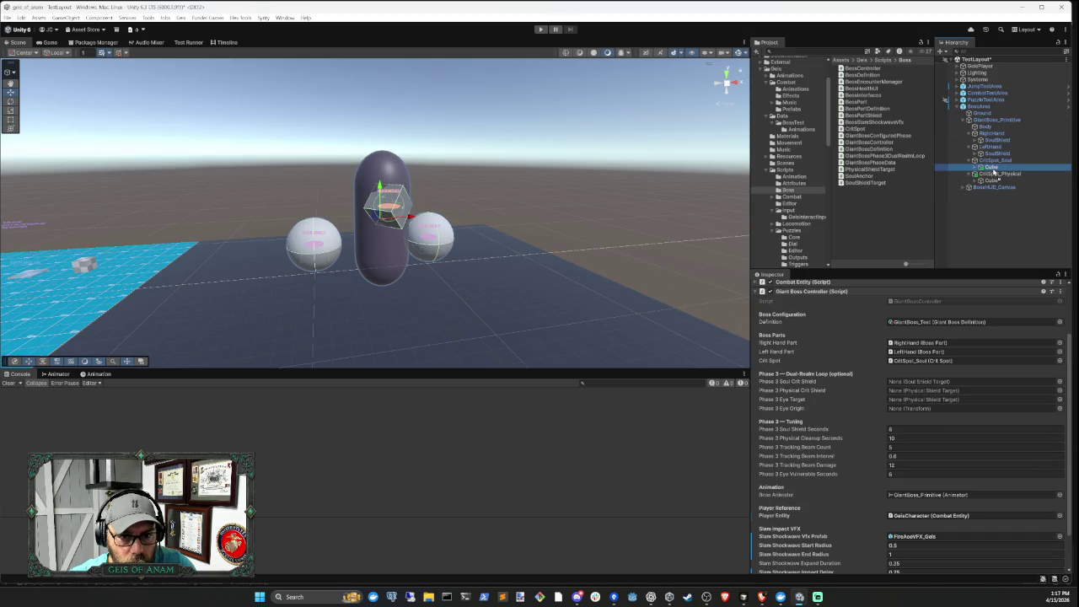
pyautogui.click(993, 163)
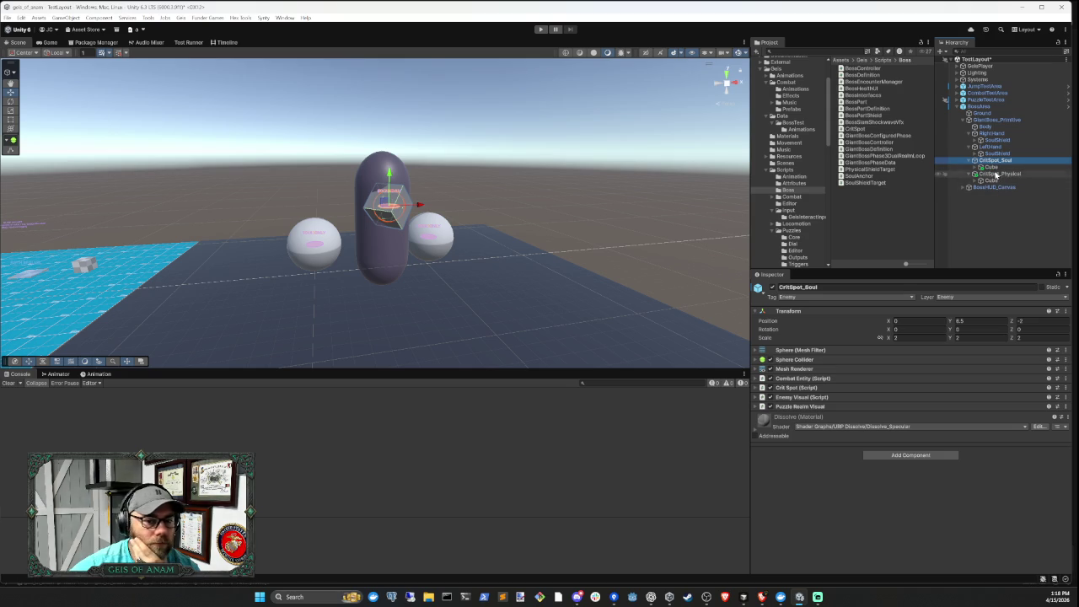
pyautogui.click(992, 168)
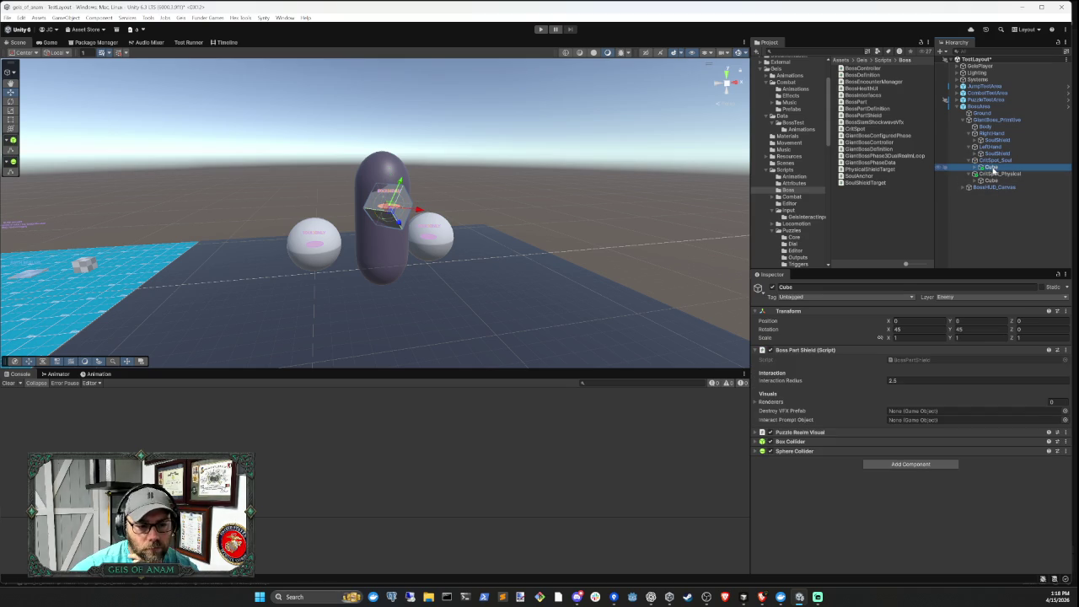
pyautogui.click(991, 161)
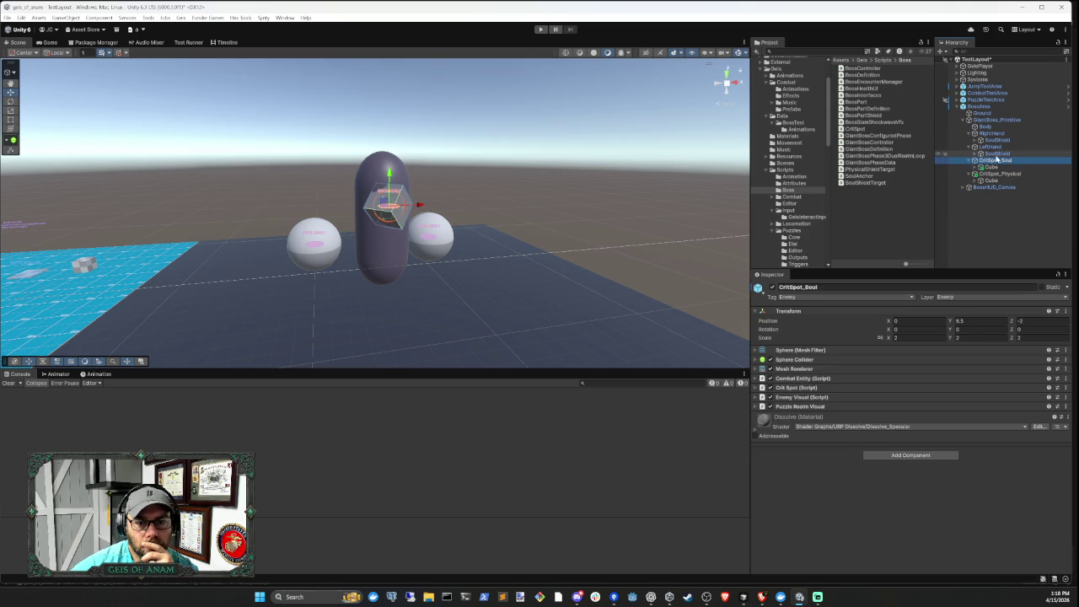
pyautogui.click(997, 119)
pyautogui.scroll(-5, 967, 364)
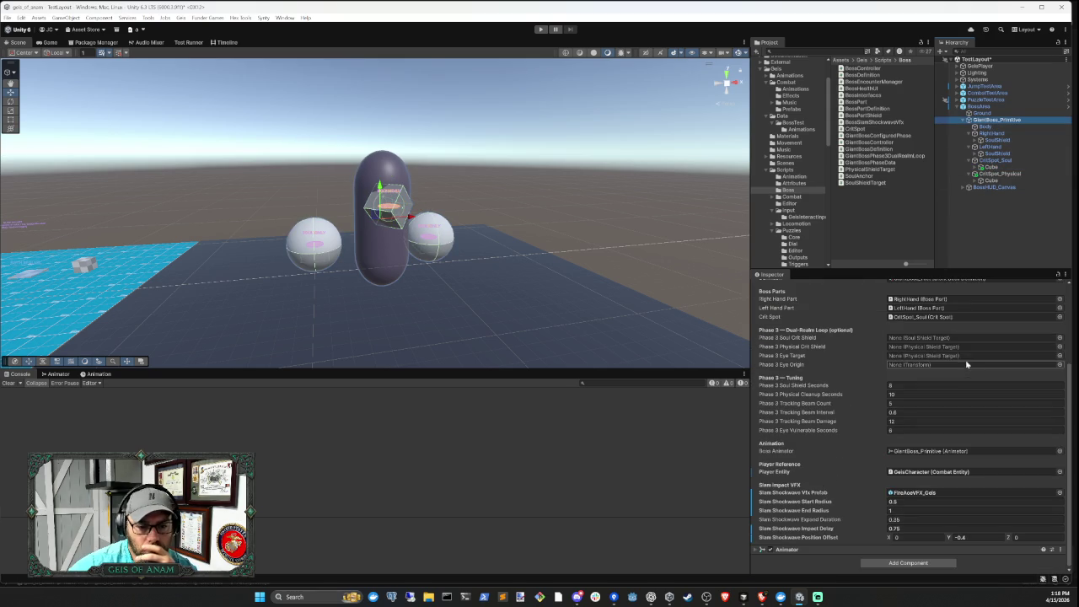
pyautogui.click(992, 168)
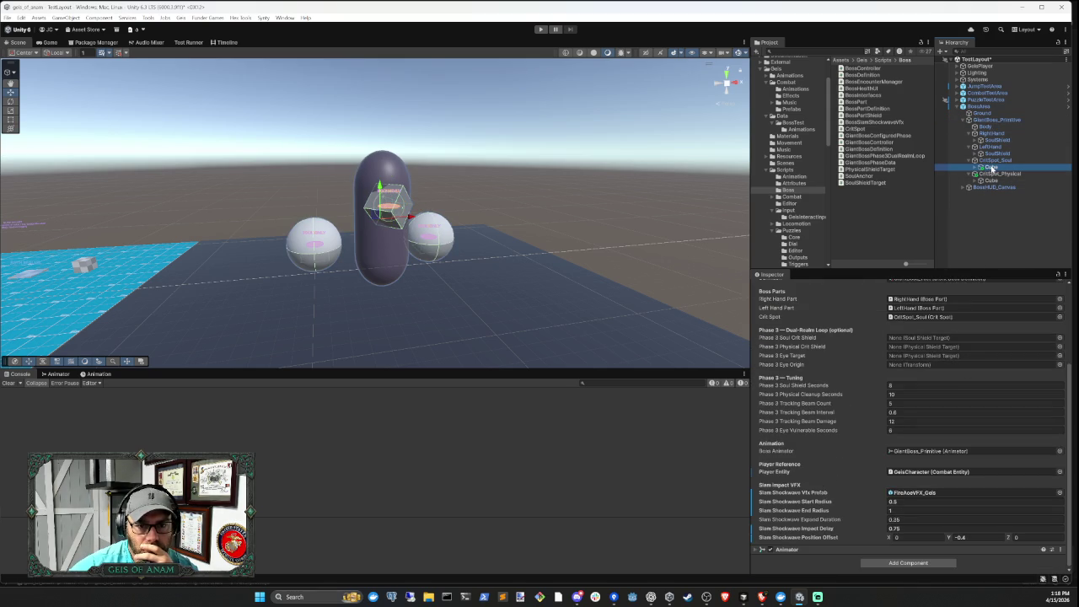
# Add a Crit Spot script to the Cube under CritSpot_Soul
pyautogui.moveTo(992, 168)
pyautogui.mouseDown()
pyautogui.moveTo(934, 386)
pyautogui.moveTo(931, 338)
pyautogui.moveTo(938, 345)
pyautogui.moveTo(992, 169)
pyautogui.mouseUp()
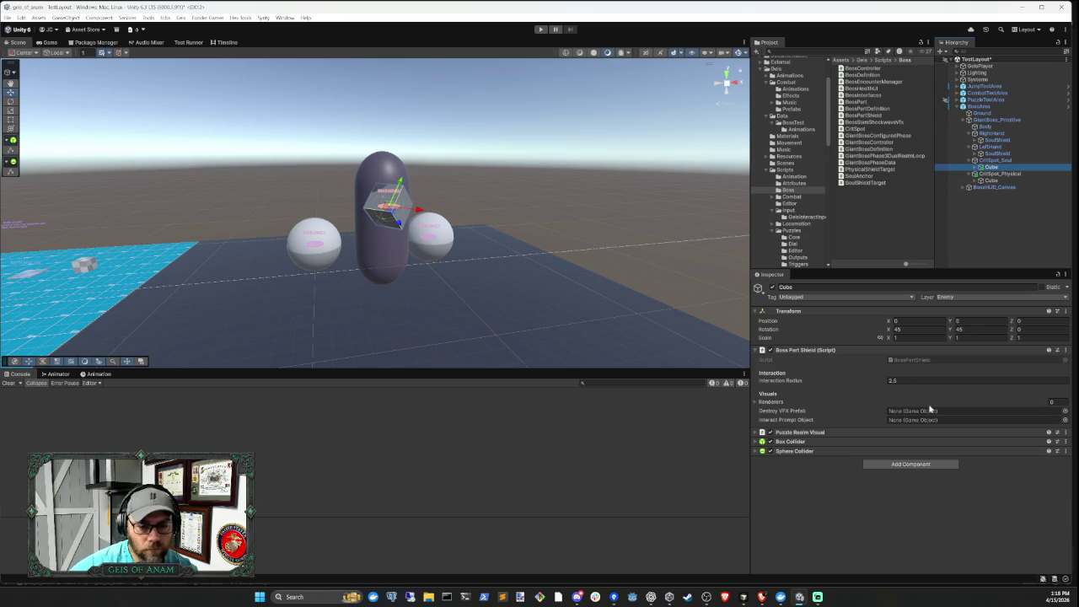
pyautogui.click(917, 464)
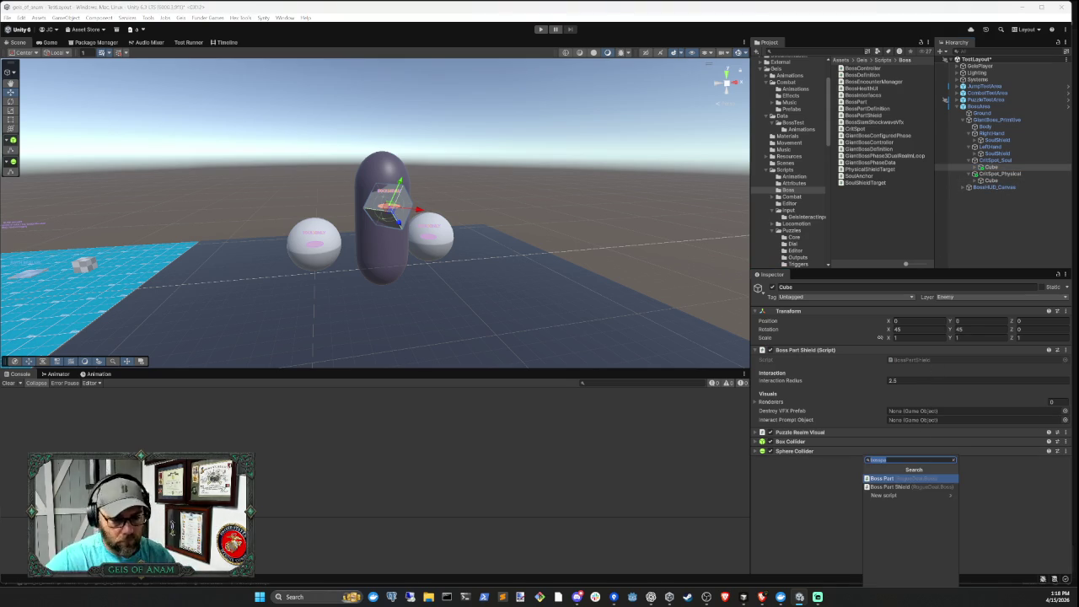
pyautogui.write('soul cl')
pyautogui.press('BackSpace')
pyautogui.press('BackSpace')
pyautogui.press('BackSpace')
pyautogui.write('scrit')
pyautogui.click(881, 478)
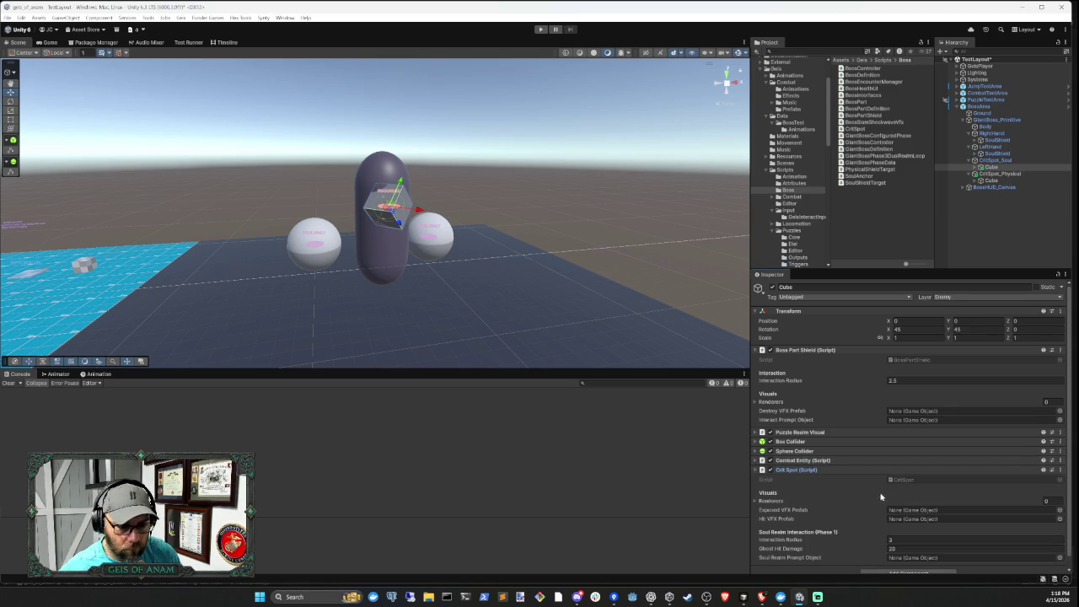
# Try assigning the soul Cube to GiantBoss_Primitive's Phase 3 Soul Crit Shield slot
pyautogui.click(990, 167)
pyautogui.click(868, 527)
pyautogui.click(998, 119)
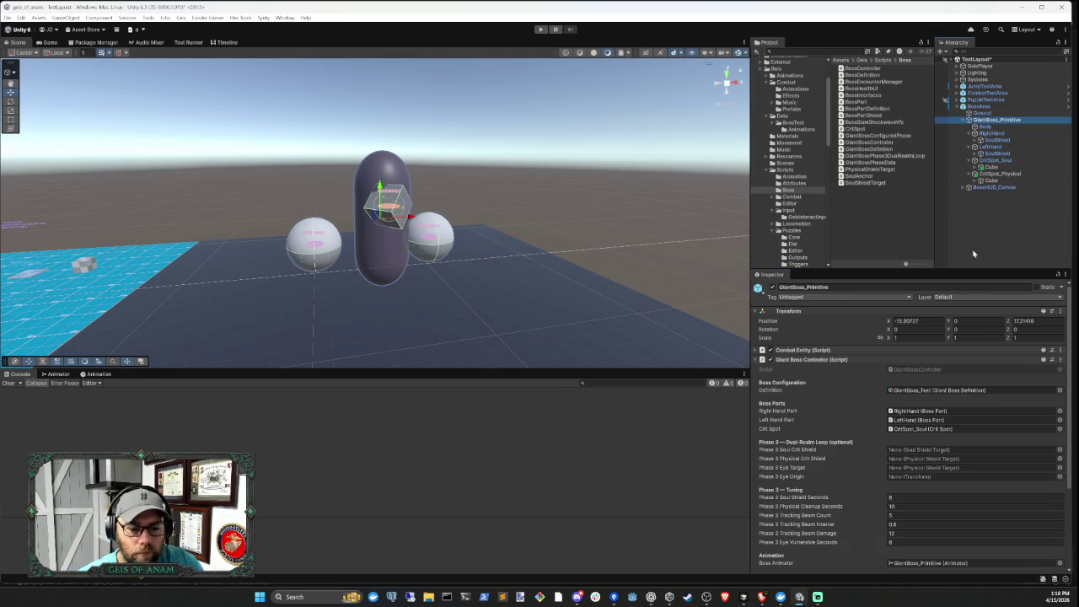
pyautogui.moveTo(990, 167); pyautogui.dragTo(928, 450)
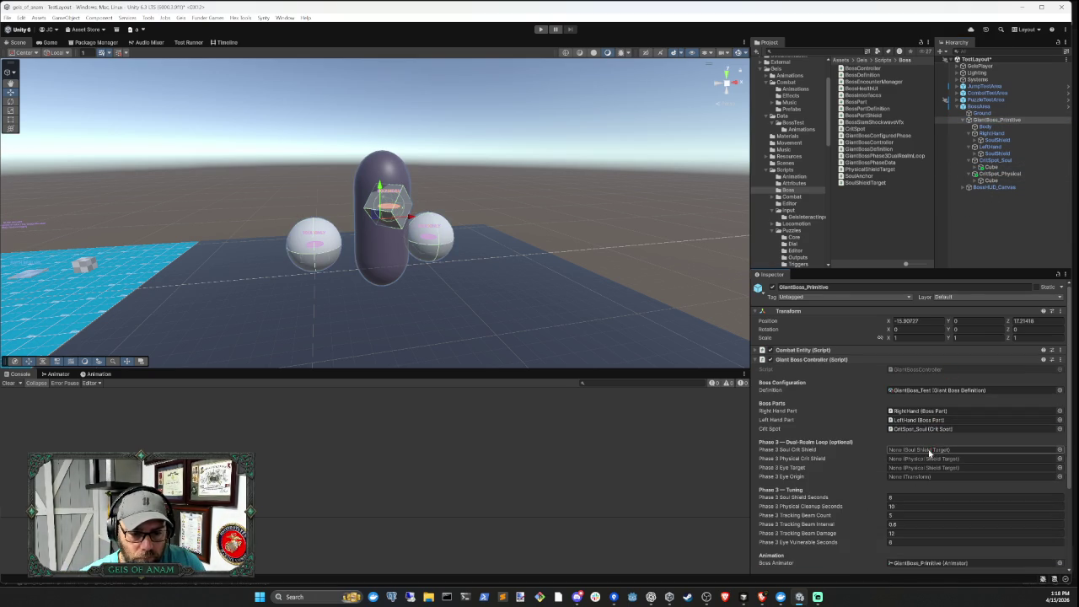
pyautogui.click(986, 126)
pyautogui.click(996, 121)
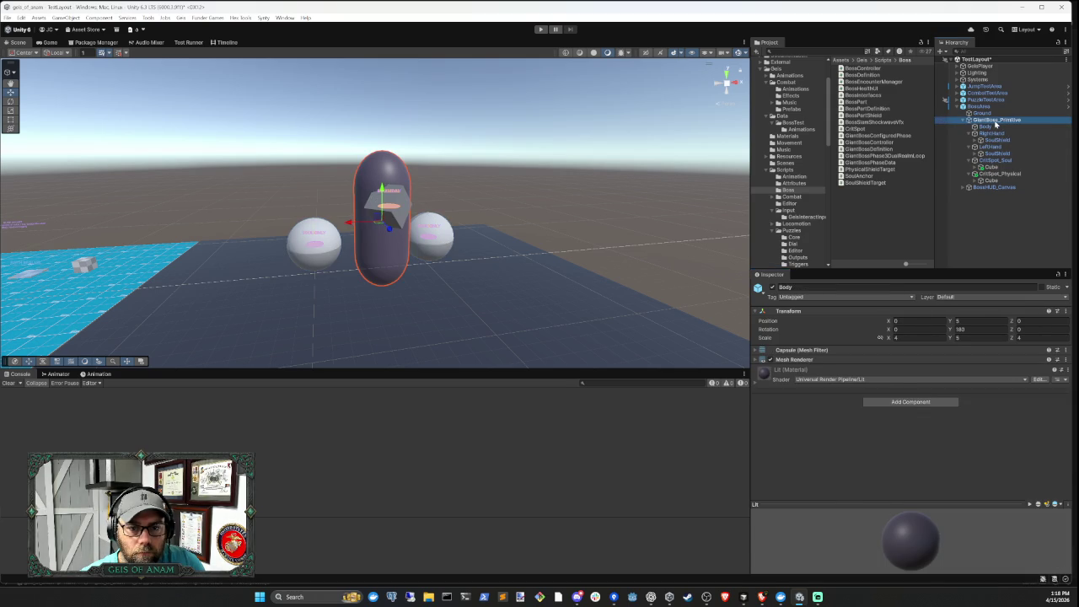
pyautogui.click(990, 167)
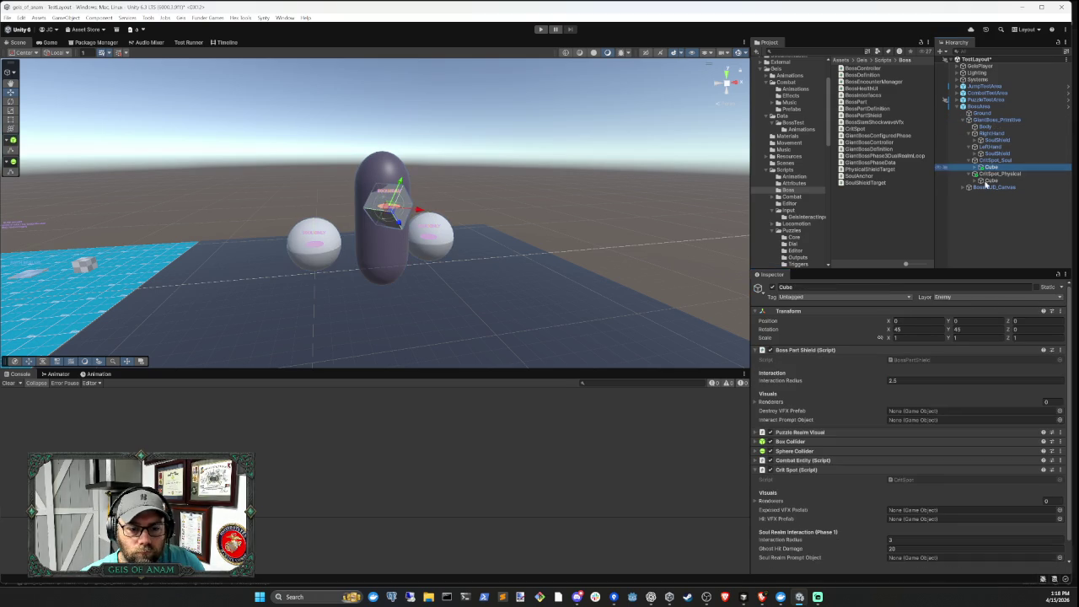
# Replace the Cube's Crit Spot script with a Soul Shield Target component
pyautogui.rightClick(927, 471)
pyautogui.click(976, 489)
pyautogui.click(891, 473)
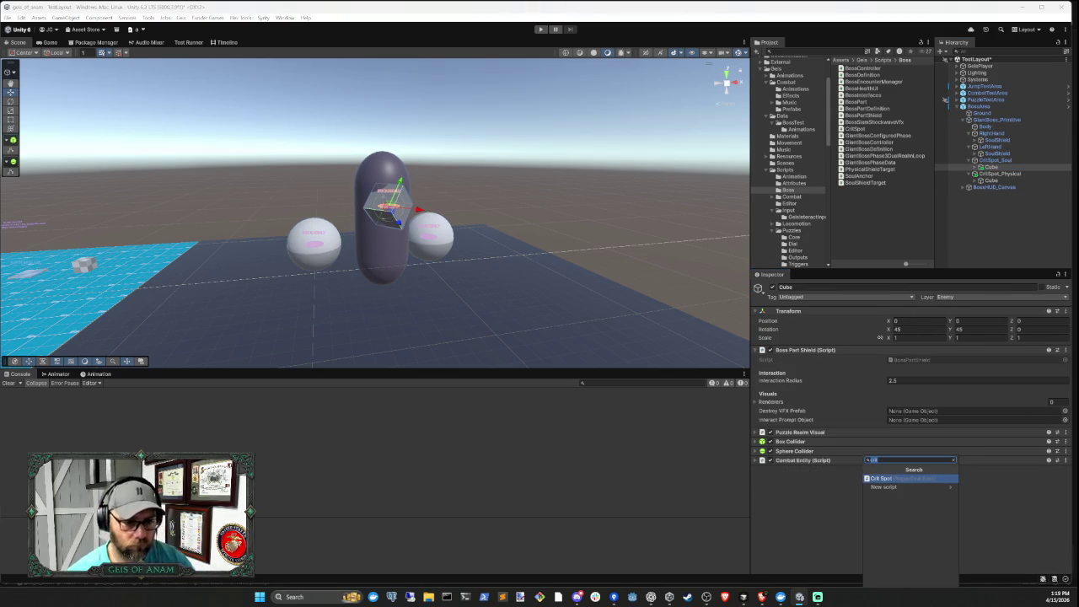
pyautogui.write('uls')
pyautogui.press('BackSpace')
pyautogui.press('BackSpace')
pyautogui.write('shie')
pyautogui.press('BackSpace')
pyautogui.press('BackSpace')
pyautogui.press('Return')
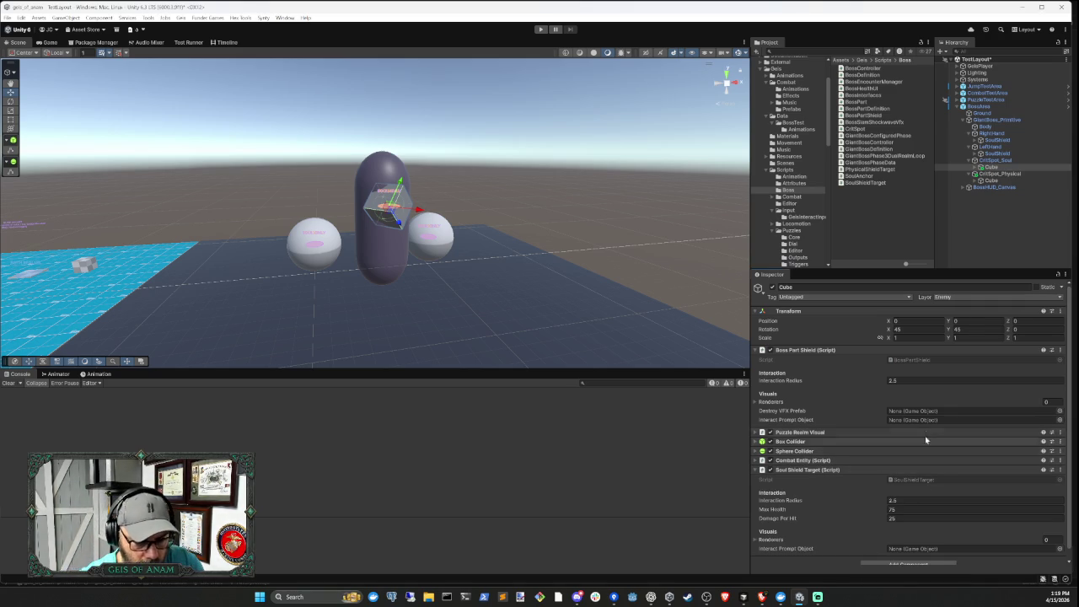
# Set the Soul Shield Target's Damage Per Hit to 25 and return to the boss controller
pyautogui.scroll(-1, 869, 413)
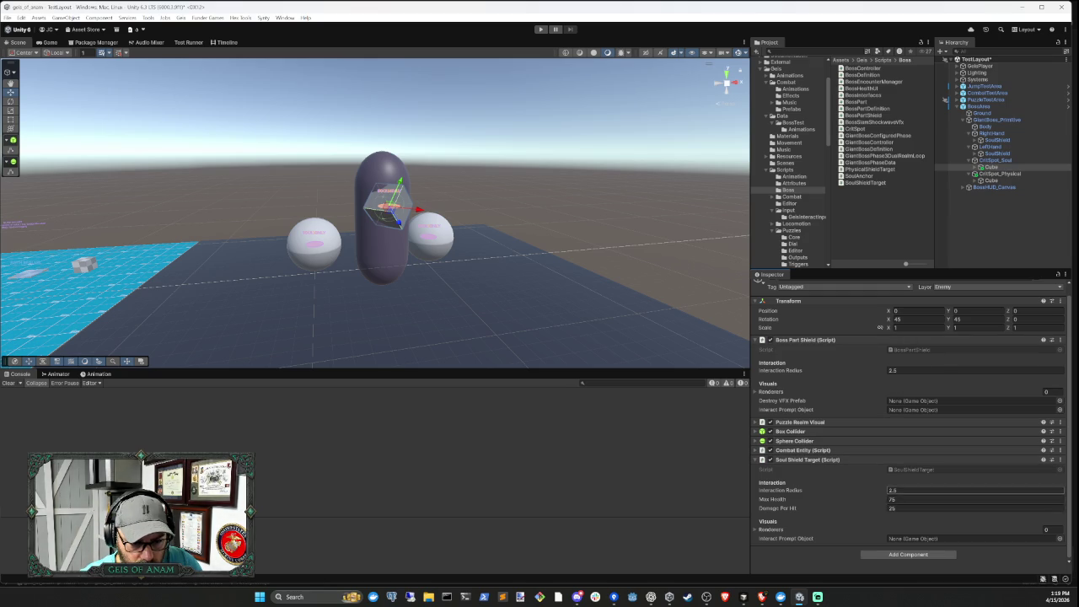
pyautogui.press('Return')
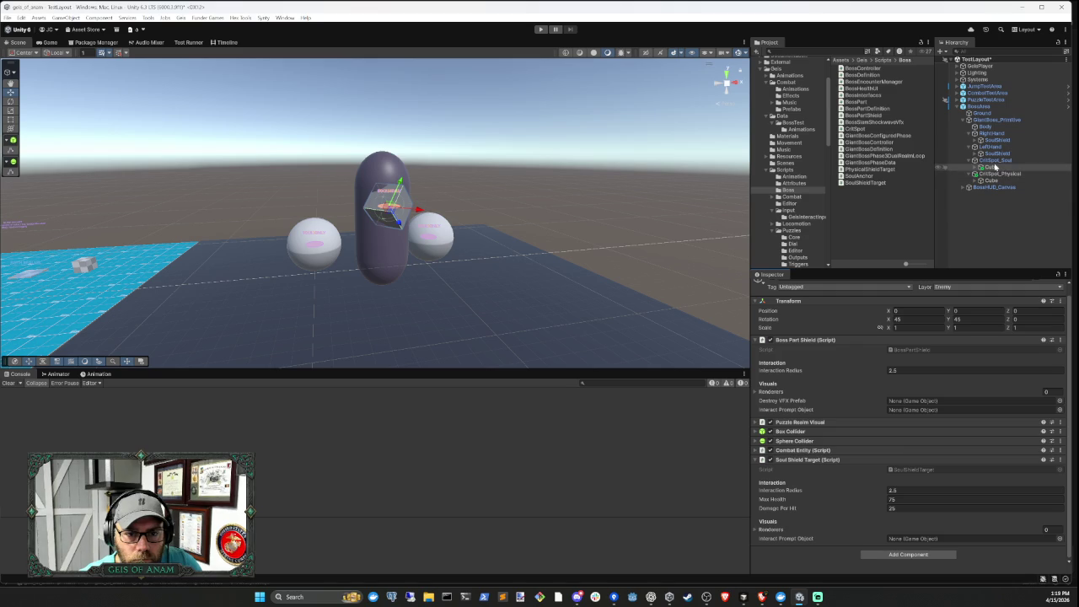
pyautogui.click(995, 166)
pyautogui.click(995, 120)
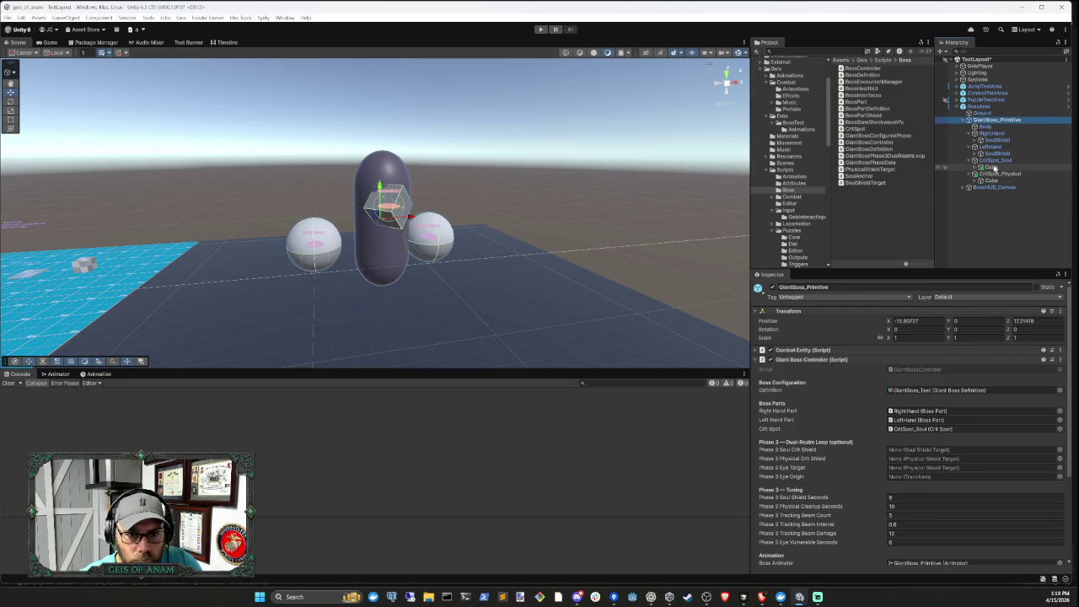
# Assign the soul Cube as the boss's Phase 3 Soul Crit Shield
pyautogui.moveTo(991, 167)
pyautogui.mouseDown()
pyautogui.moveTo(903, 465)
pyautogui.moveTo(915, 453)
pyautogui.mouseUp()
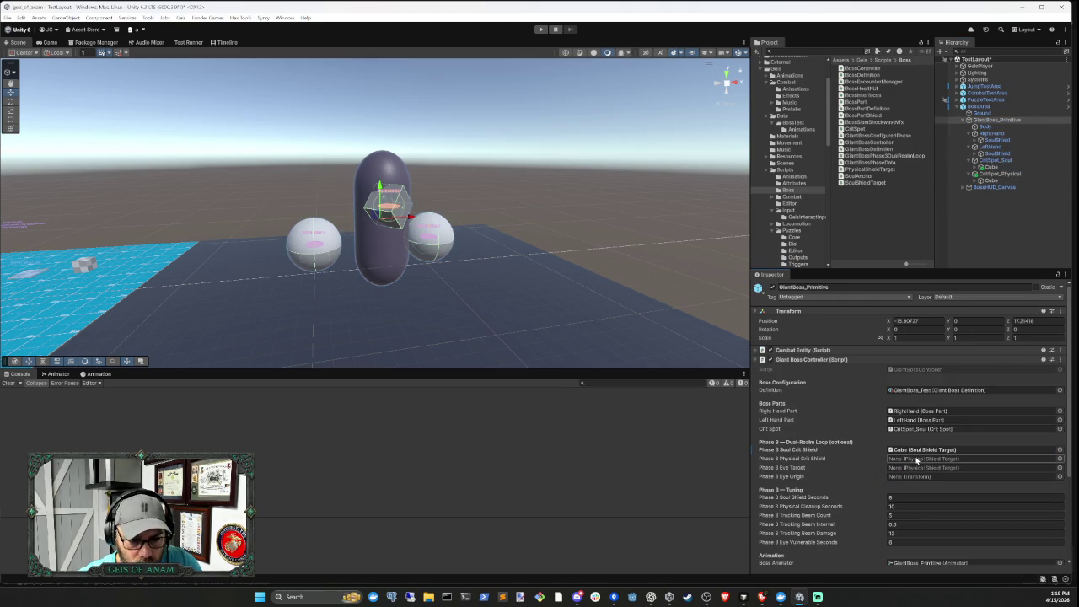
pyautogui.moveTo(988, 180); pyautogui.dragTo(927, 460)
pyautogui.click(993, 181)
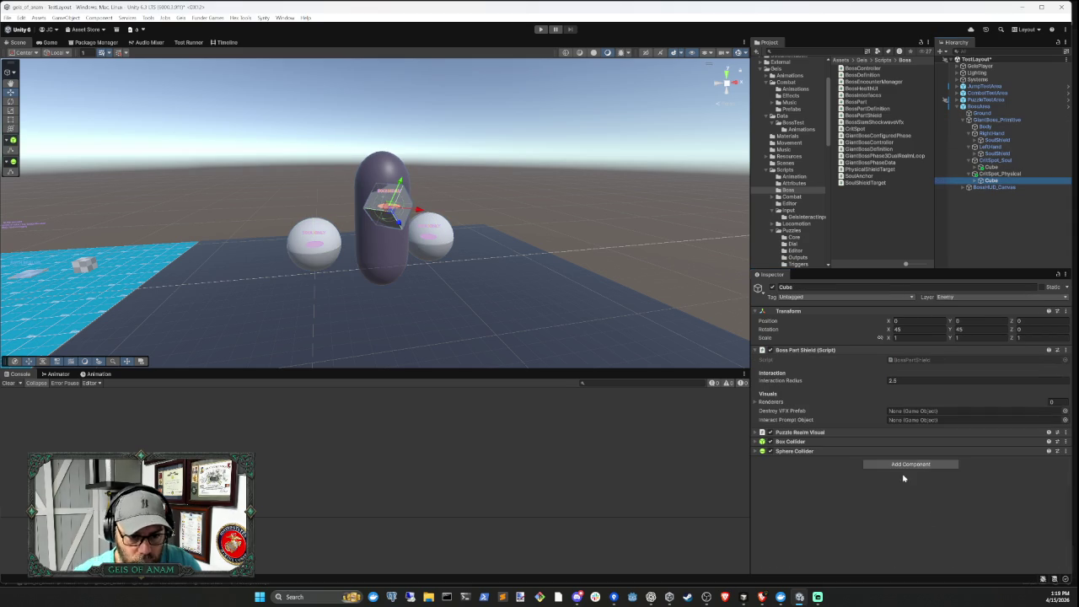
pyautogui.click(909, 350)
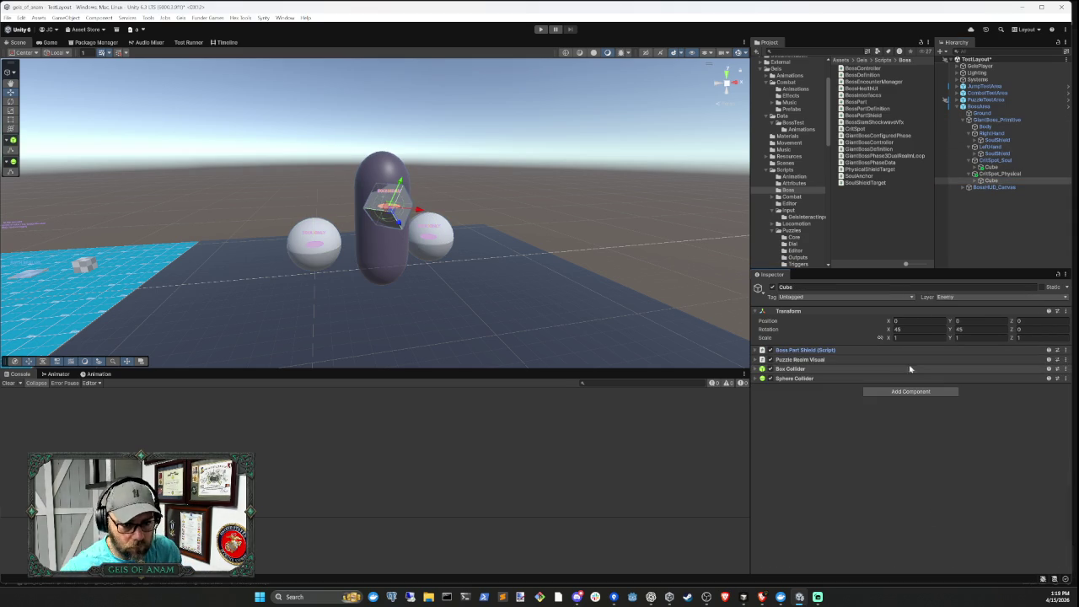
# Add a Physical Shield Target component to the Cube under CritSpot_Physical
pyautogui.click(900, 393)
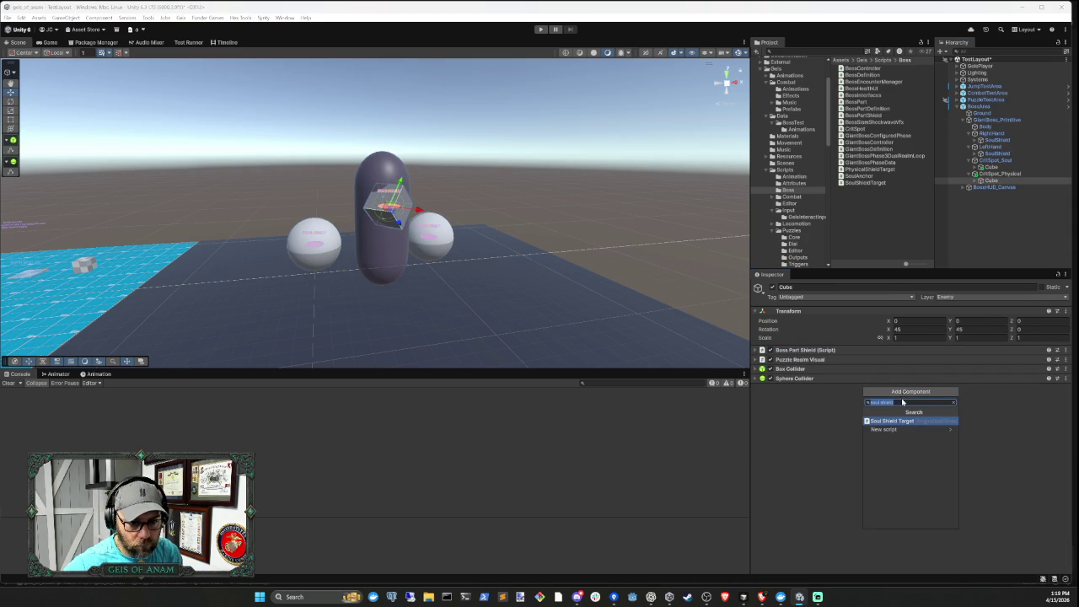
pyautogui.write('physi')
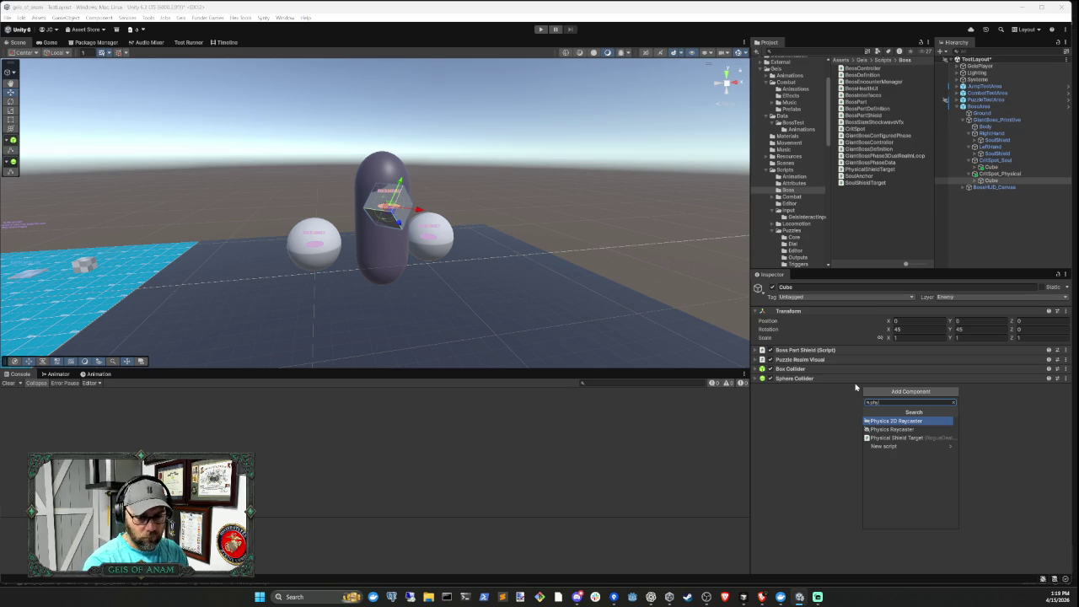
pyautogui.press('Down')
pyautogui.press('Down')
pyautogui.press('Return')
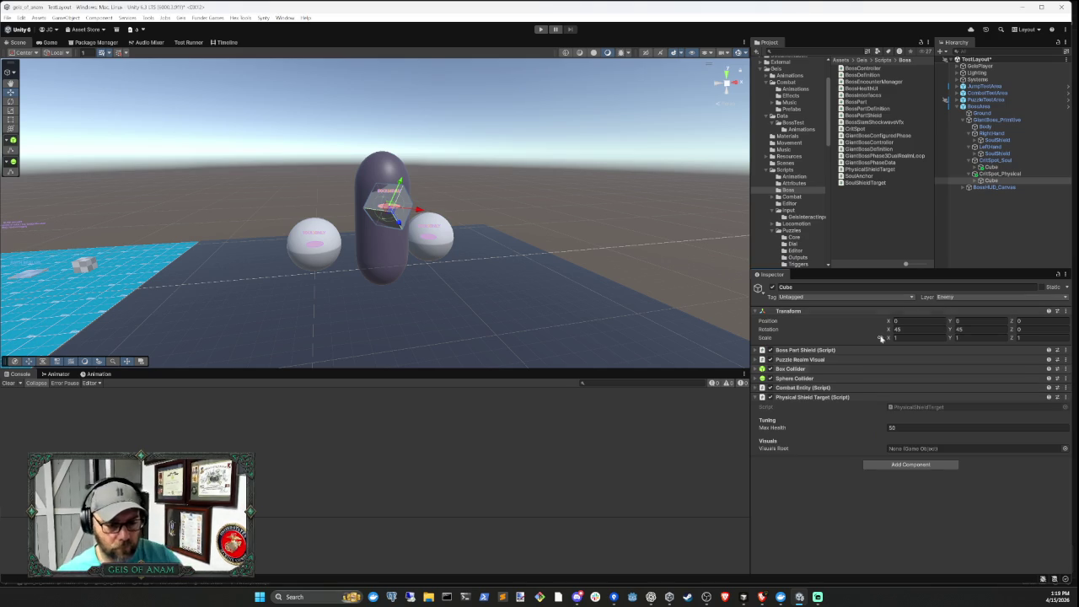
pyautogui.click(858, 397)
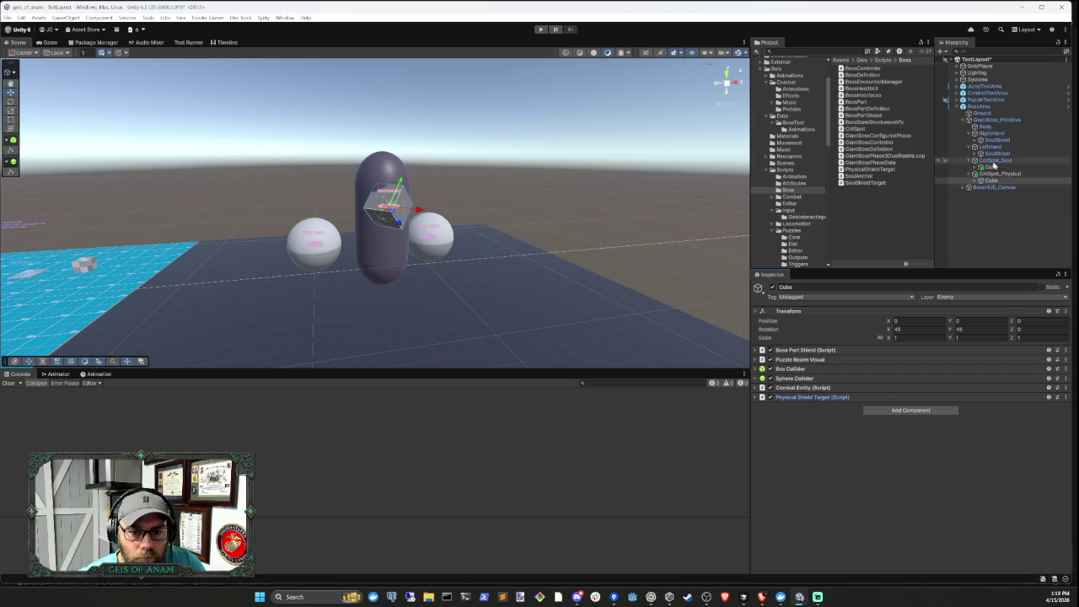
# Assign the physical Cube as the boss's Phase 3 Physical Crit Shield
pyautogui.click(997, 119)
pyautogui.scroll(-5, 925, 450)
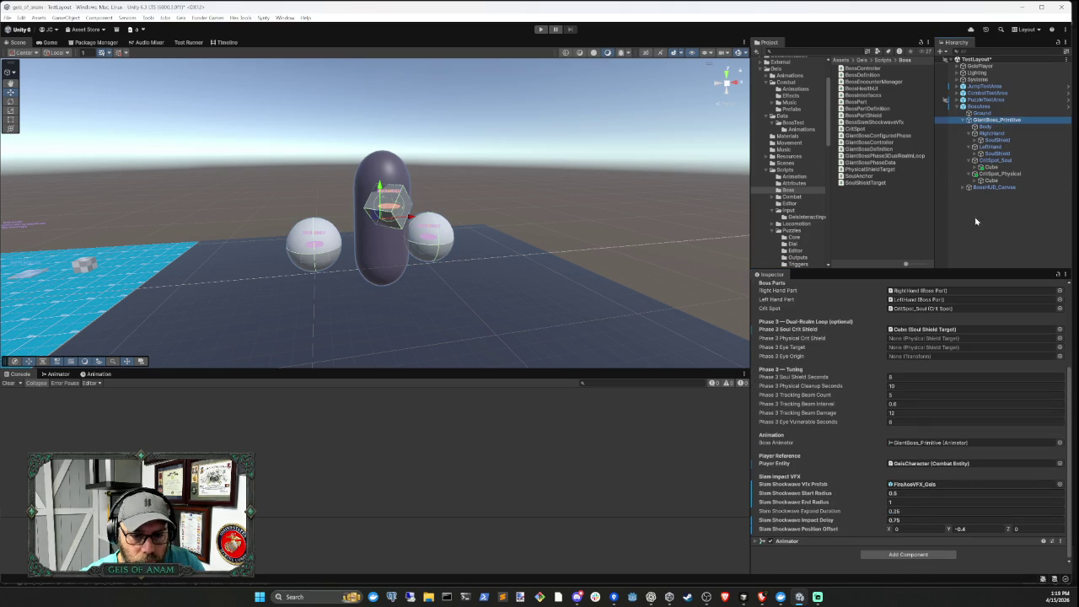
pyautogui.moveTo(991, 180)
pyautogui.mouseDown()
pyautogui.moveTo(950, 373)
pyautogui.moveTo(928, 403)
pyautogui.moveTo(927, 388)
pyautogui.mouseUp()
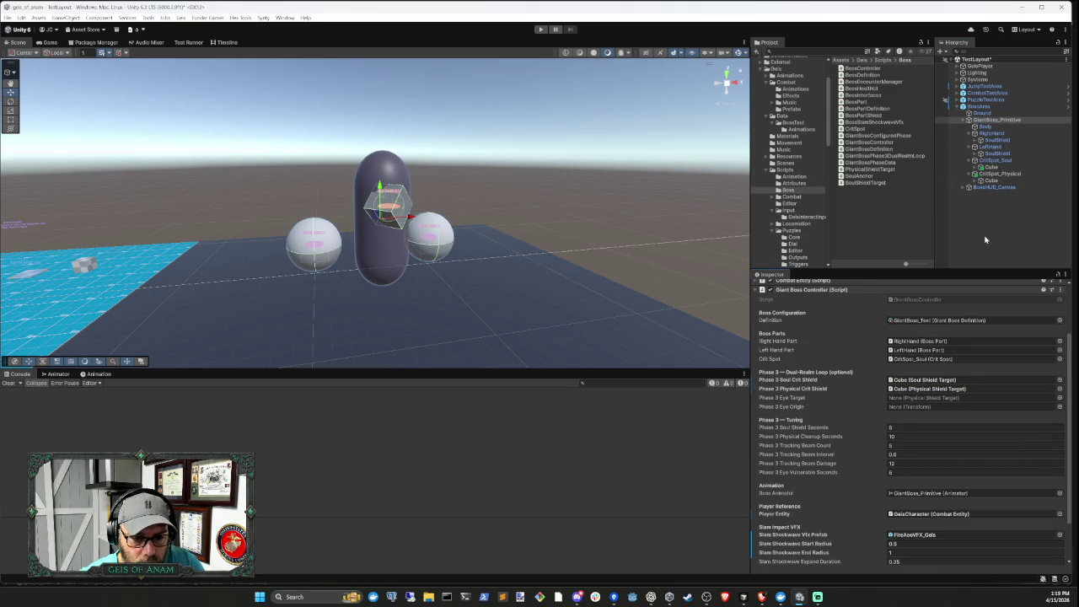
pyautogui.moveTo(988, 179)
pyautogui.mouseDown()
pyautogui.moveTo(936, 434)
pyautogui.moveTo(1032, 158)
pyautogui.mouseUp()
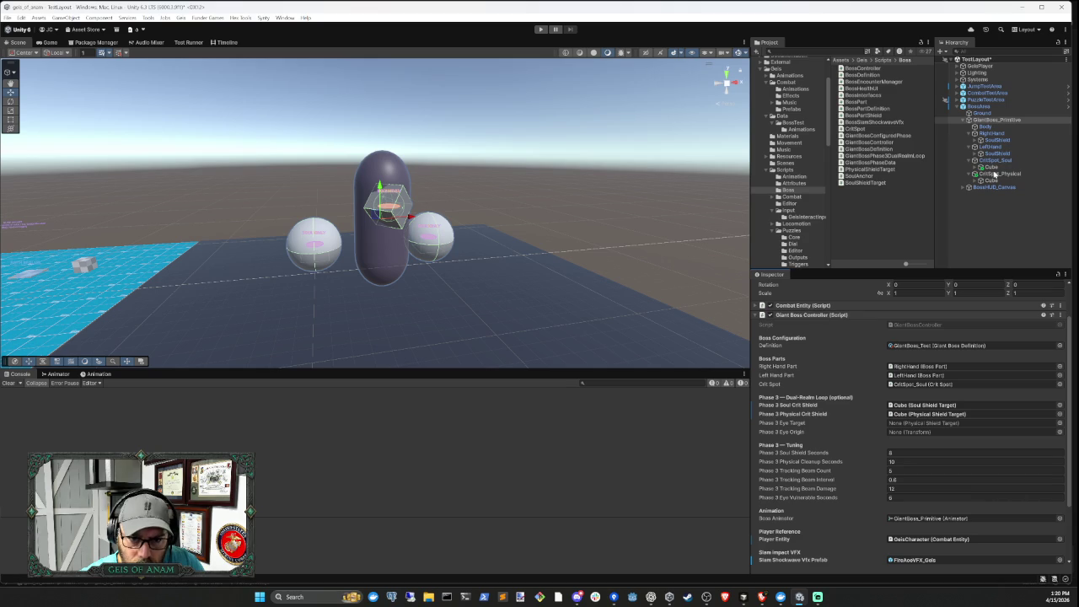
# Select the CritSpot_Physical sphere and collapse its Sphere Collider and Crit Spot panels
pyautogui.click(991, 181)
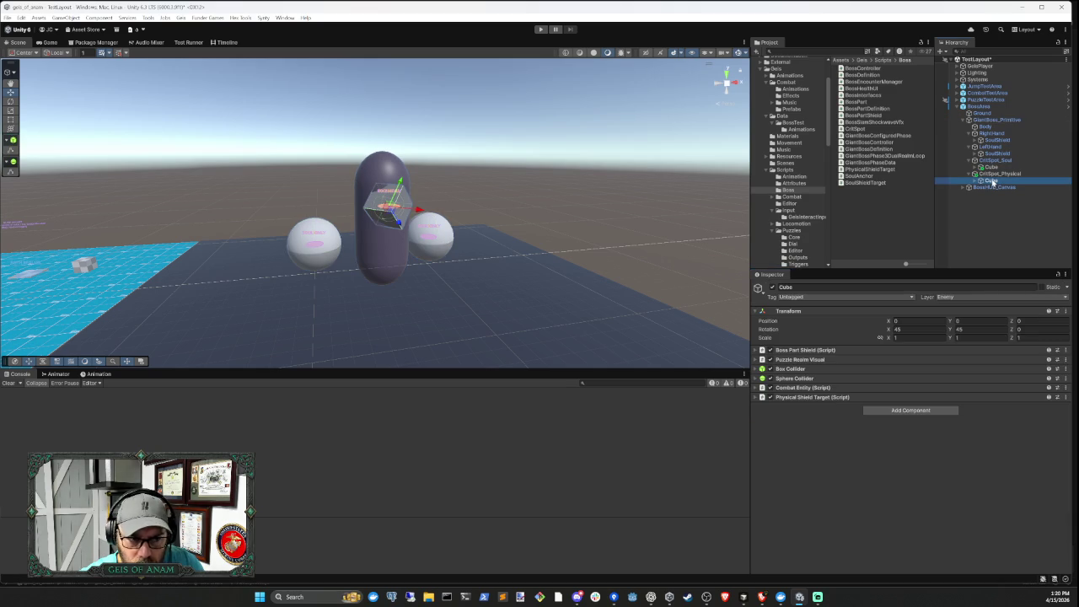
pyautogui.click(996, 175)
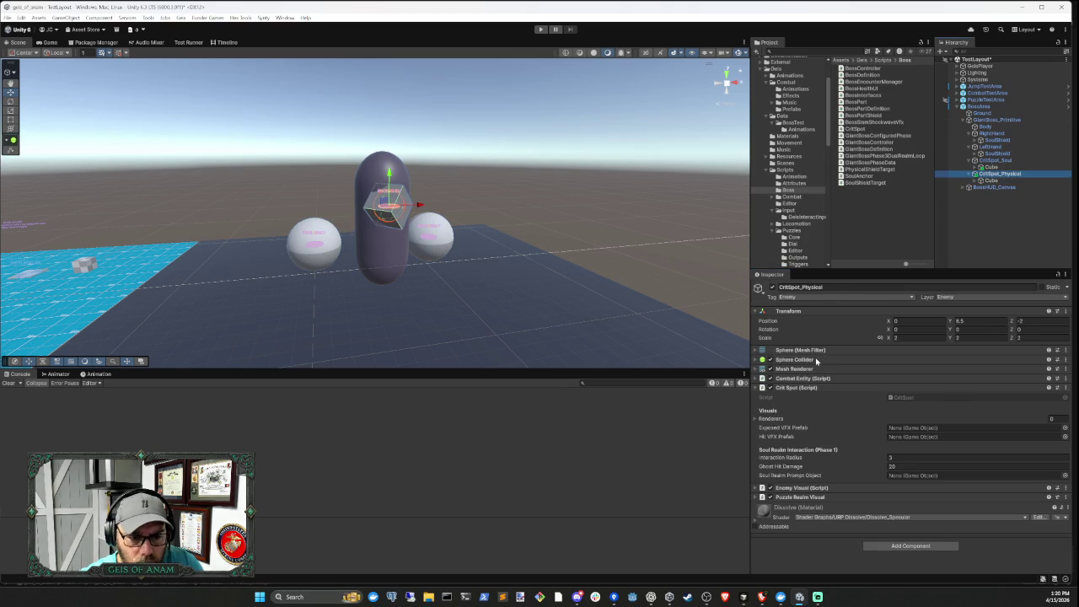
pyautogui.click(815, 360)
pyautogui.click(821, 361)
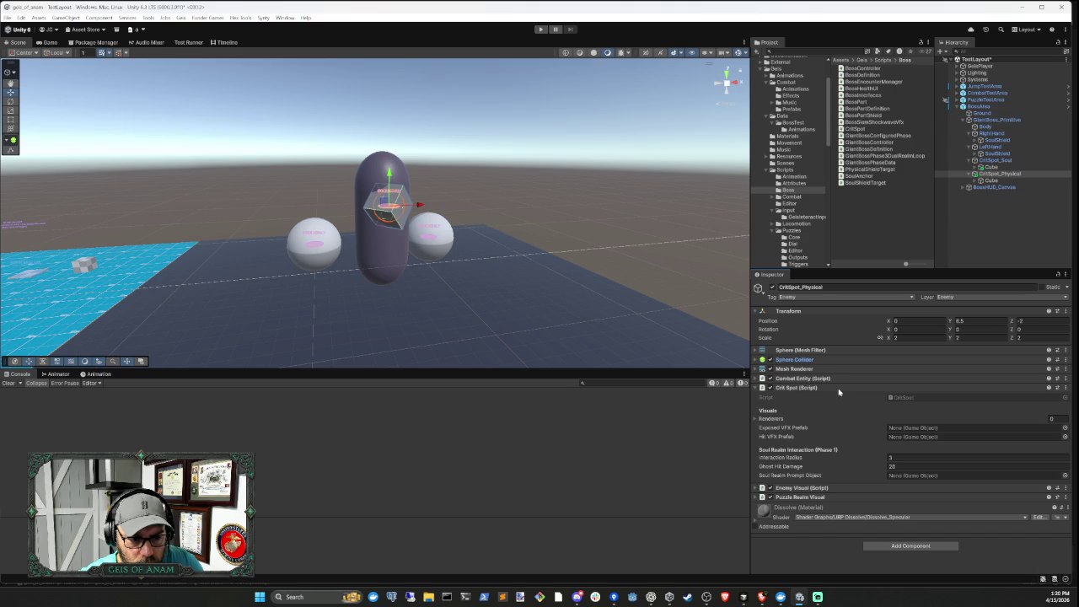
pyautogui.click(839, 390)
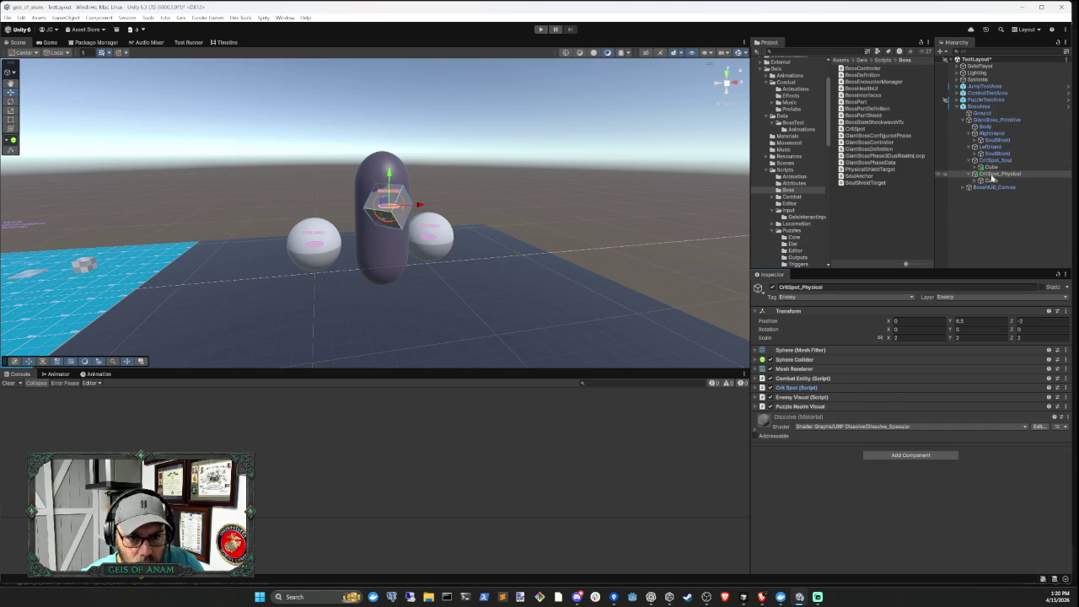
# Check the boss's assigned crit shields, then add Physical Shield Target to CritSpot_Physical via 'phy' search
pyautogui.click(909, 455)
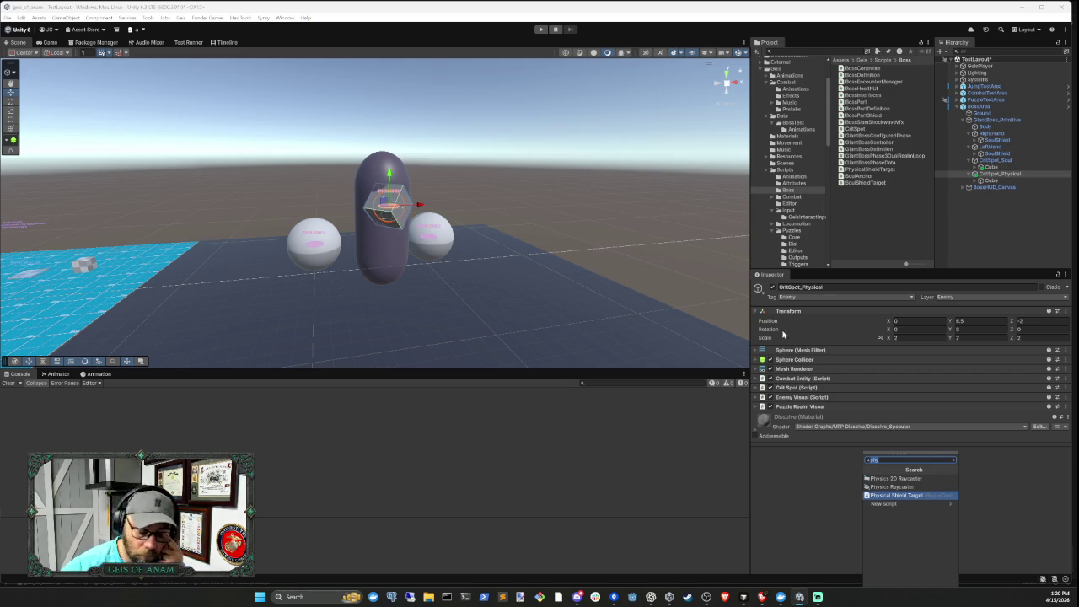
pyautogui.click(997, 120)
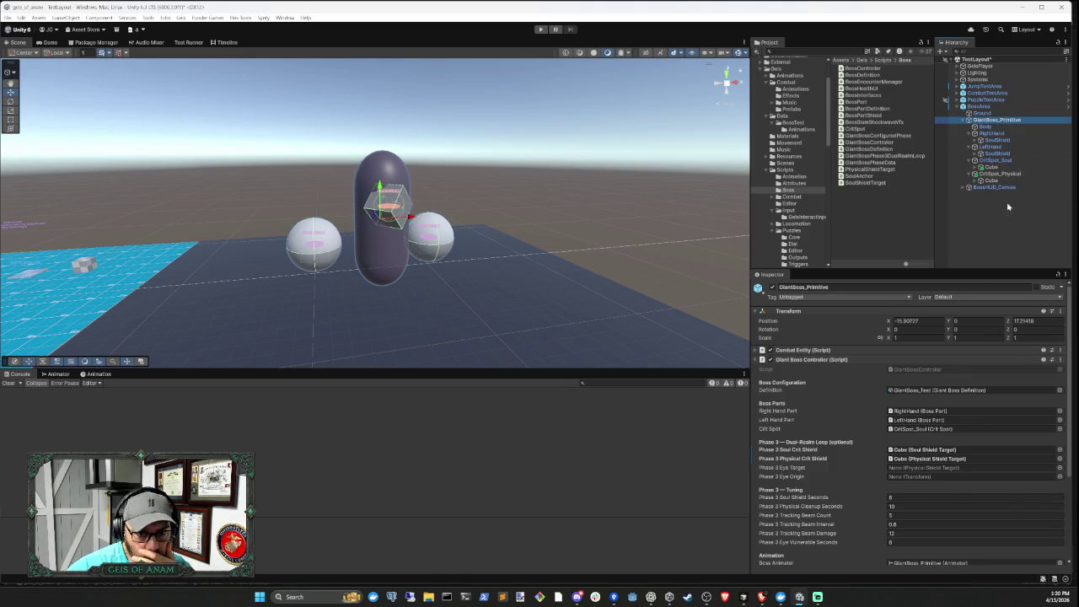
pyautogui.click(999, 174)
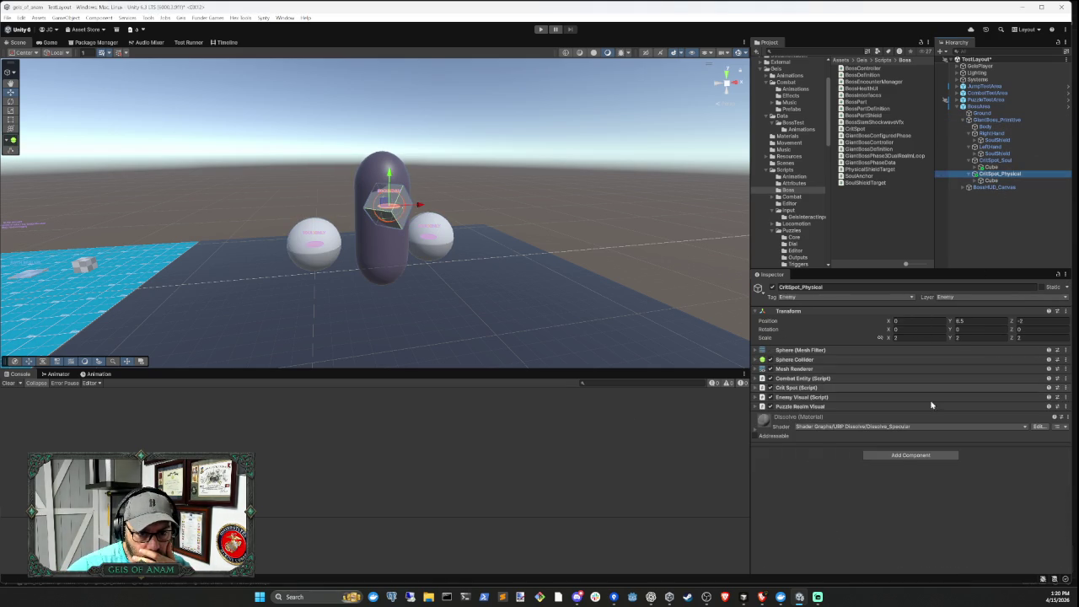
pyautogui.click(898, 455)
pyautogui.write('phy')
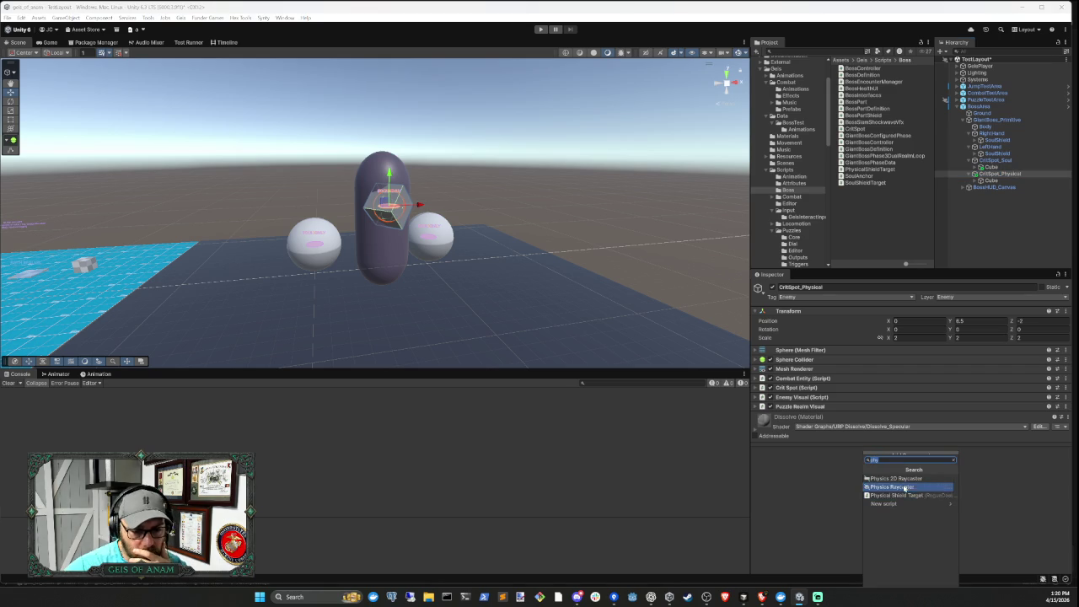
pyautogui.click(910, 494)
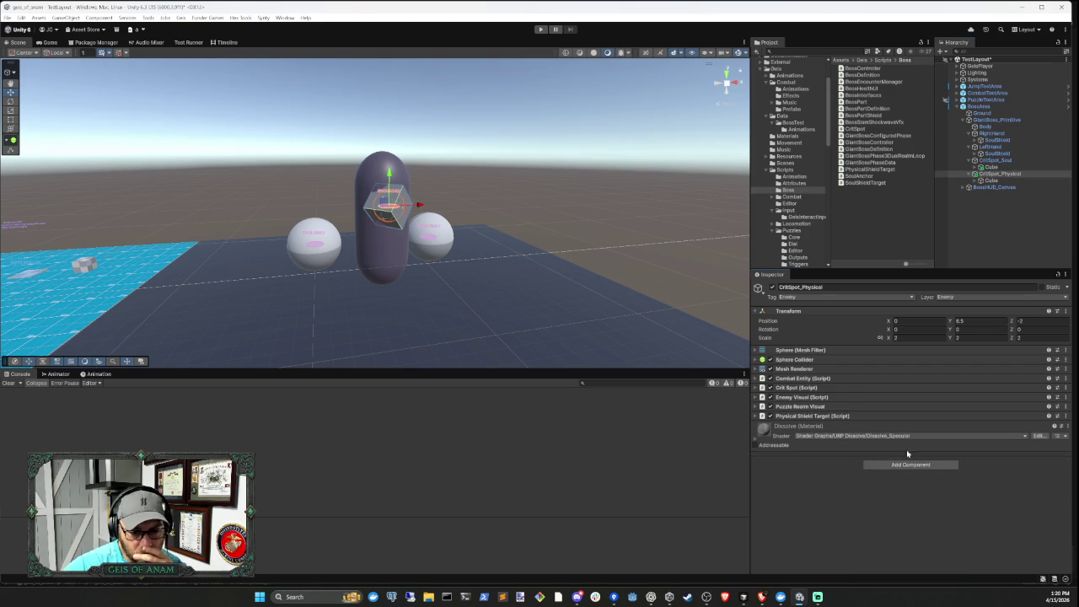
# Review the components, confirming Physical Shield Target has Max Health 50 and no Visuals Root
pyautogui.click(848, 397)
pyautogui.click(849, 397)
pyautogui.click(851, 408)
pyautogui.click(851, 407)
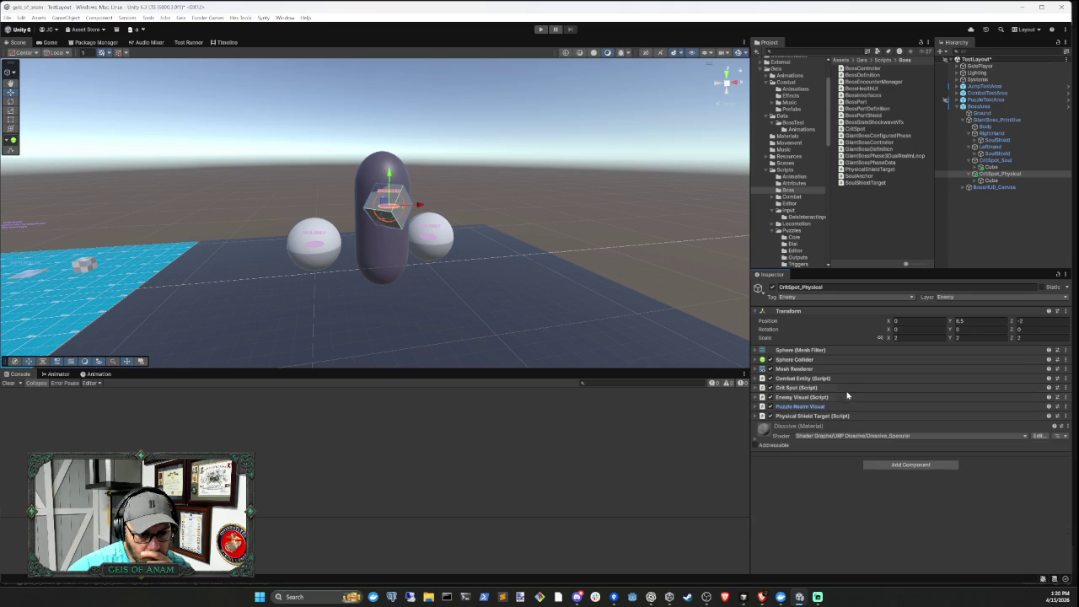
pyautogui.click(847, 388)
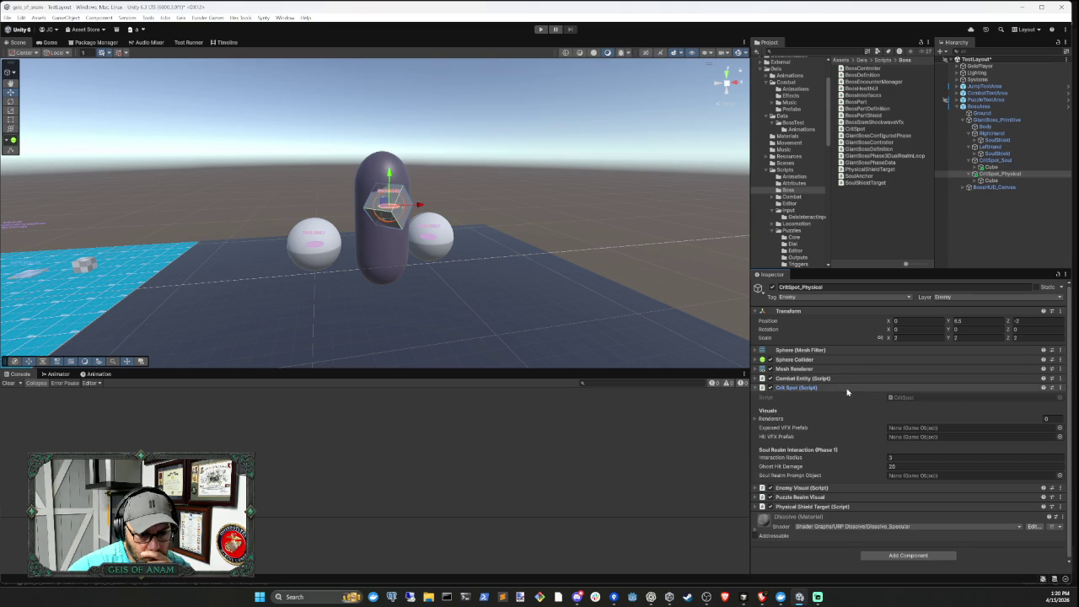
pyautogui.click(850, 388)
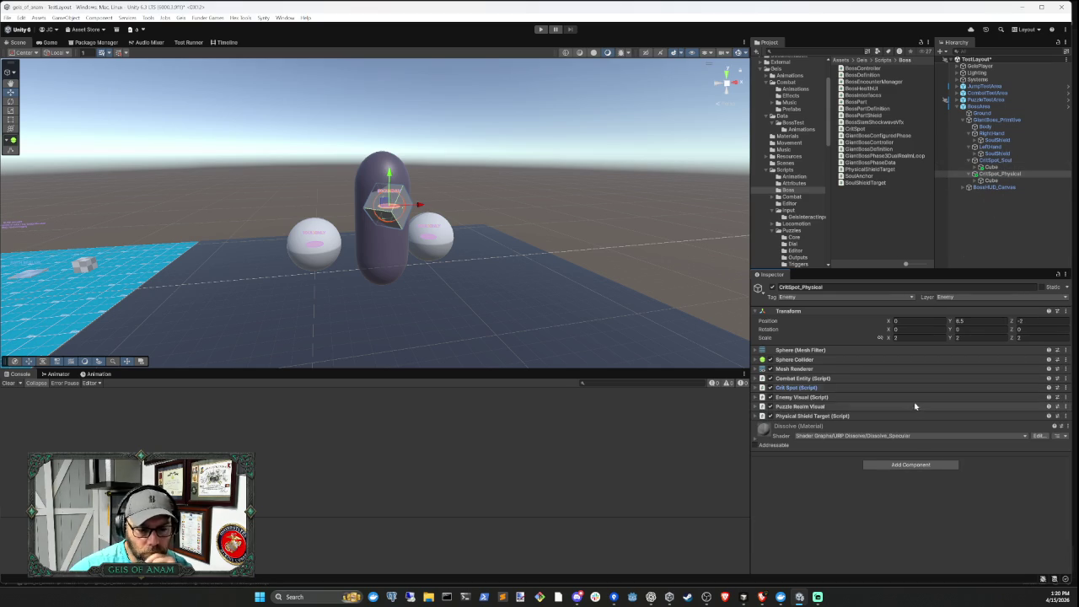
pyautogui.click(850, 416)
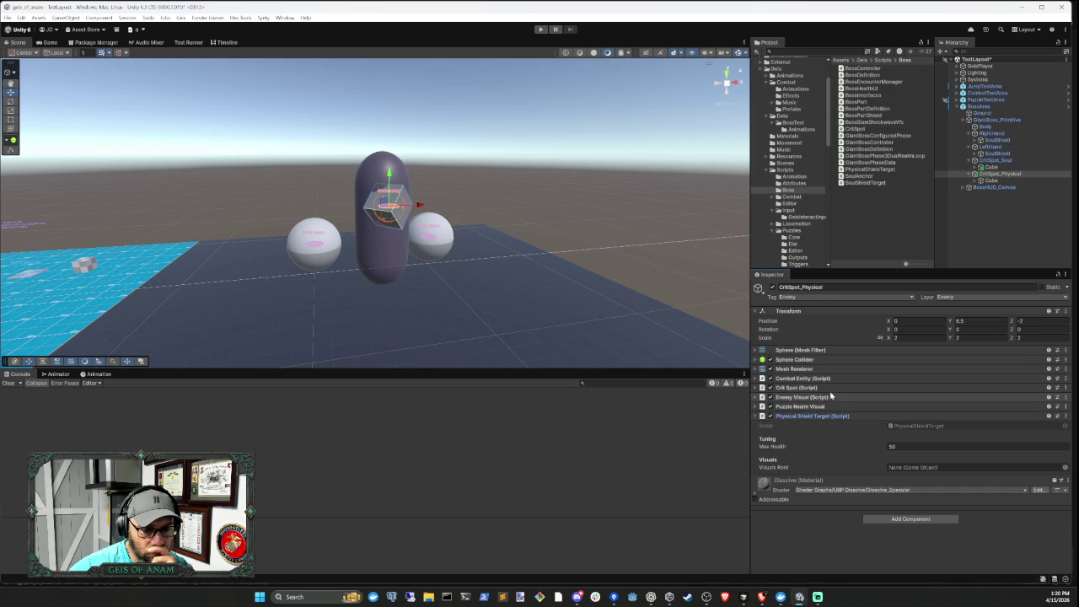
pyautogui.click(829, 388)
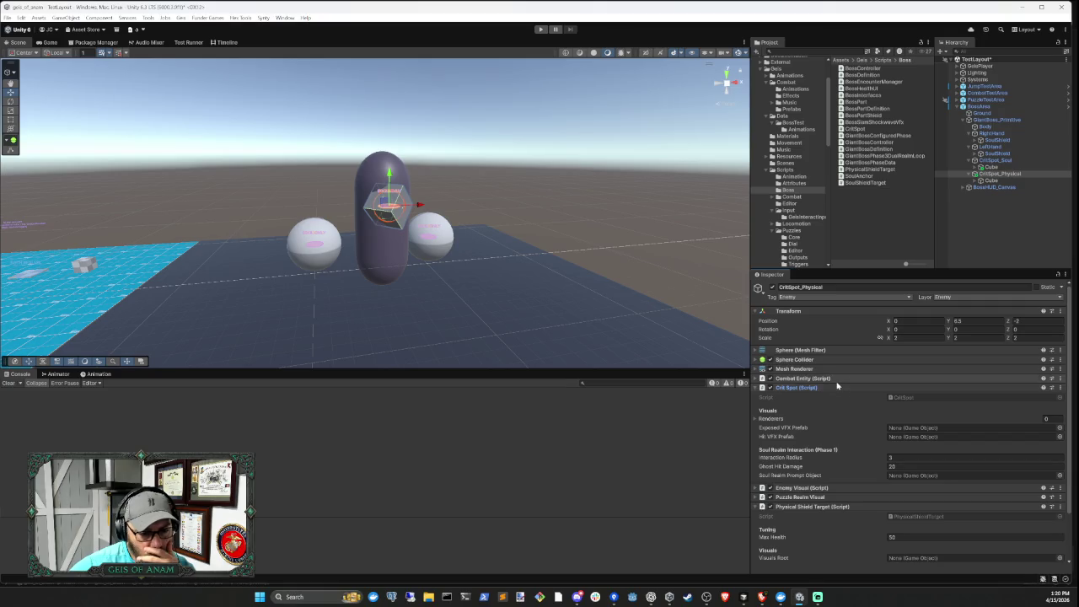
pyautogui.click(839, 388)
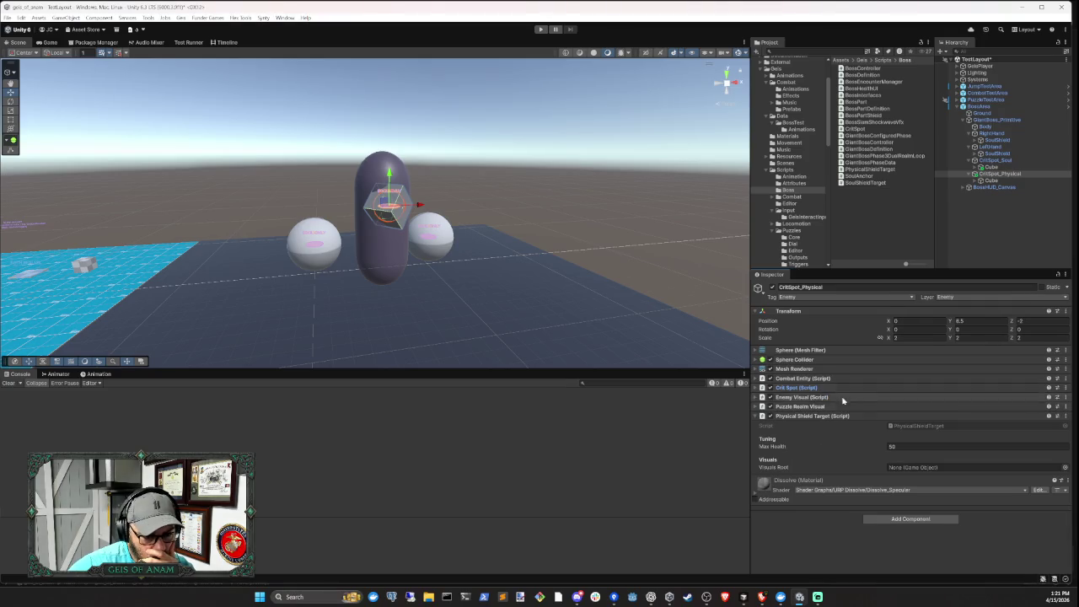
pyautogui.click(996, 173)
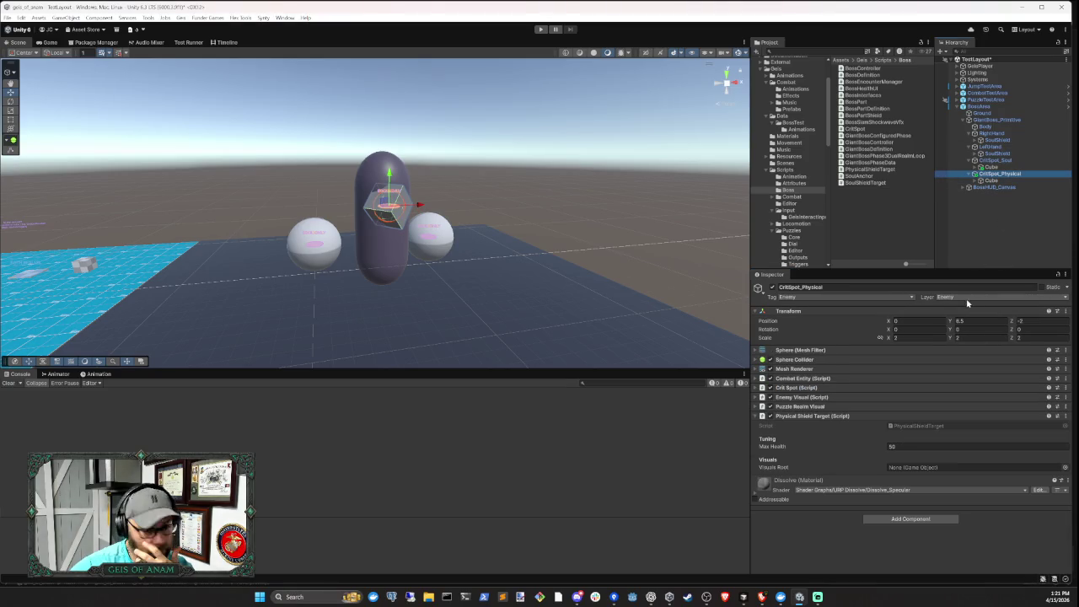
# Assign CritSpot_Physical as the giant boss's Phase 3 Eye Target
pyautogui.click(997, 119)
pyautogui.click(927, 367)
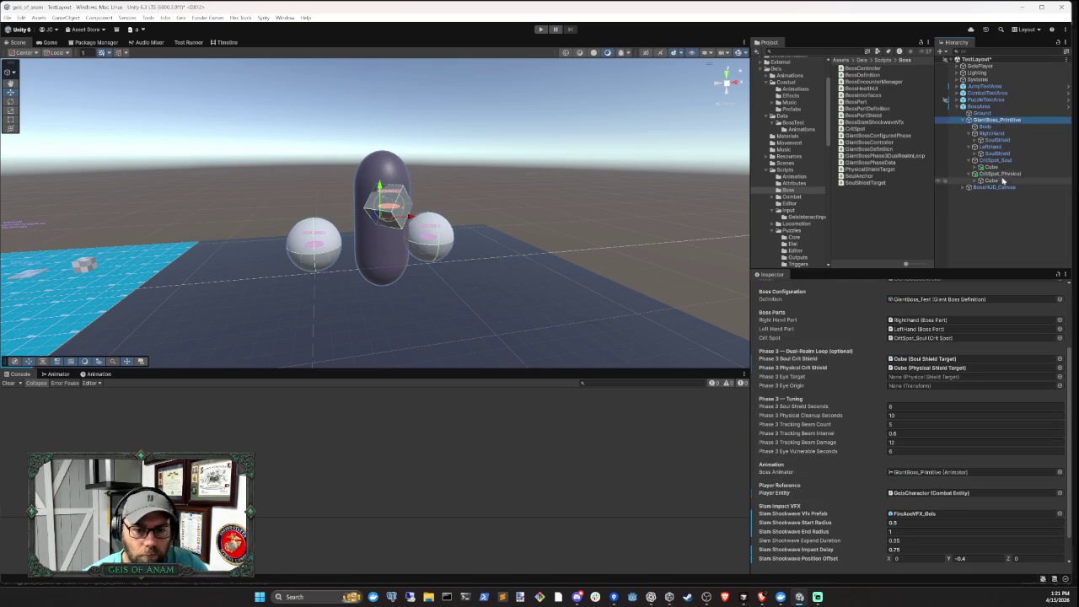
pyautogui.scroll(3, 953, 420)
pyautogui.moveTo(952, 421); pyautogui.dragTo(961, 427)
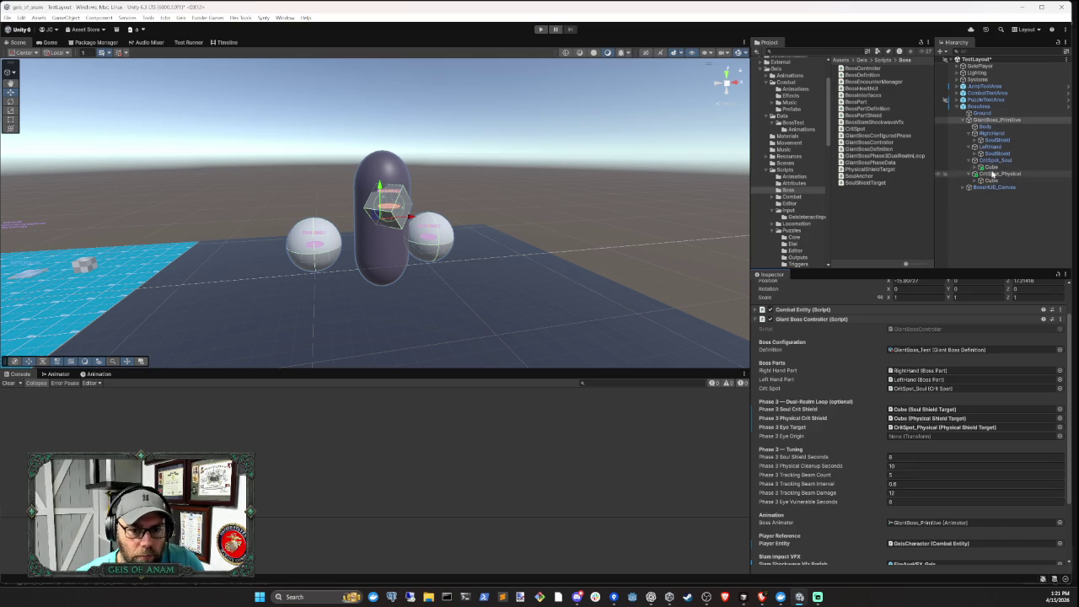
# Assign CritSpot_Soul as the Phase 3 Eye Origin, completing all four Phase 3 loop slots
pyautogui.click(995, 160)
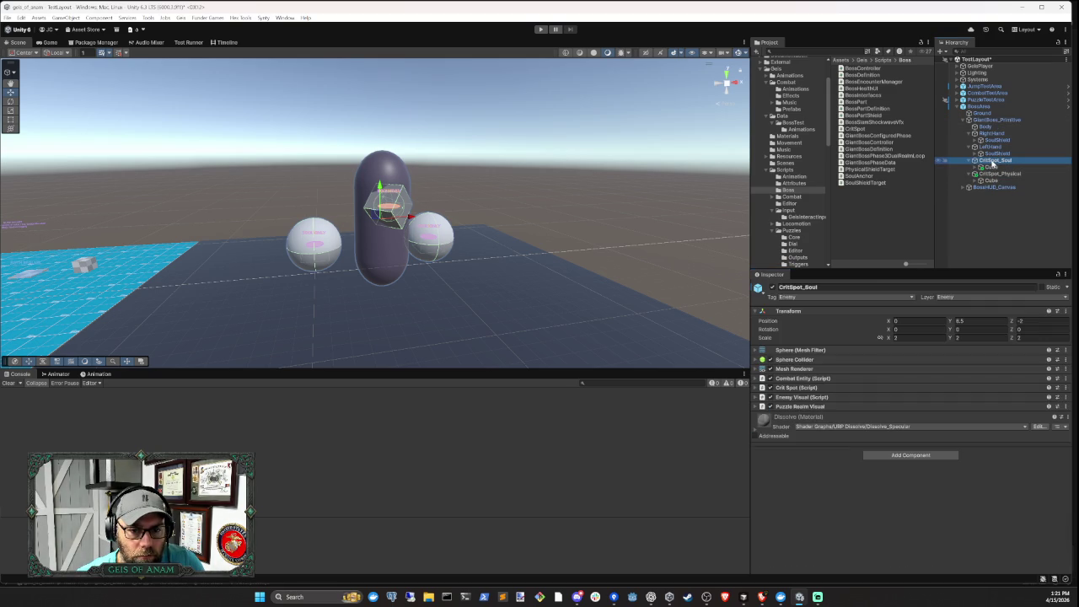
pyautogui.click(990, 120)
pyautogui.moveTo(994, 161)
pyautogui.mouseDown()
pyautogui.moveTo(961, 444)
pyautogui.moveTo(953, 432)
pyautogui.moveTo(935, 484)
pyautogui.mouseUp()
pyautogui.scroll(-5, 959, 451)
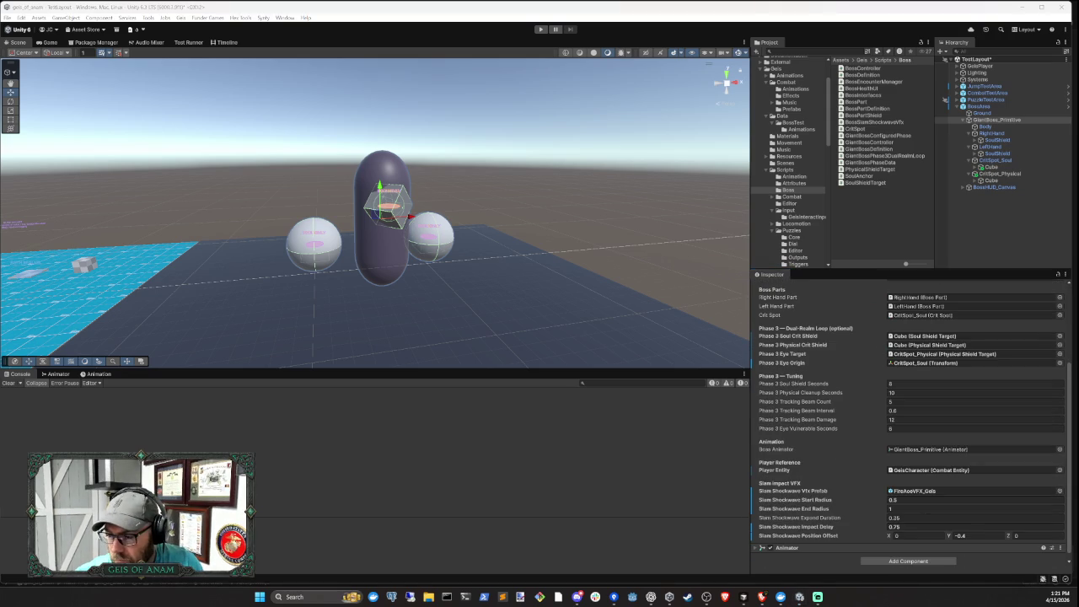
pyautogui.press('super+d')
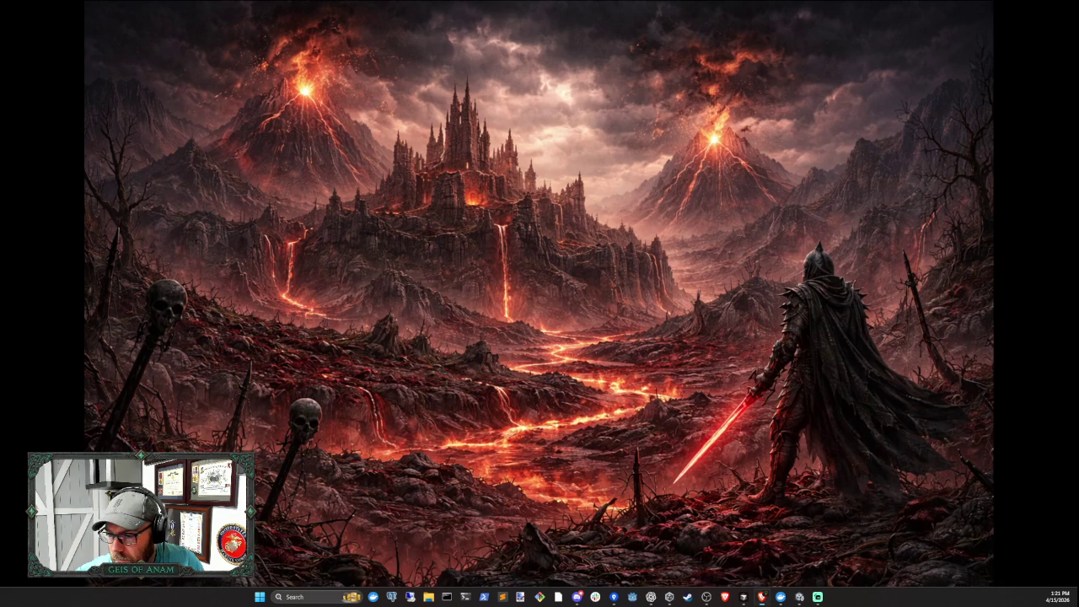
pyautogui.press('super+d')
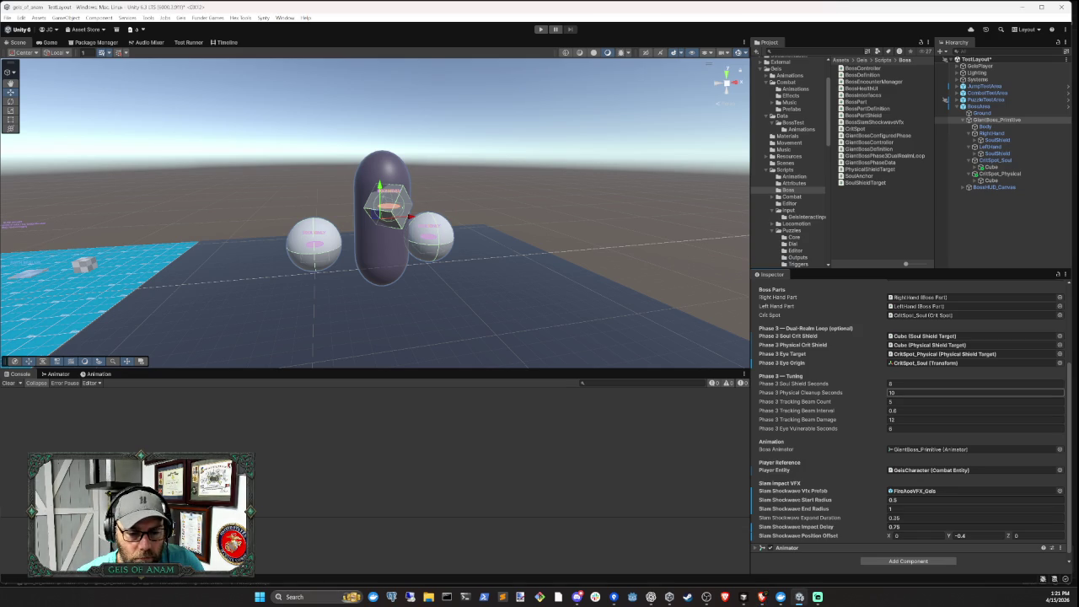
pyautogui.scroll(-1, 969, 397)
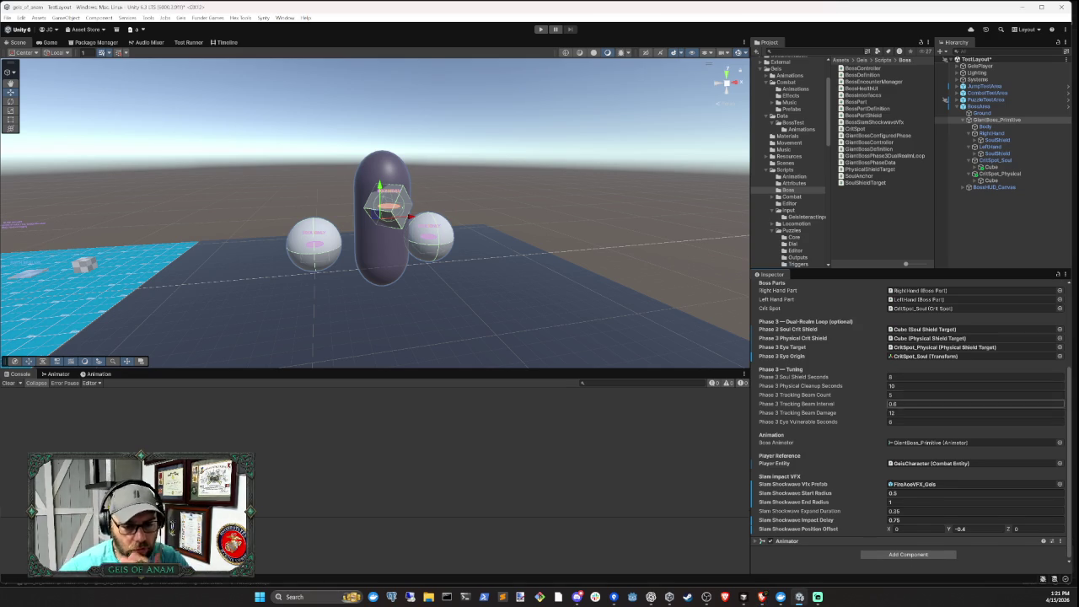
pyautogui.click(1003, 232)
pyautogui.click(969, 173)
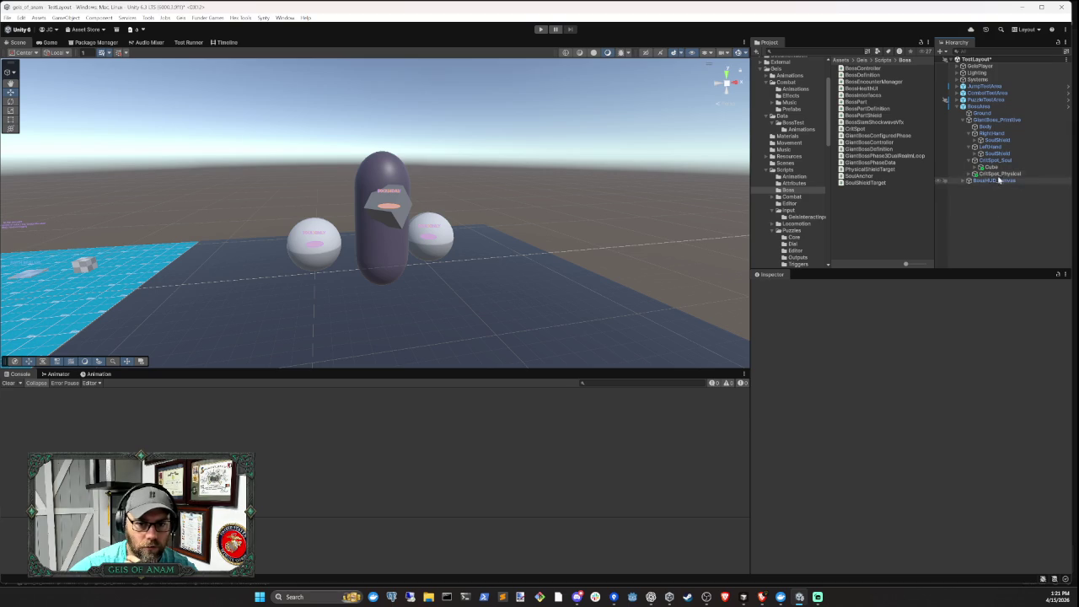
pyautogui.click(1002, 174)
pyautogui.click(830, 396)
pyautogui.click(836, 395)
pyautogui.click(838, 406)
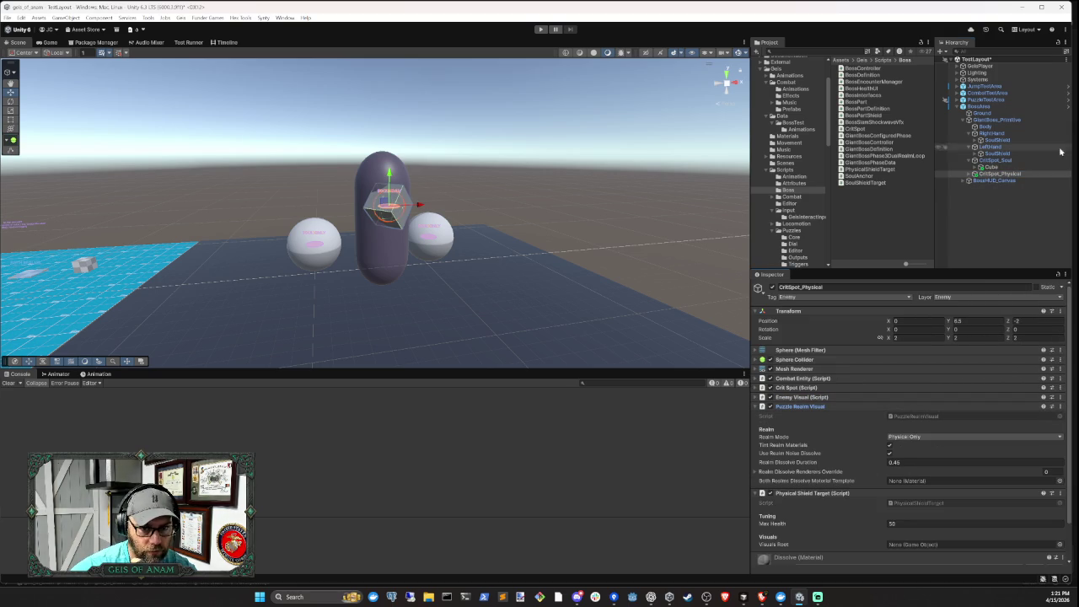
pyautogui.click(837, 406)
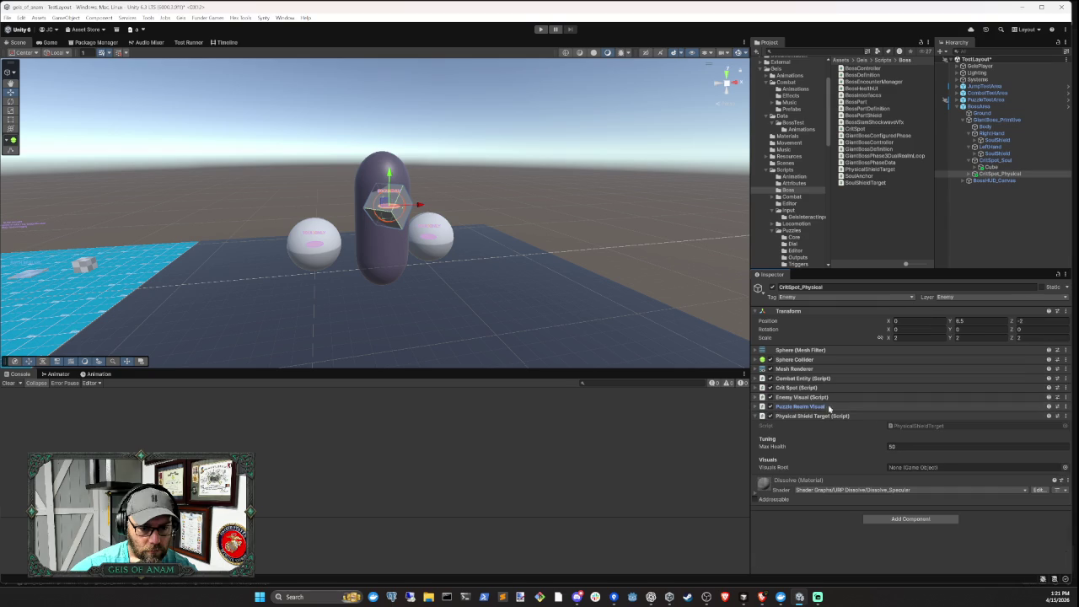
pyautogui.click(994, 167)
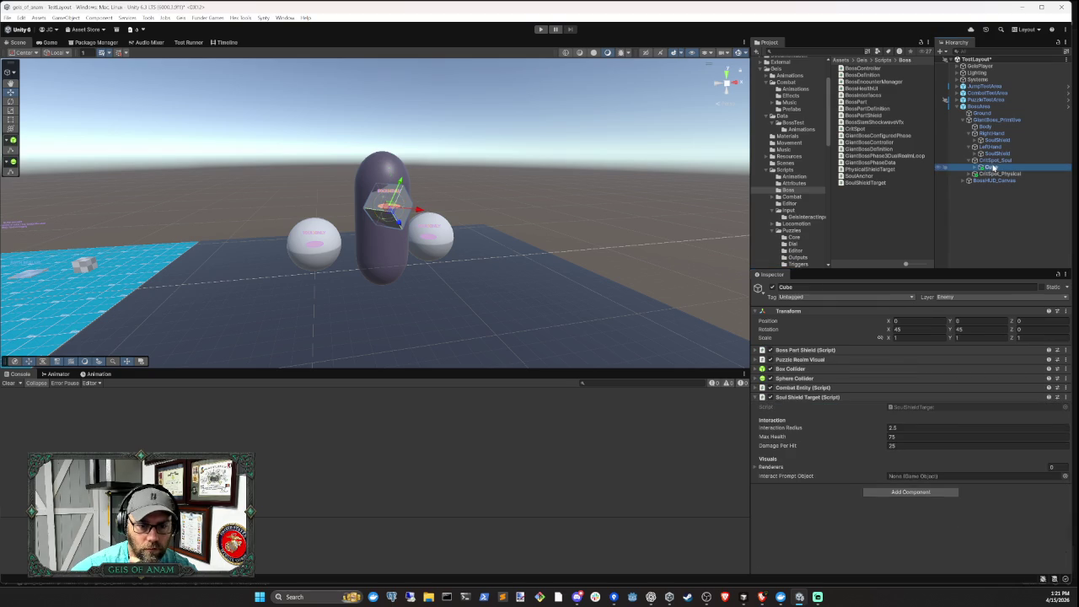
pyautogui.click(846, 401)
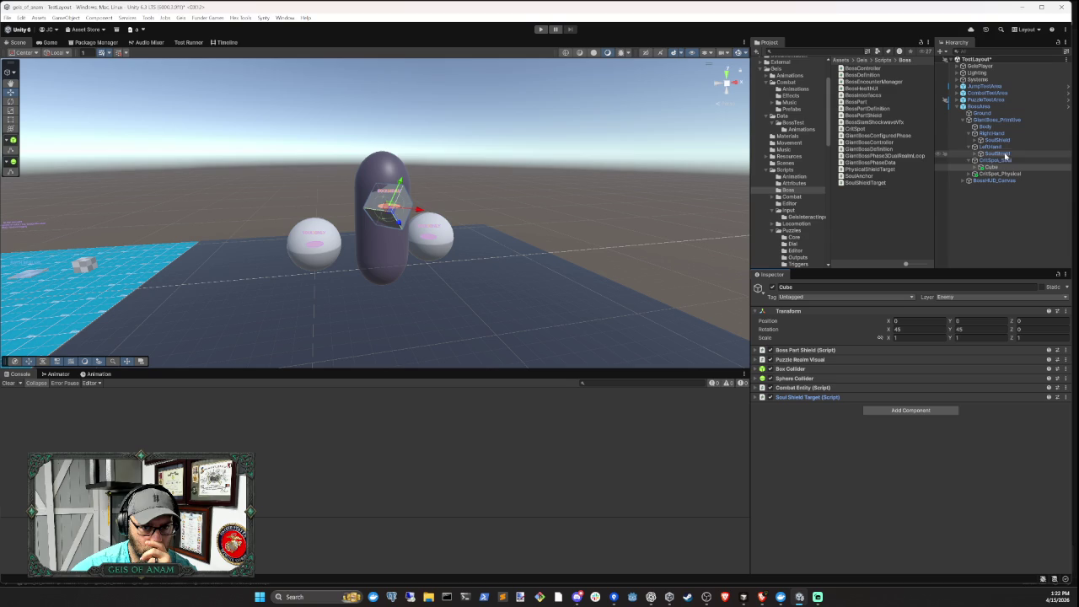
pyautogui.click(1005, 156)
pyautogui.click(840, 368)
pyautogui.click(839, 369)
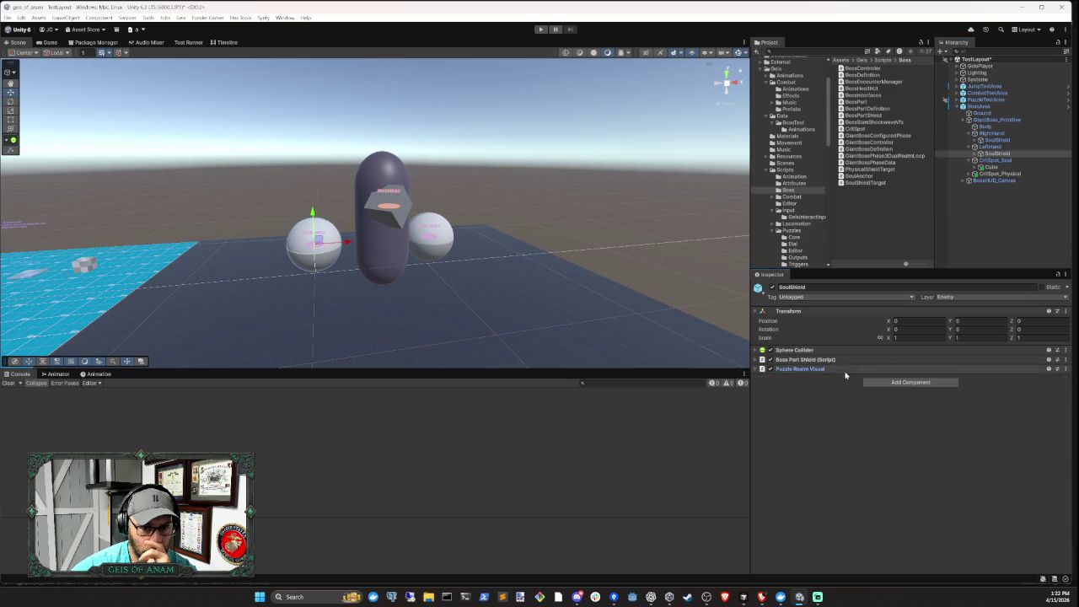
pyautogui.click(994, 170)
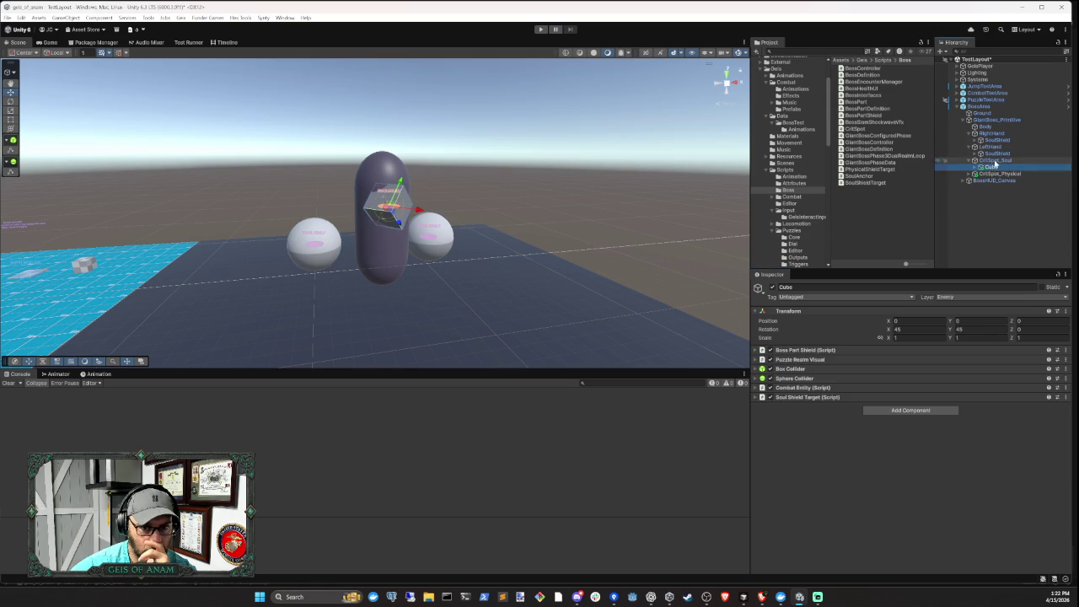
pyautogui.click(969, 174)
pyautogui.click(991, 181)
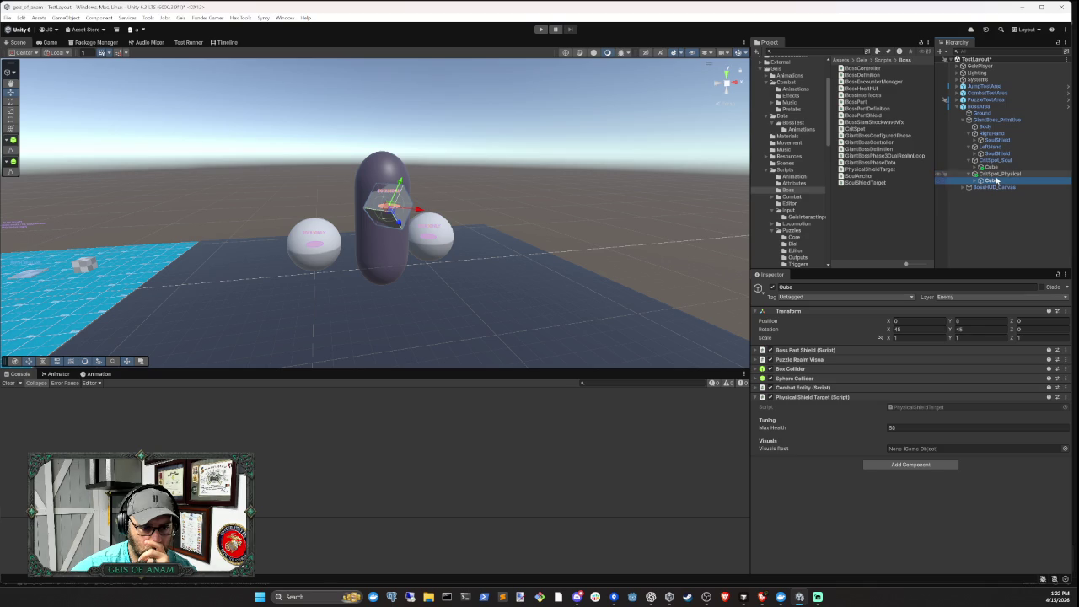
pyautogui.click(990, 148)
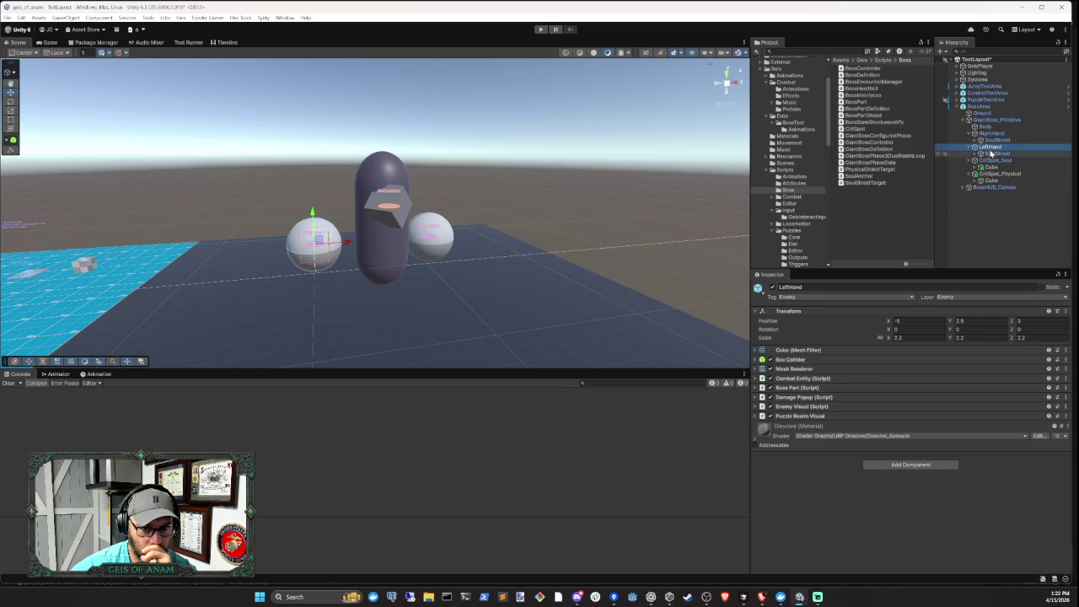
pyautogui.click(992, 154)
pyautogui.click(992, 160)
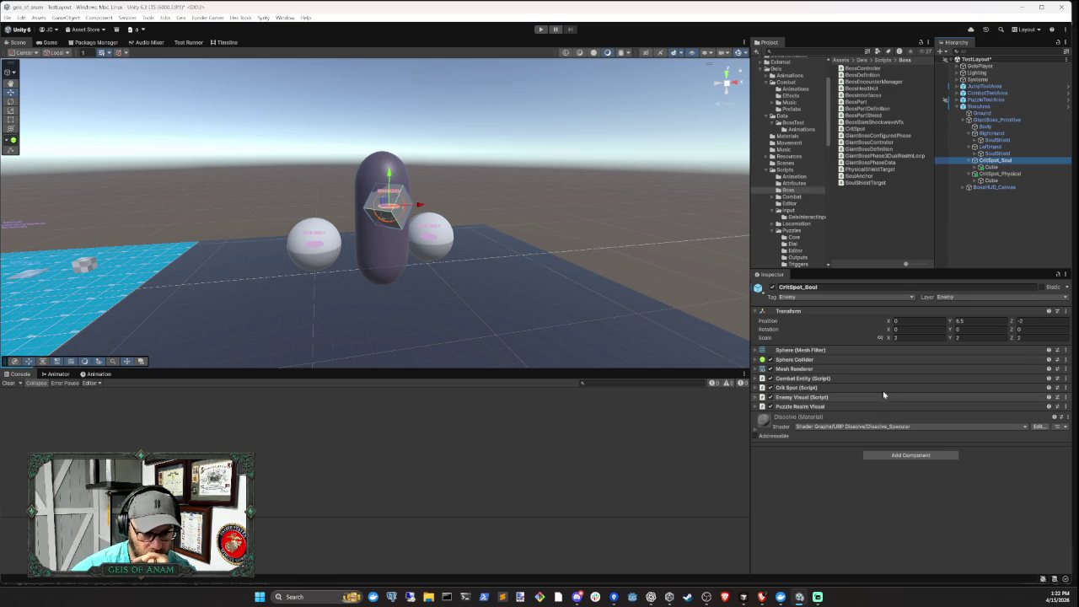
pyautogui.click(944, 166)
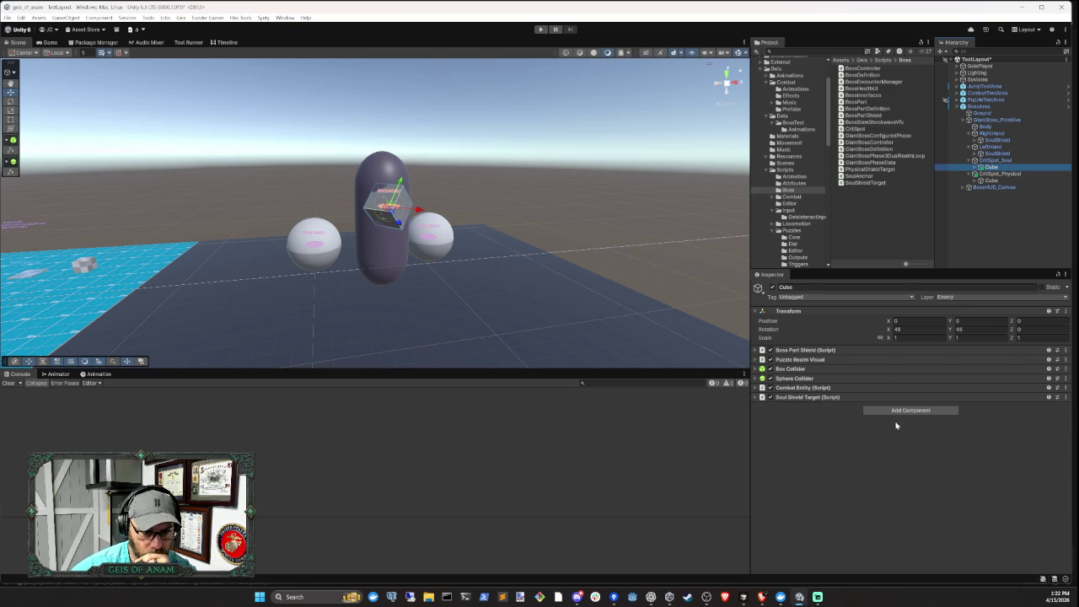
pyautogui.click(854, 365)
pyautogui.click(855, 362)
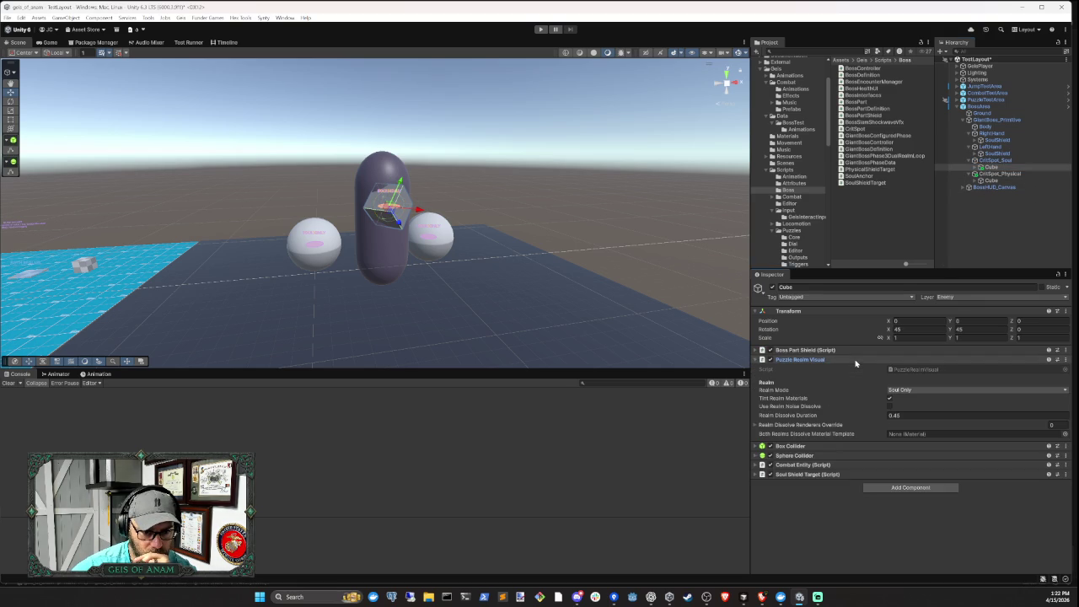
pyautogui.click(854, 363)
pyautogui.click(994, 160)
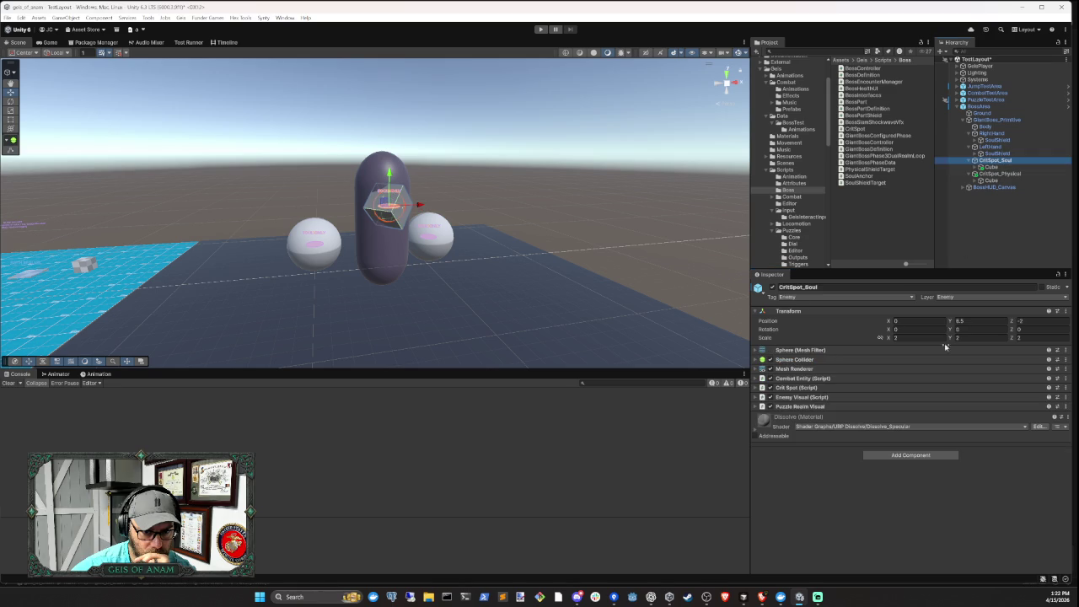
pyautogui.click(877, 366)
pyautogui.click(873, 371)
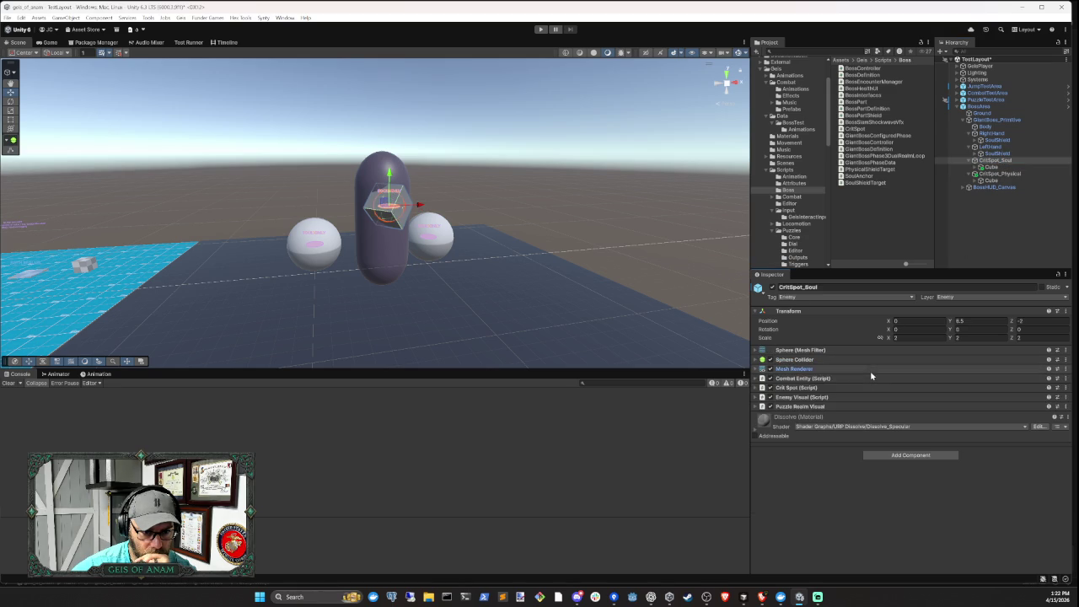
pyautogui.click(861, 407)
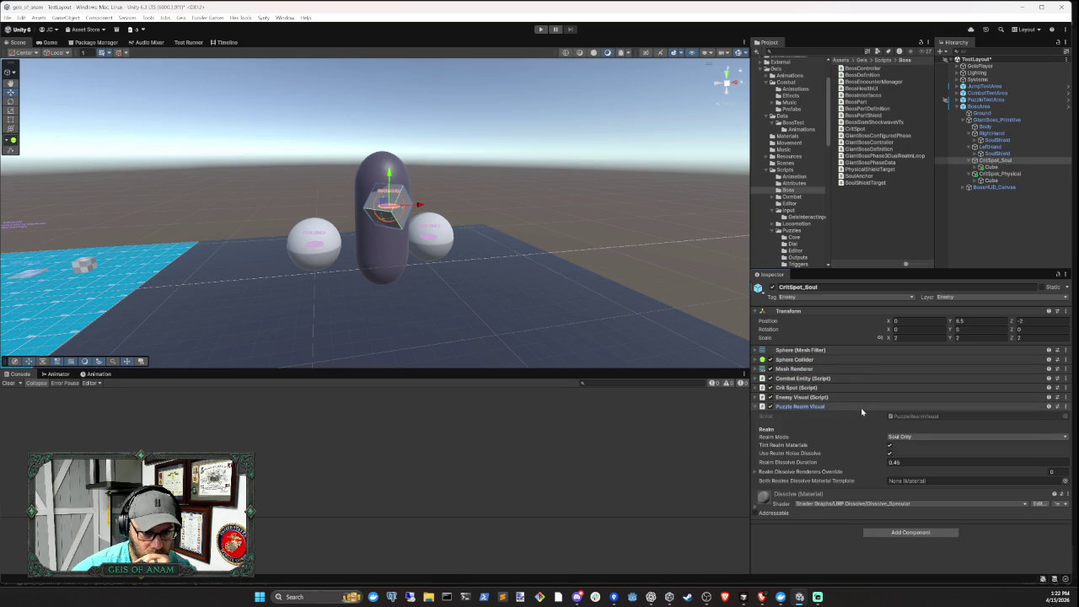
pyautogui.click(861, 407)
pyautogui.click(999, 173)
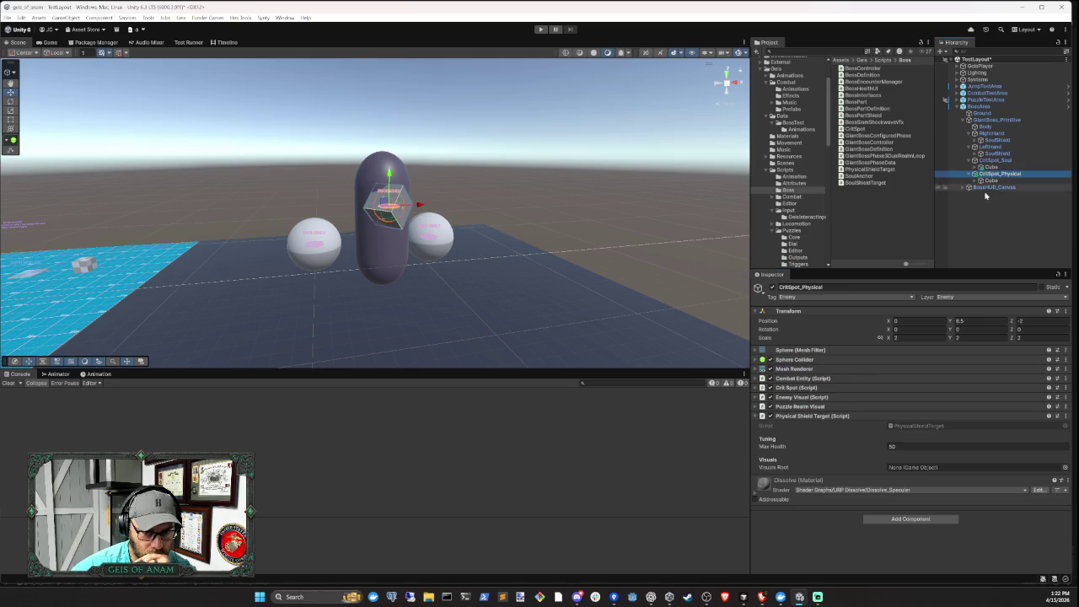
pyautogui.click(849, 409)
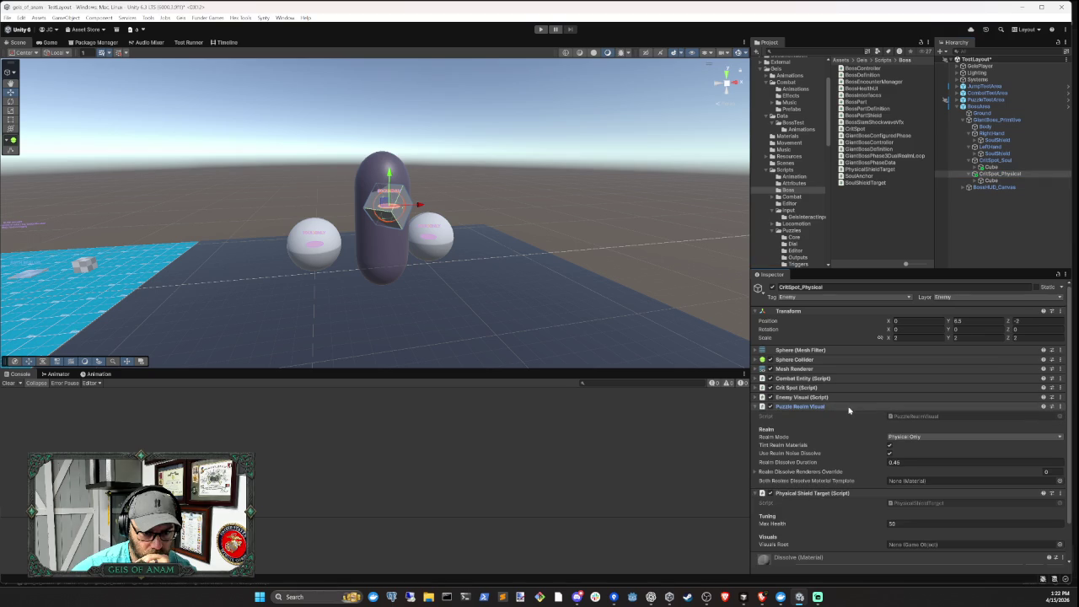
pyautogui.click(849, 407)
pyautogui.click(852, 417)
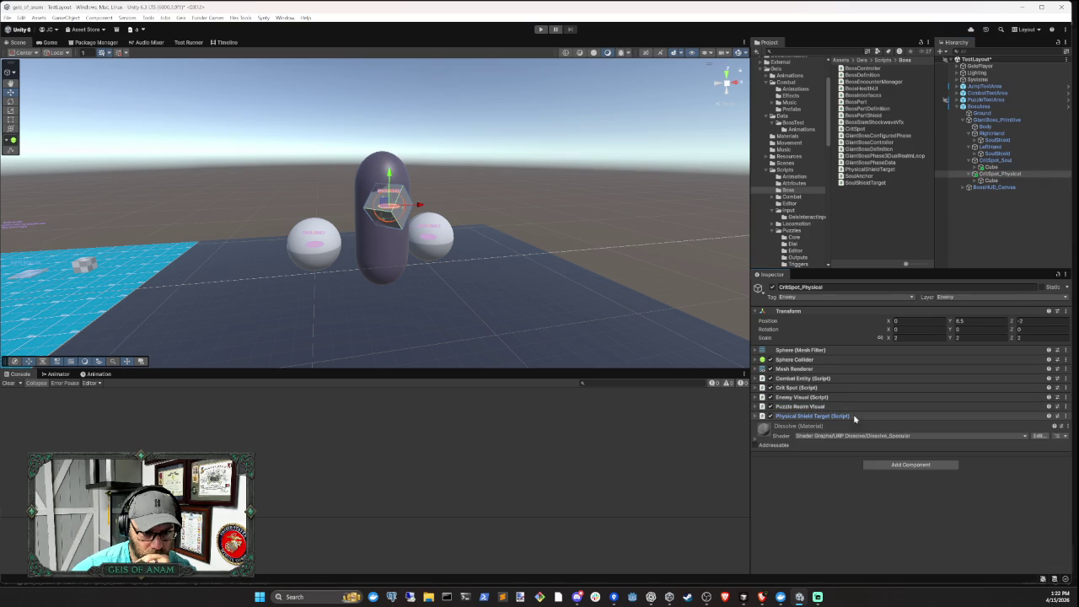
pyautogui.click(1000, 181)
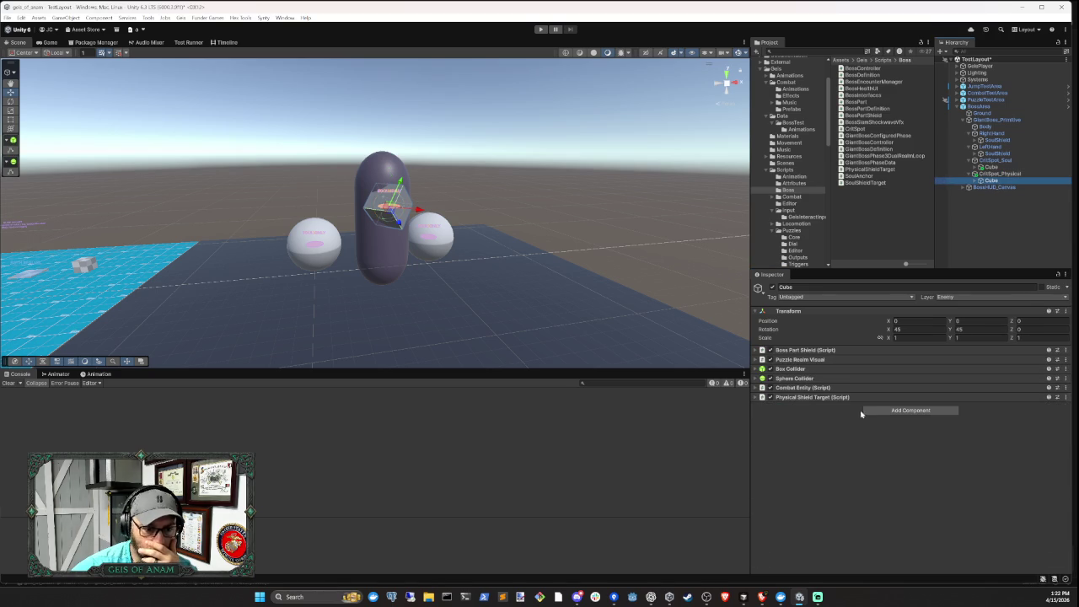
pyautogui.click(864, 363)
pyautogui.click(865, 364)
pyautogui.click(996, 199)
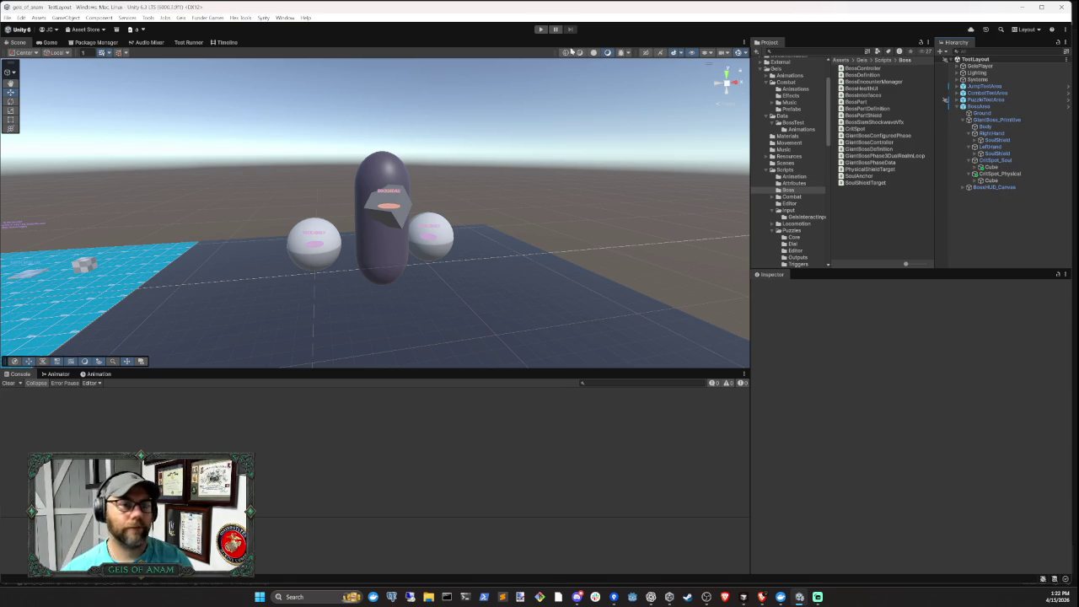
pyautogui.click(542, 30)
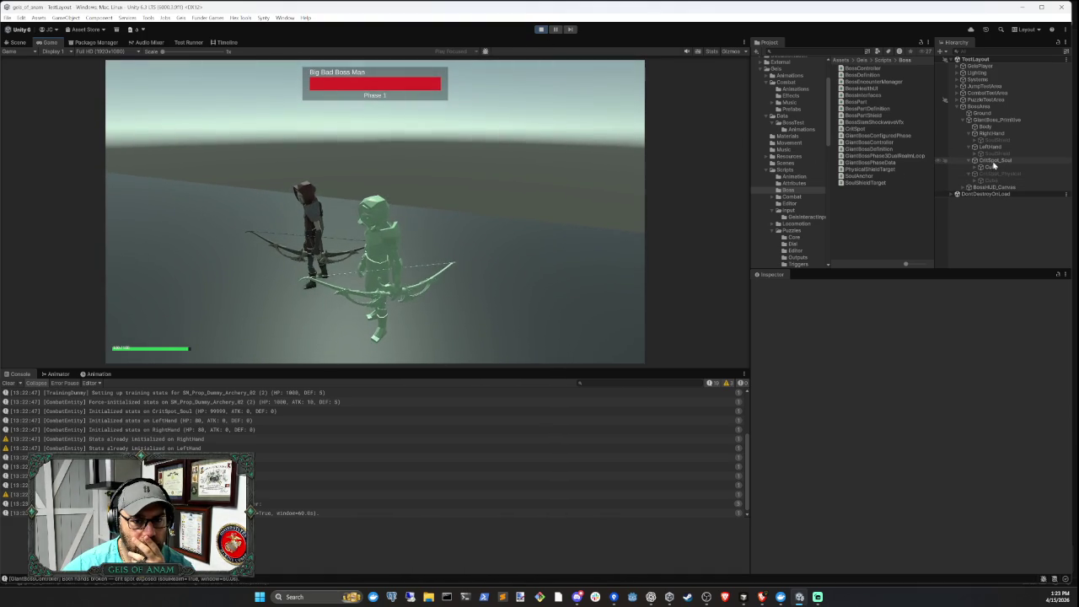
pyautogui.click(991, 160)
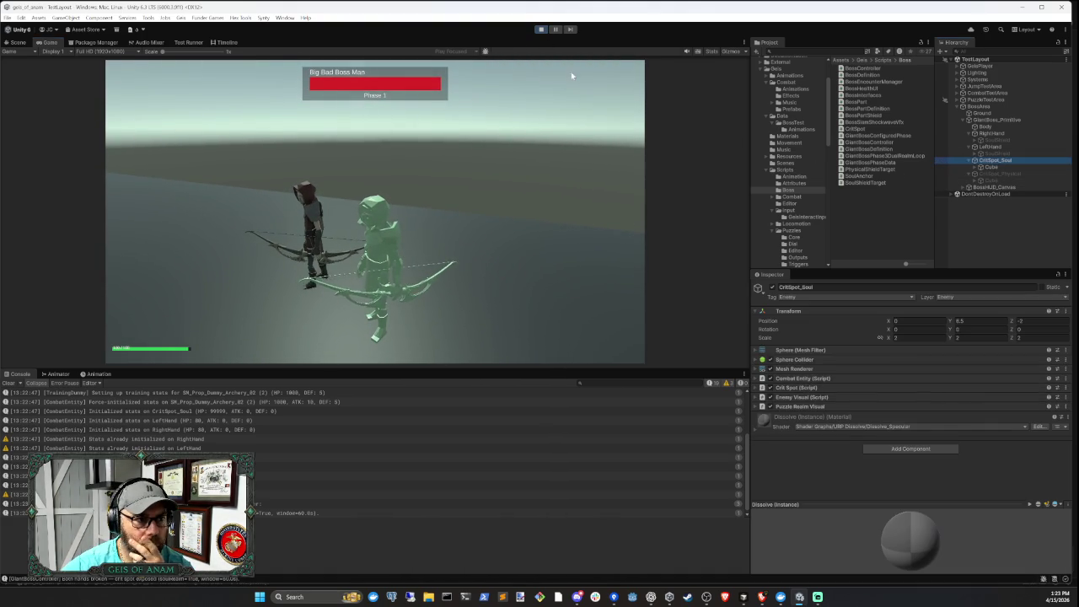
pyautogui.click(540, 30)
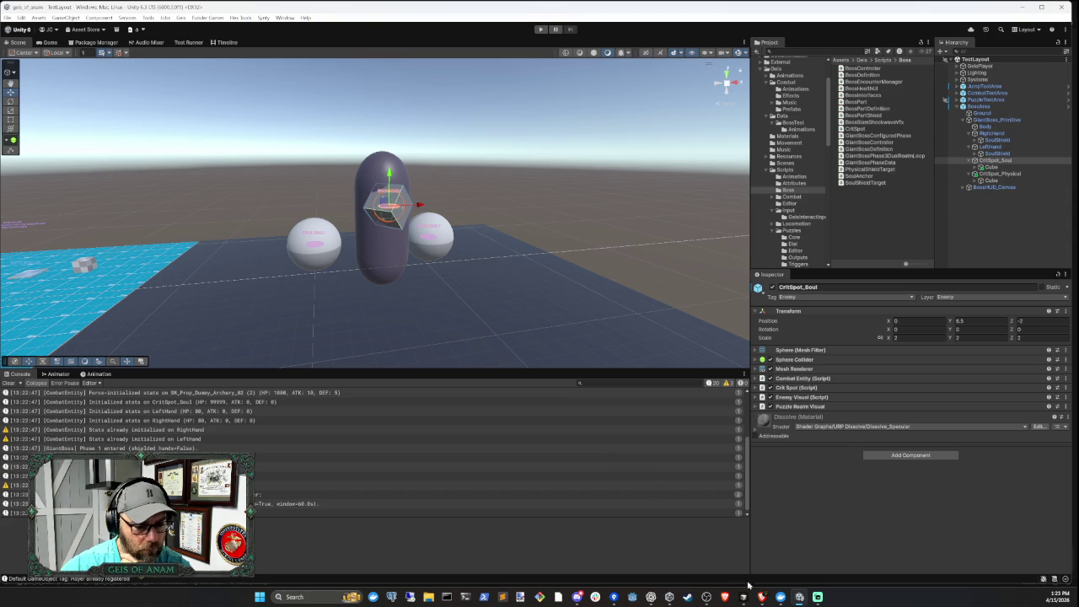
# Tell a new Cursor agent that shooting the soul-realm crit spot doesn't end phase 1
pyautogui.click(742, 597)
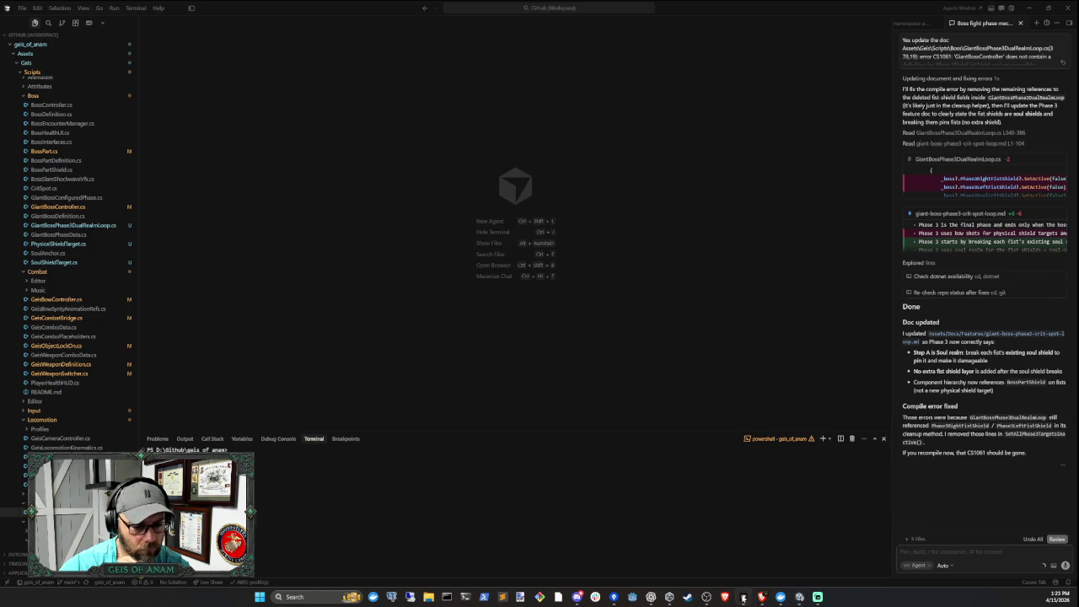
pyautogui.click(1036, 24)
pyautogui.write('seems in p')
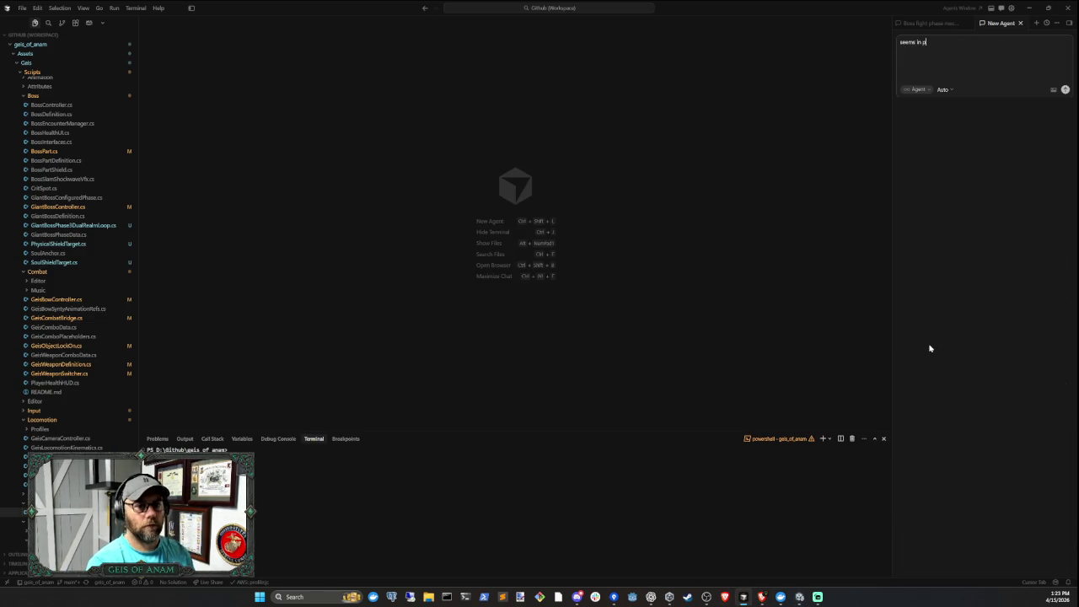
pyautogui.write("hase 1 when i shoot the crit spot in the soul realm it doesn't transition tot he ne")
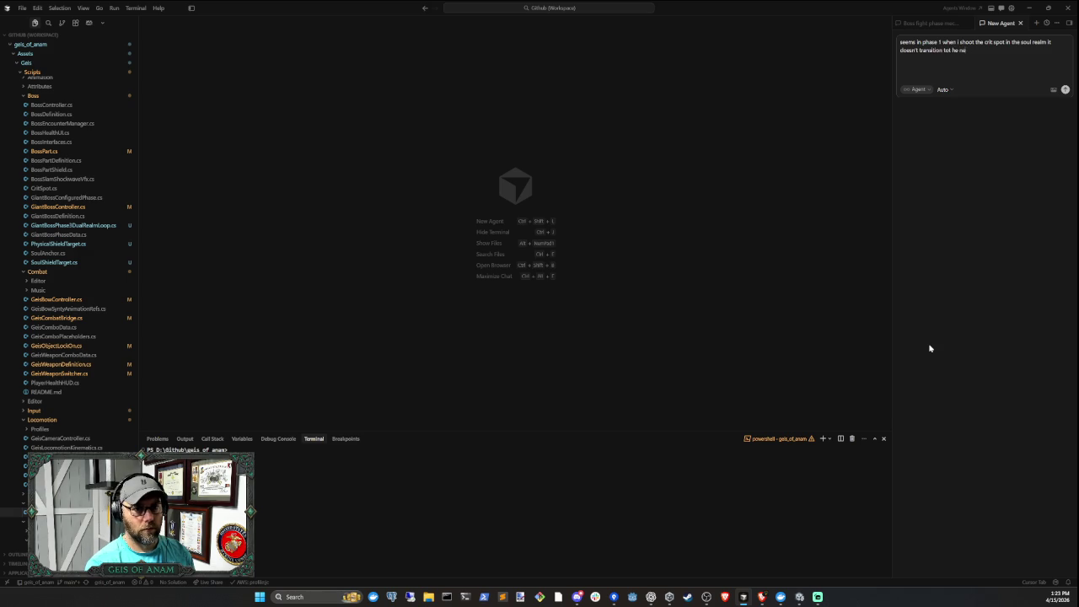
pyautogui.press('Return')
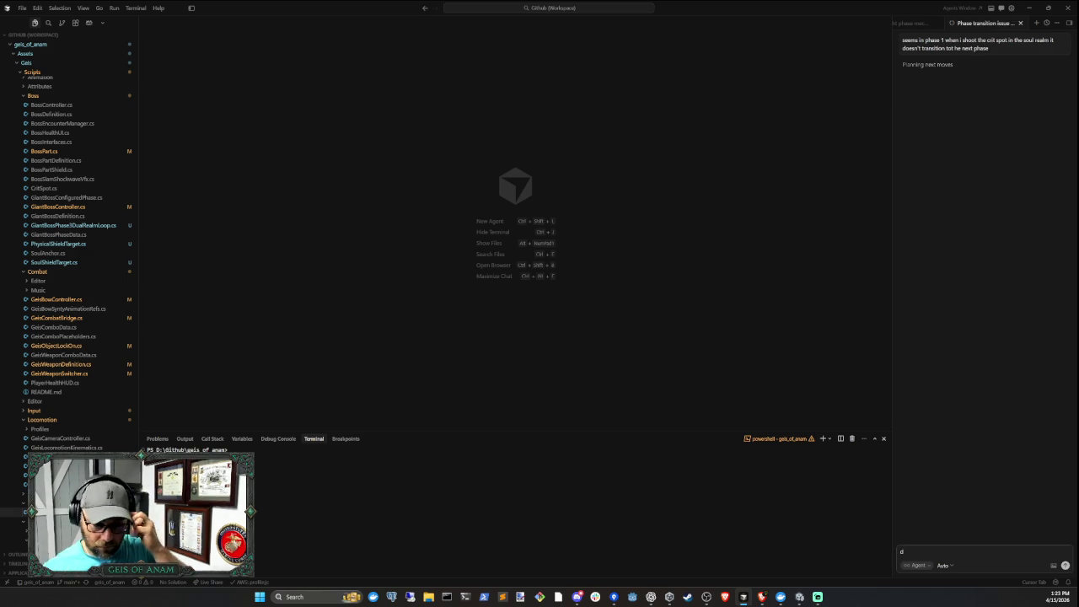
pyautogui.hotkey('alt', 'Tab')
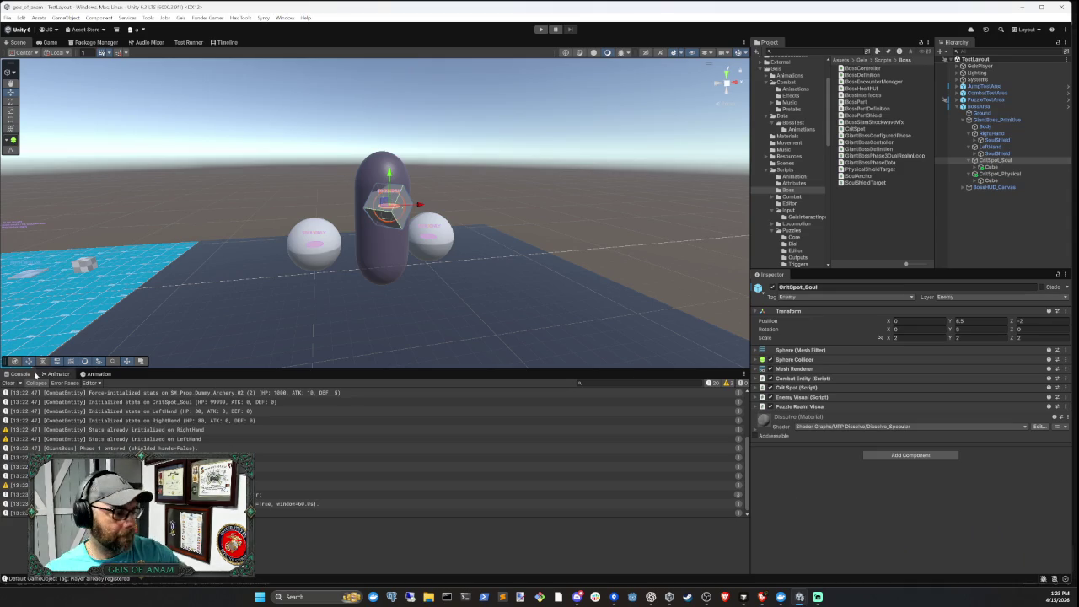
# Clear the Console and enter Play mode to test the boss
pyautogui.click(9, 384)
pyautogui.click(965, 219)
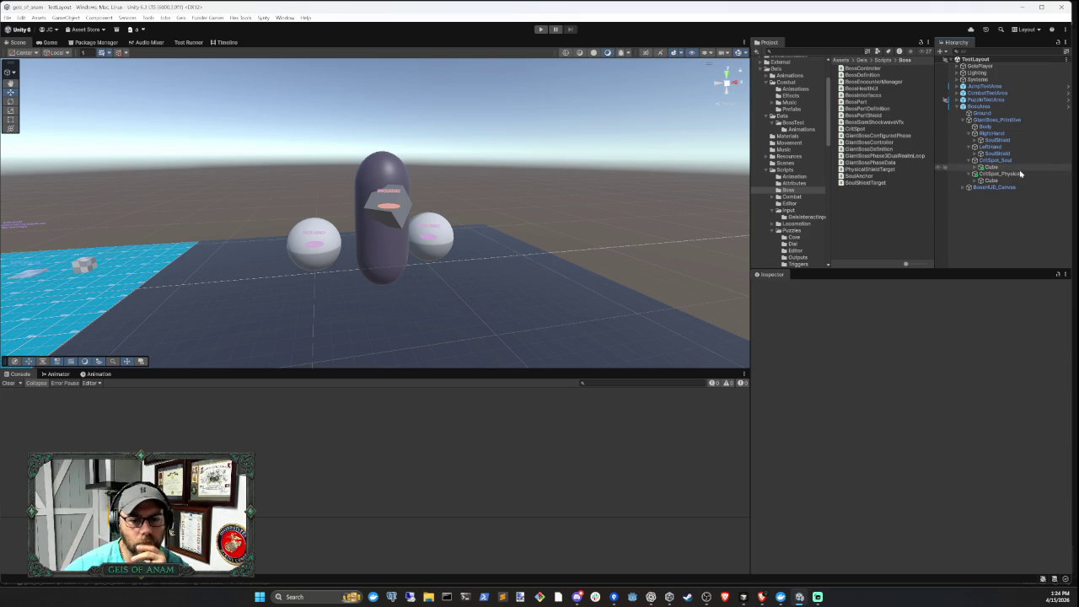
pyautogui.click(541, 29)
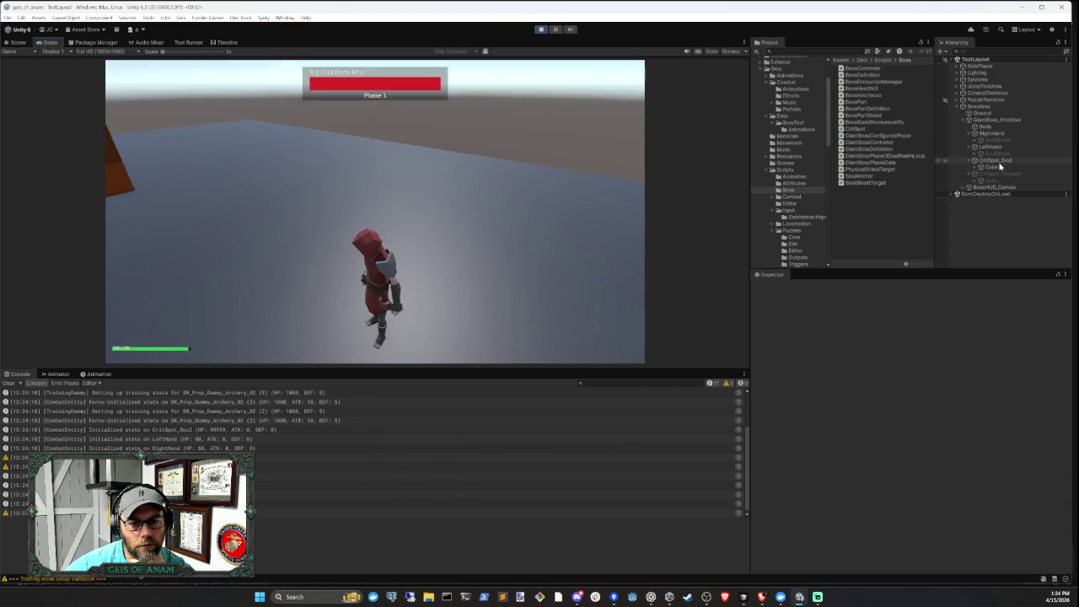
# Inspect the CritSpot_Soul shield Cube, CritSpot_Physical and the LeftHand's SoulShield during play
pyautogui.click(998, 169)
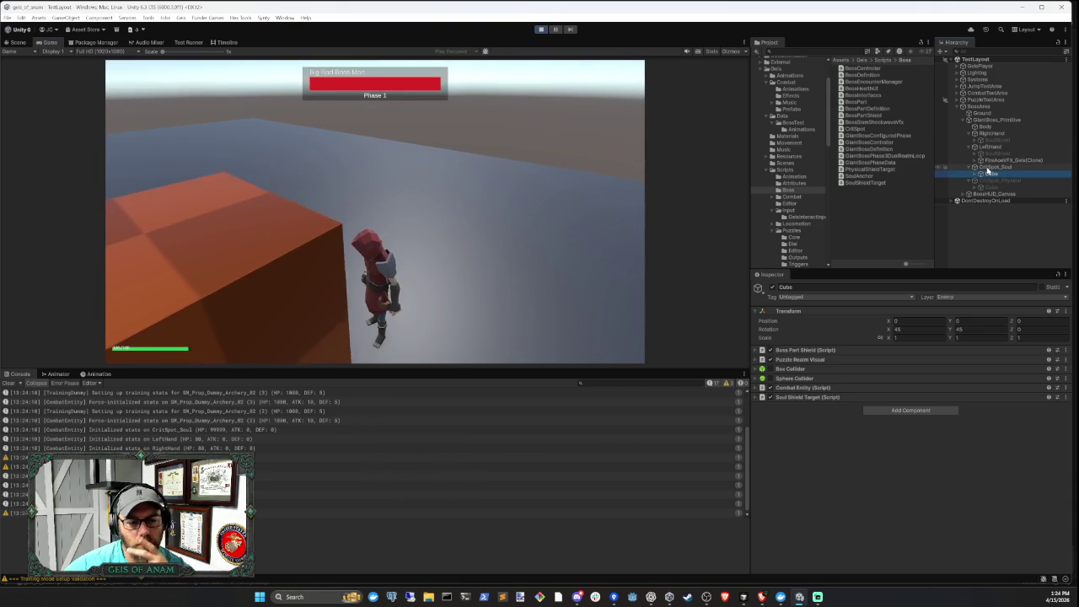
pyautogui.click(991, 178)
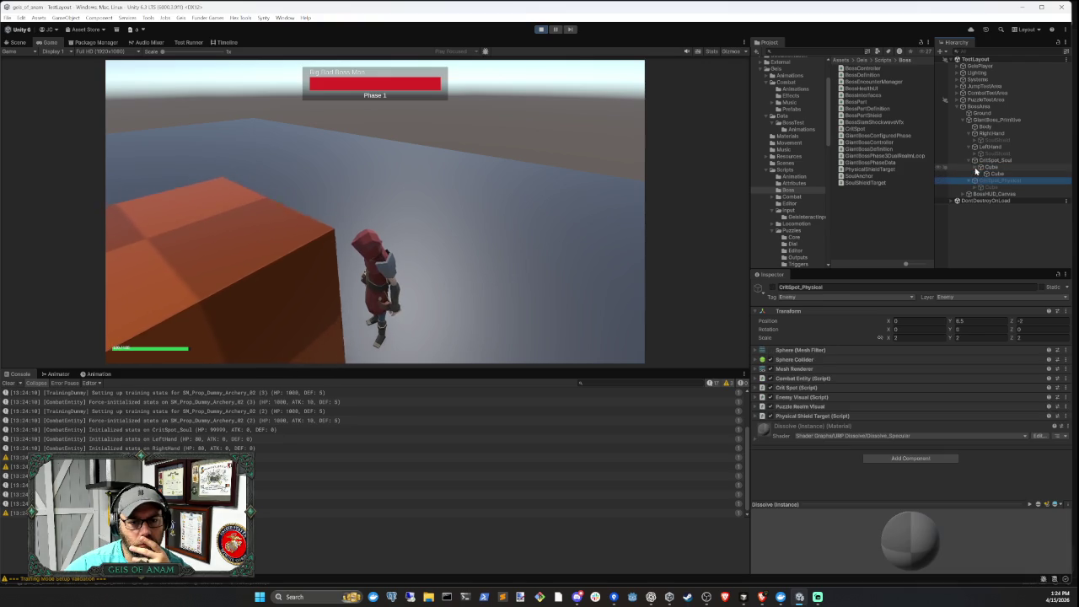
pyautogui.click(994, 174)
pyautogui.click(995, 169)
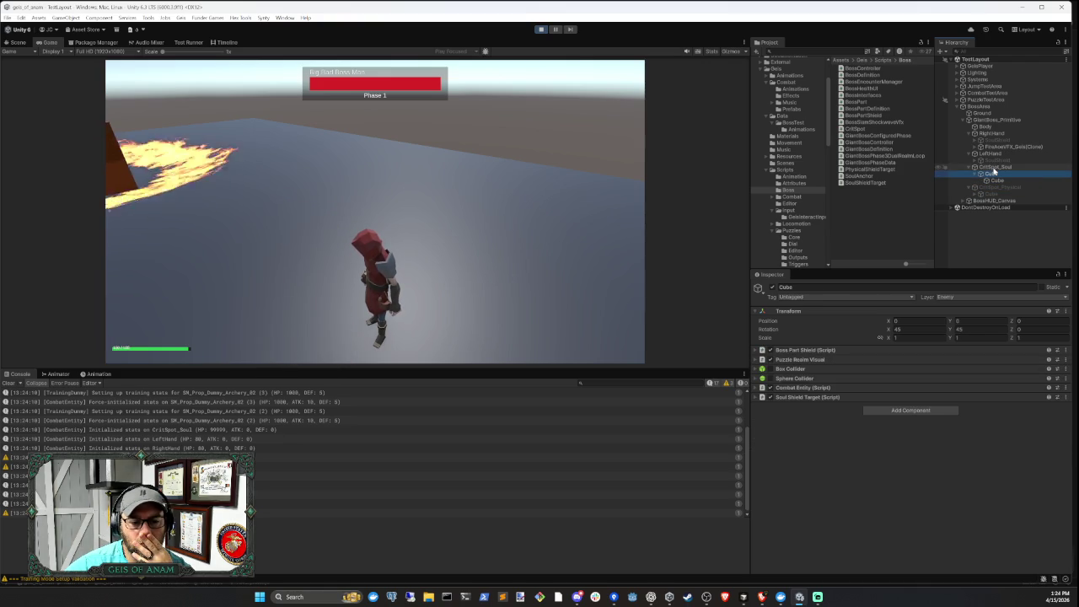
pyautogui.click(984, 170)
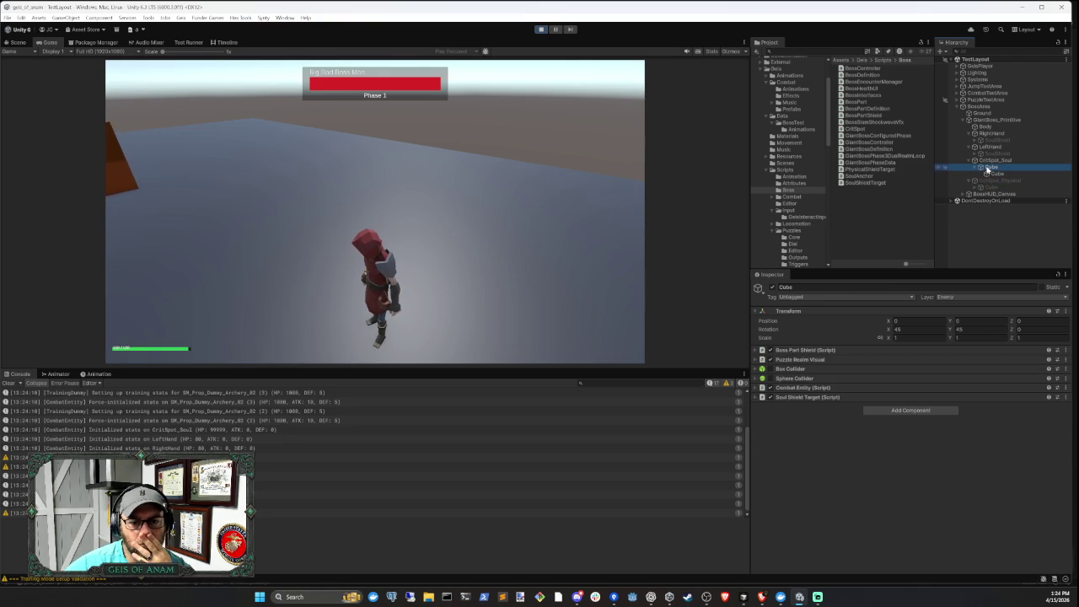
pyautogui.click(994, 181)
pyautogui.click(993, 149)
pyautogui.click(996, 154)
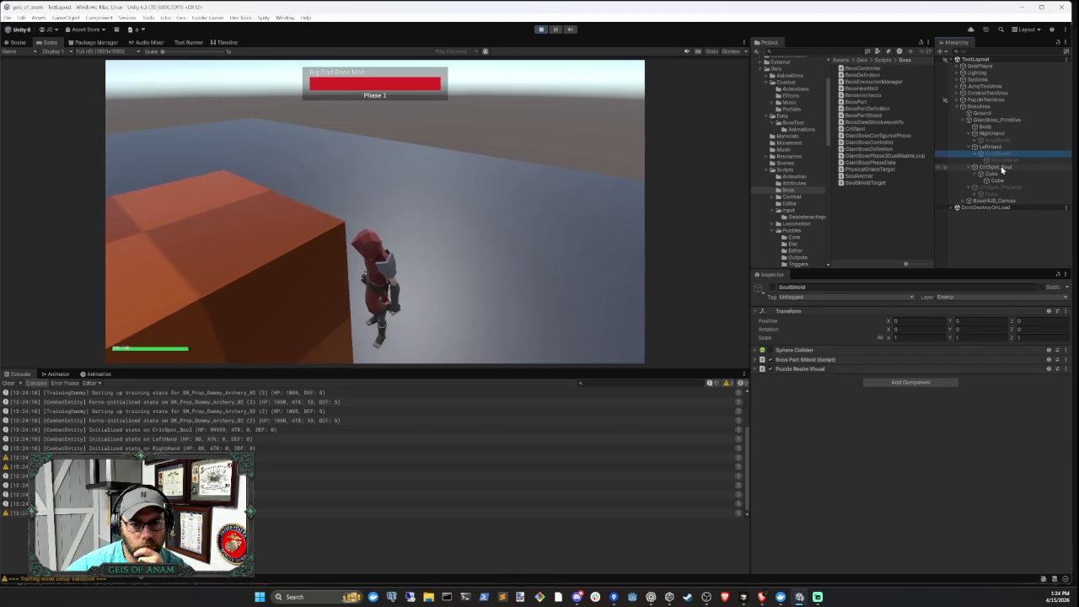
# Check the soul crit spot's inner Cube and its Lit material, then stop the game
pyautogui.click(996, 167)
pyautogui.click(998, 174)
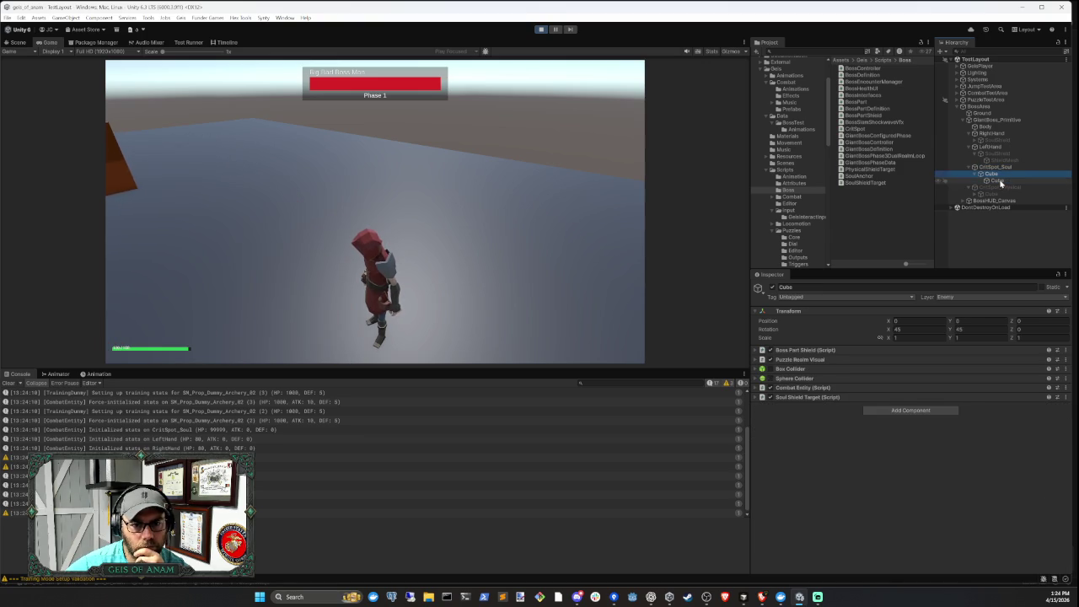
pyautogui.click(999, 181)
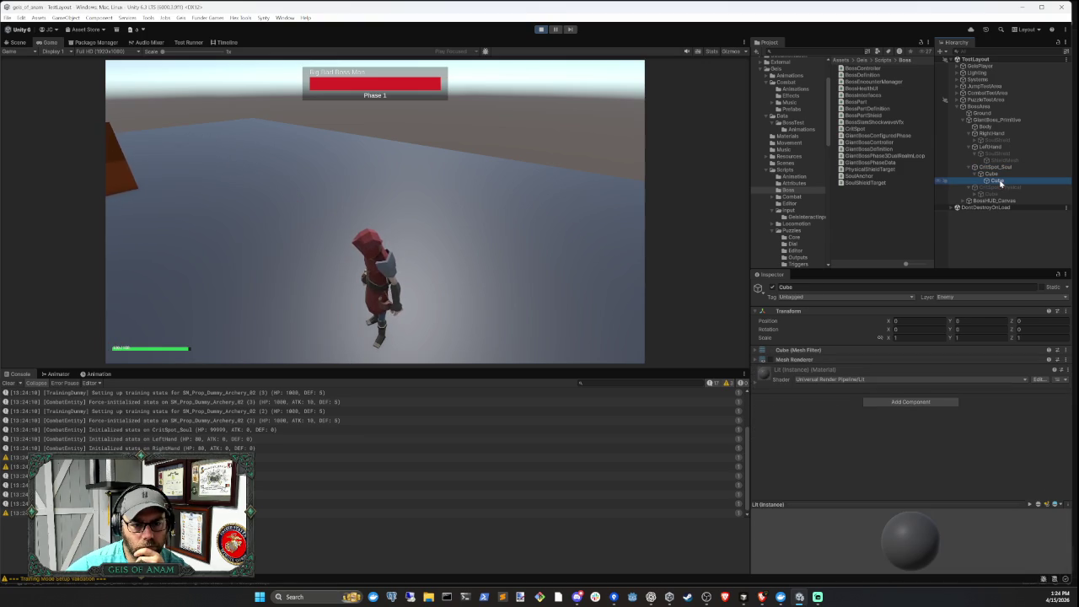
pyautogui.click(861, 370)
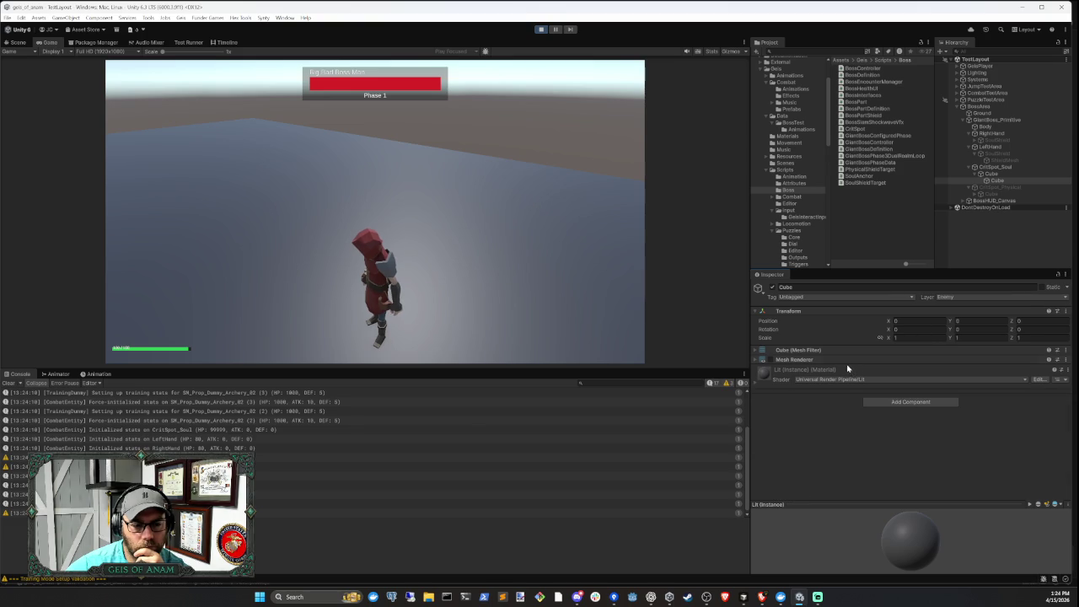
pyautogui.click(976, 244)
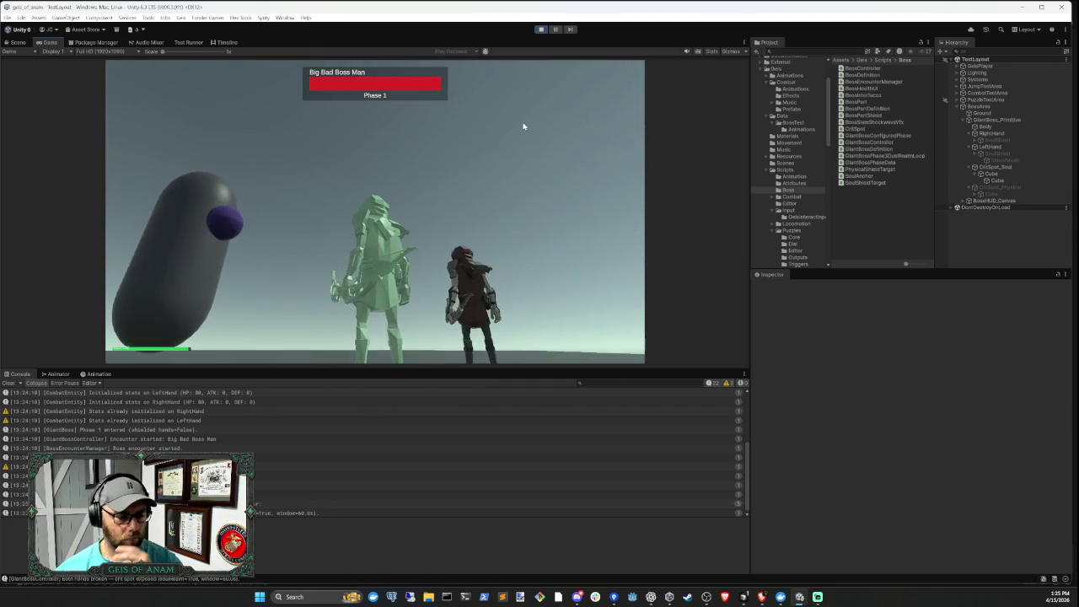
pyautogui.hotkey('ctrl', 'p')
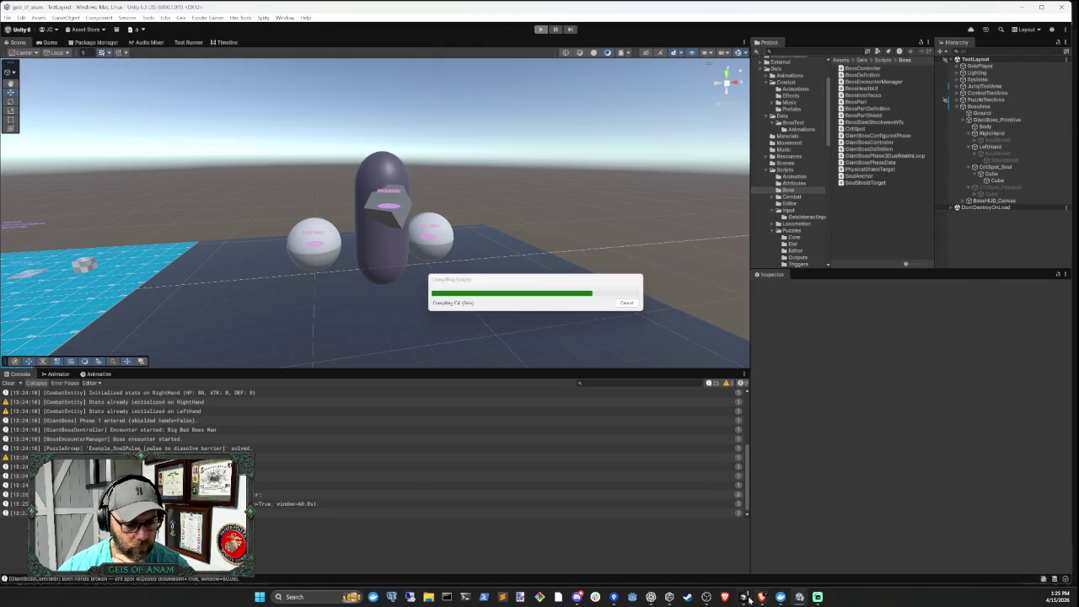
# Switch to Cursor to view the agent's applied fix while Unity recompiles
pyautogui.click(746, 598)
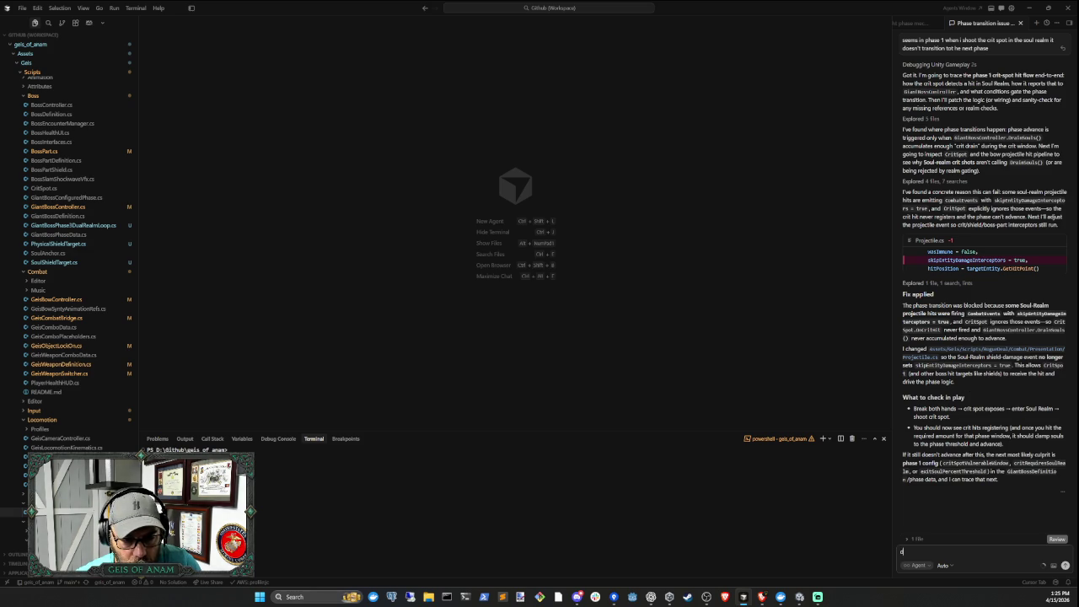
# Return to Unity after reading the agent's Projectile.cs 'Fix applied' summary
pyautogui.click(798, 600)
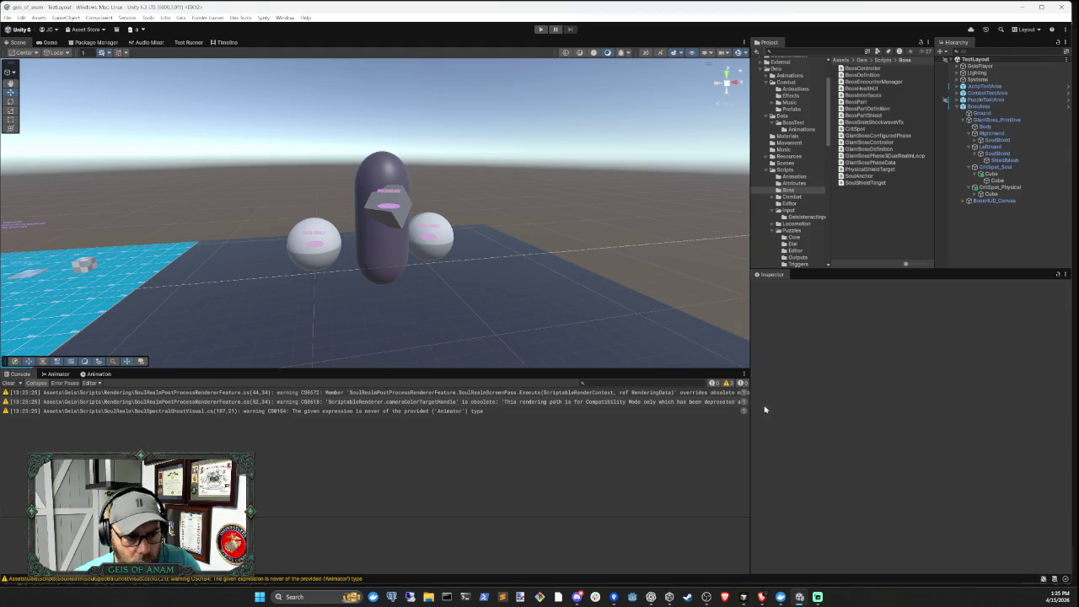
# Play the game, shoot the soul-realm crit spot, and read its Console log entry
pyautogui.click(541, 29)
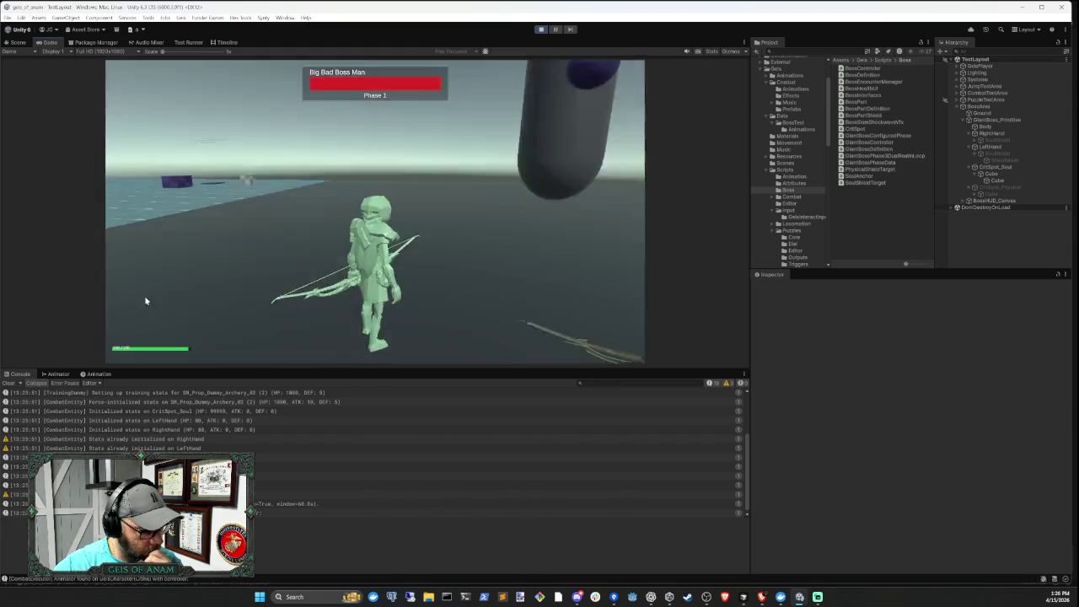
pyautogui.click(258, 504)
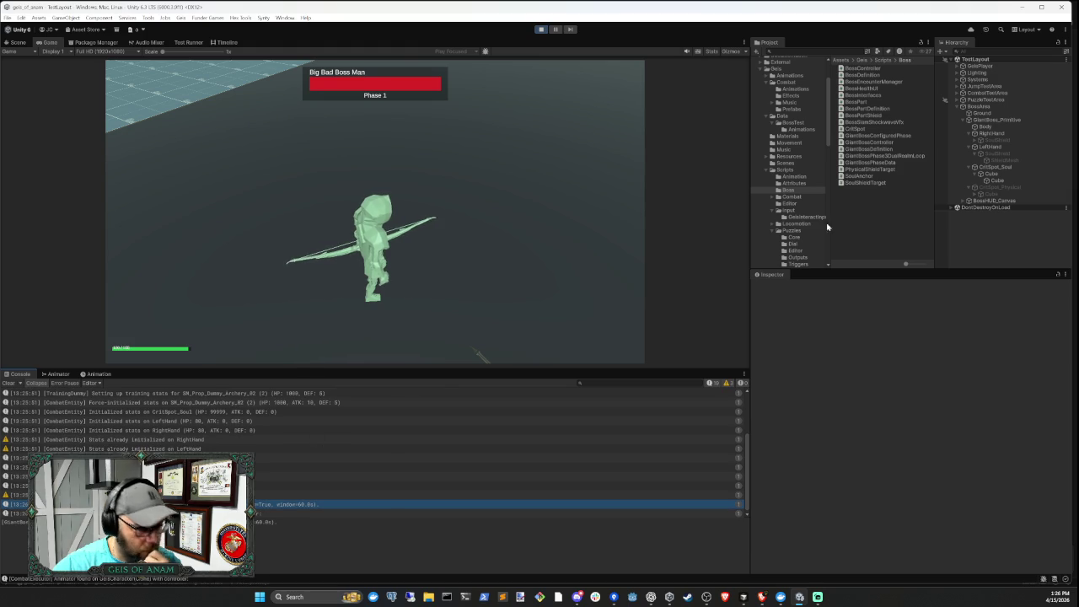
# Check the CritSpot_Soul shield Cube's Soul Shield Target: Max Health 75, Damage Per Hit 25
pyautogui.click(1007, 174)
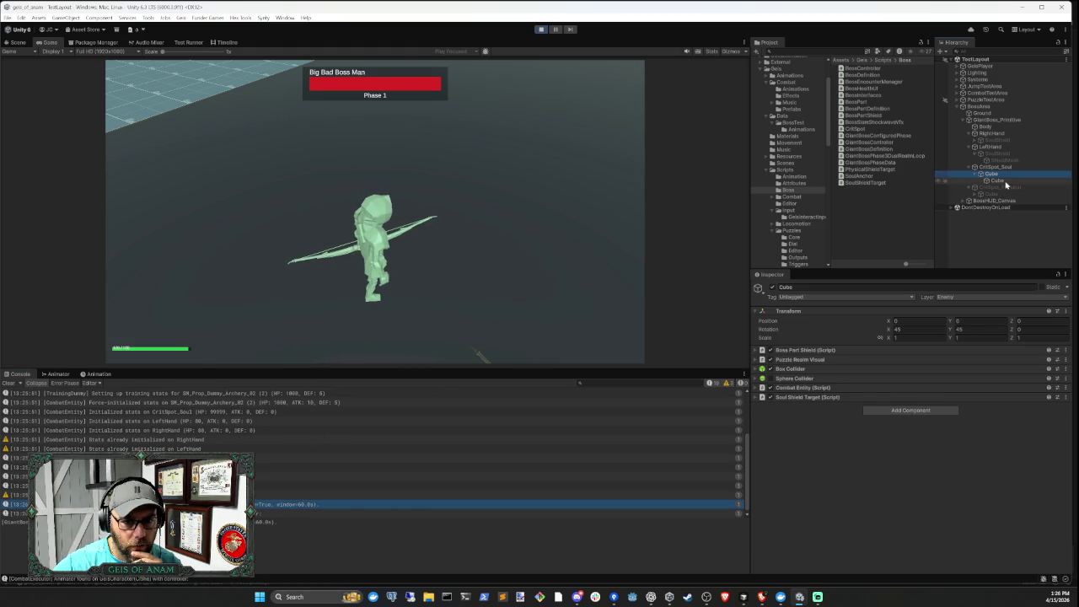
pyautogui.click(1004, 181)
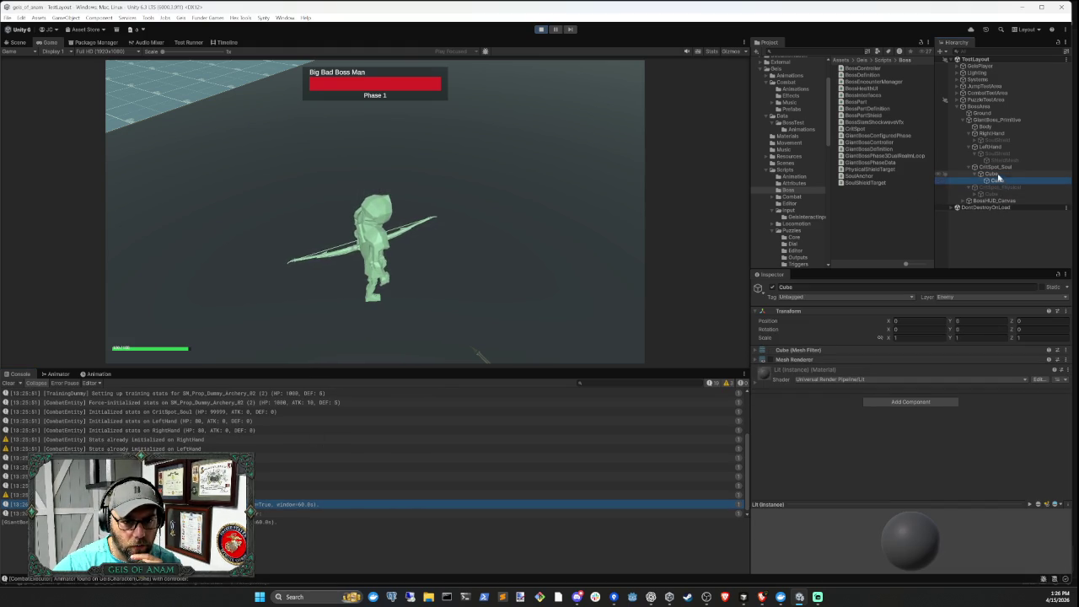
pyautogui.click(998, 174)
pyautogui.click(998, 167)
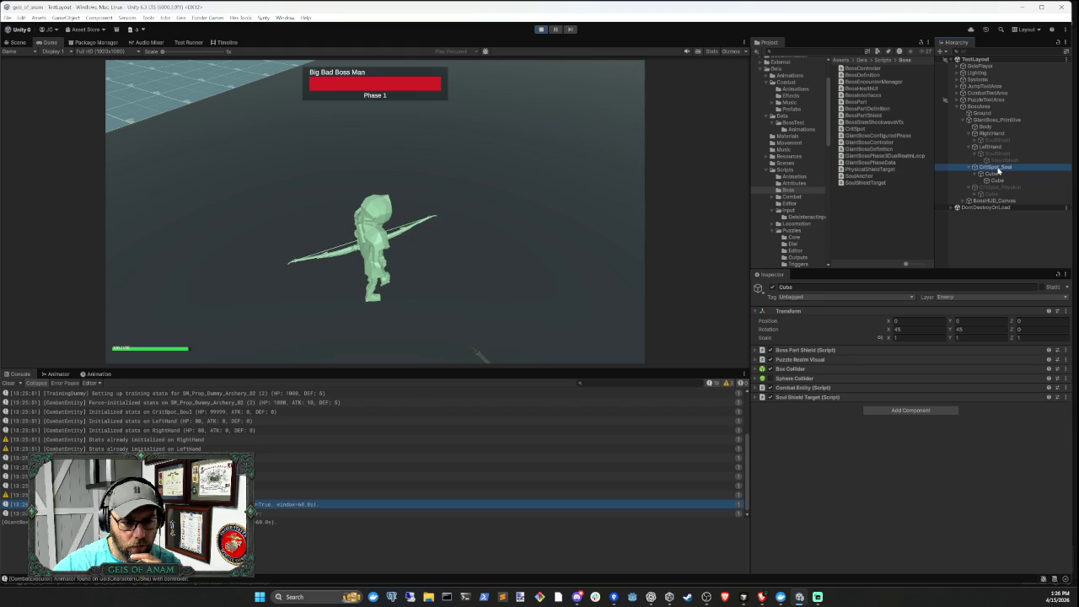
pyautogui.click(998, 174)
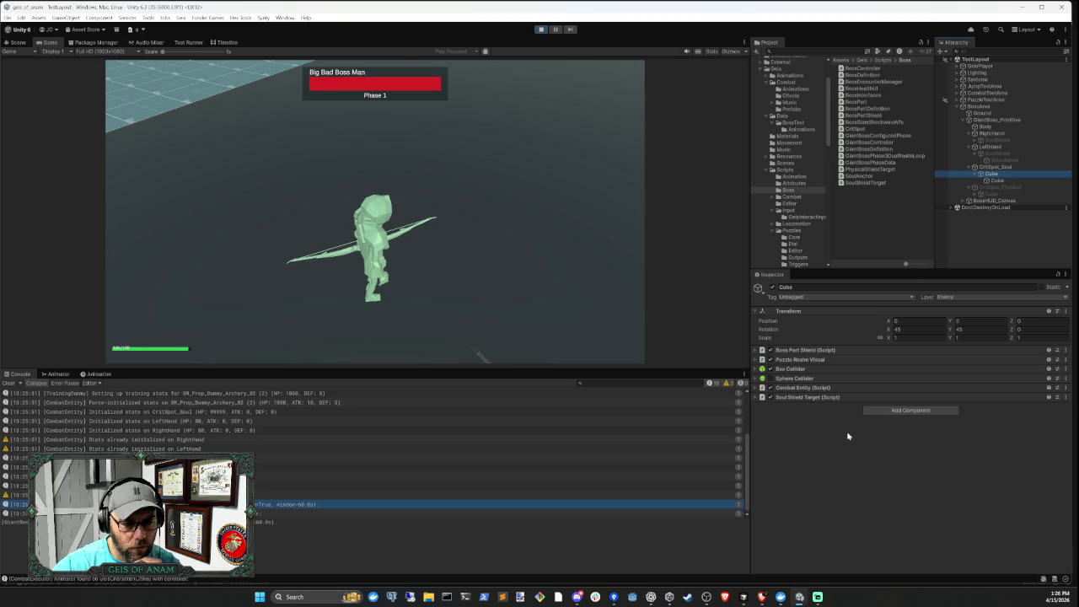
pyautogui.click(855, 398)
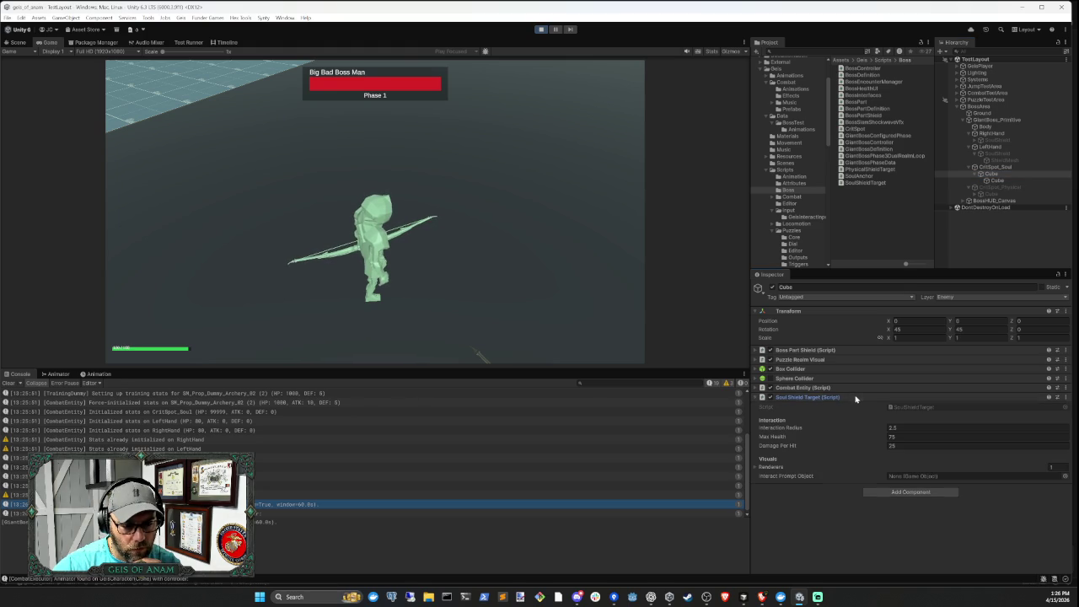
# Stop Play mode and switch to the Cursor agent chat
pyautogui.click(855, 398)
pyautogui.click(541, 30)
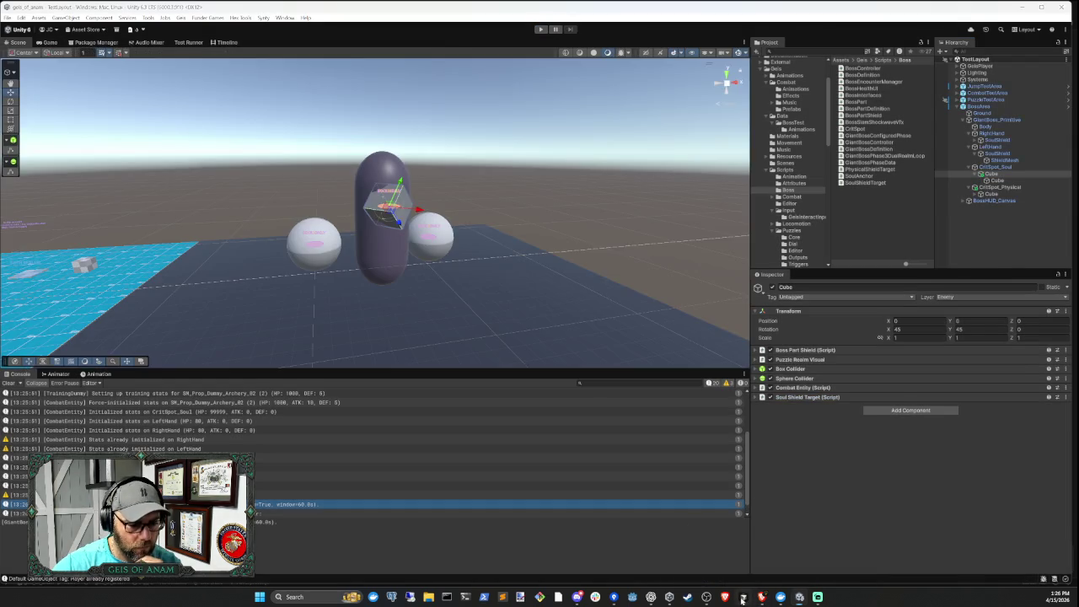
pyautogui.click(741, 599)
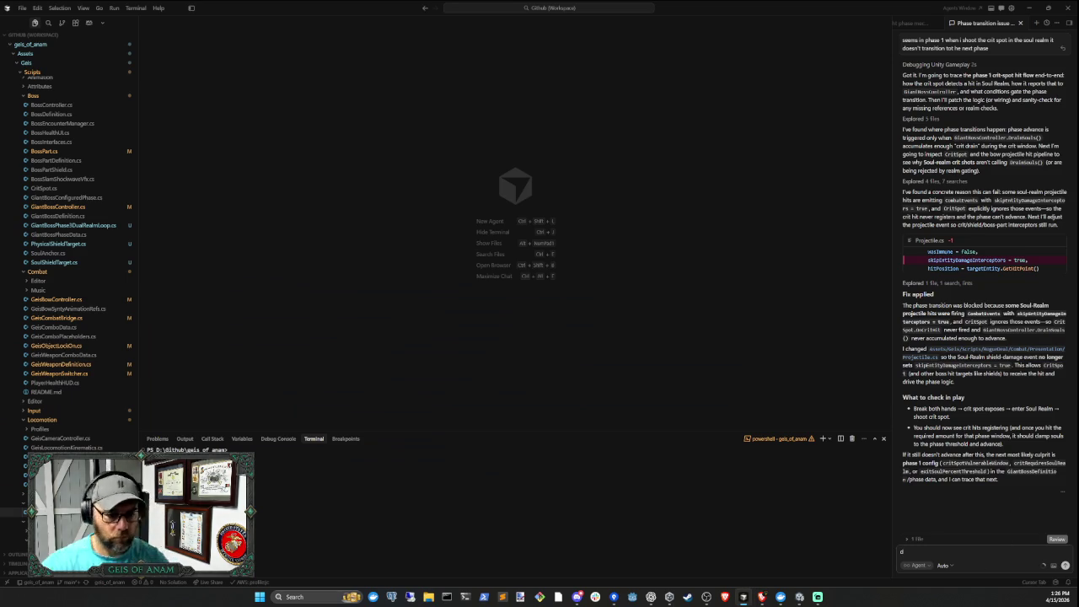
# Ask the agent whether the two hits strike the soul-realm crit spot's shield
pyautogui.press('BackSpace')
pyautogui.write('h')
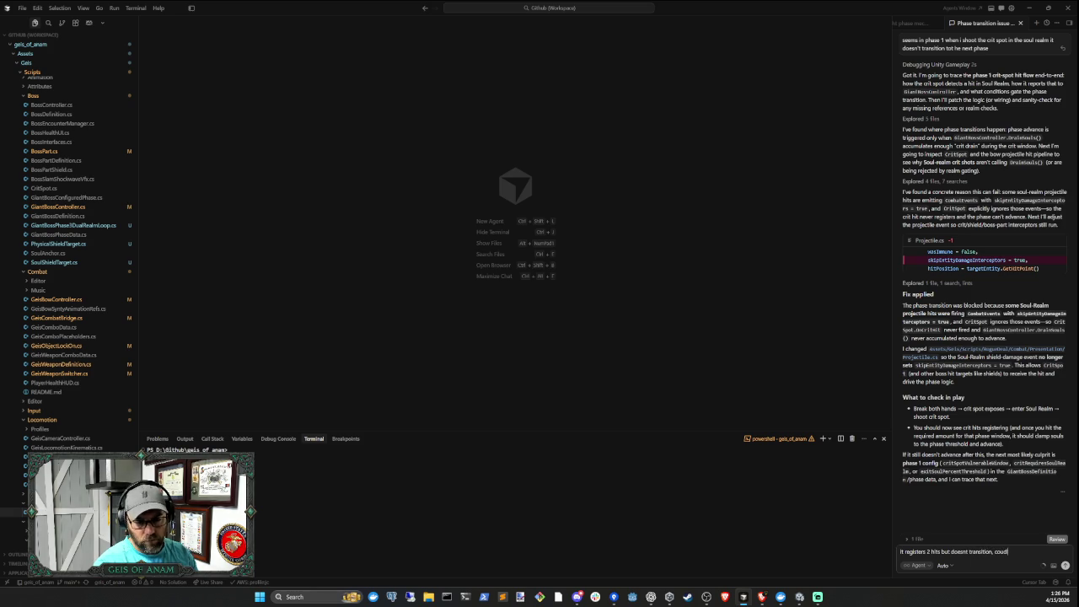
pyautogui.write('tting the soul')
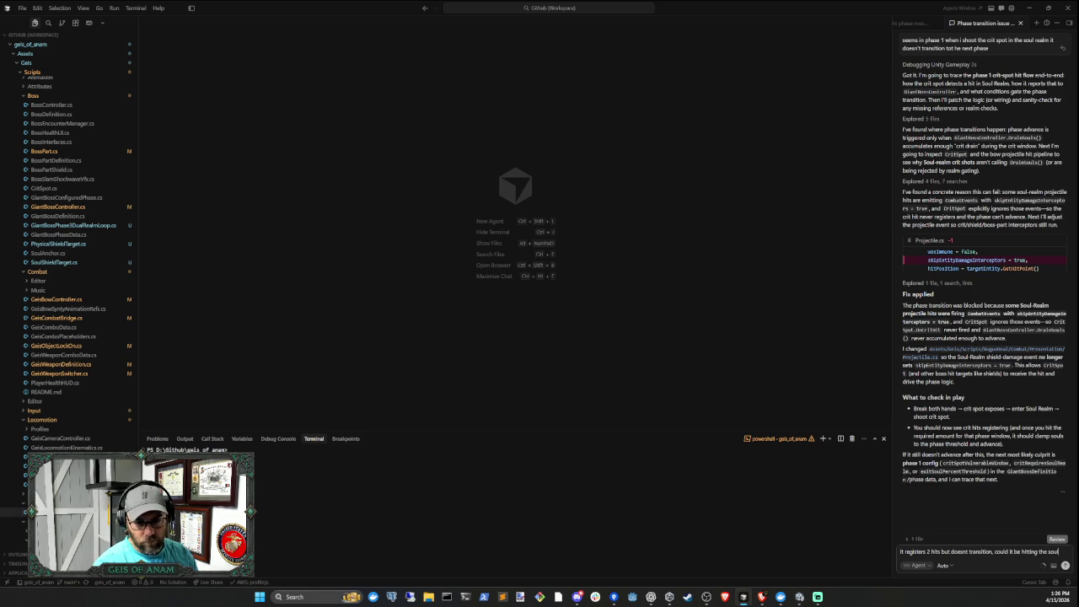
pyautogui.write(' shield')
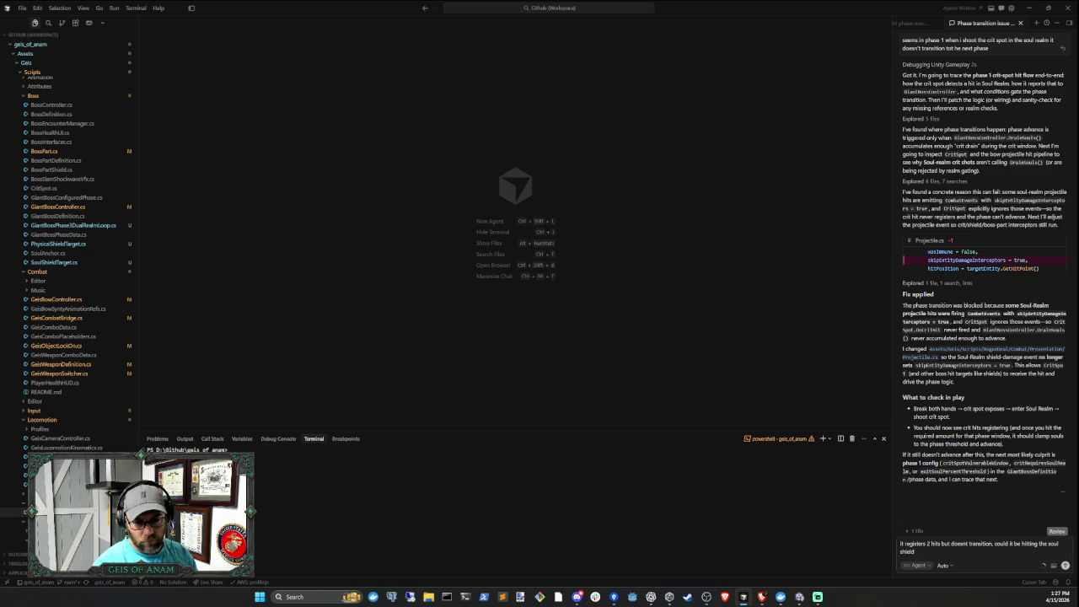
pyautogui.press('BackSpace')
pyautogui.press('BackSpace')
pyautogui.press('BackSpace')
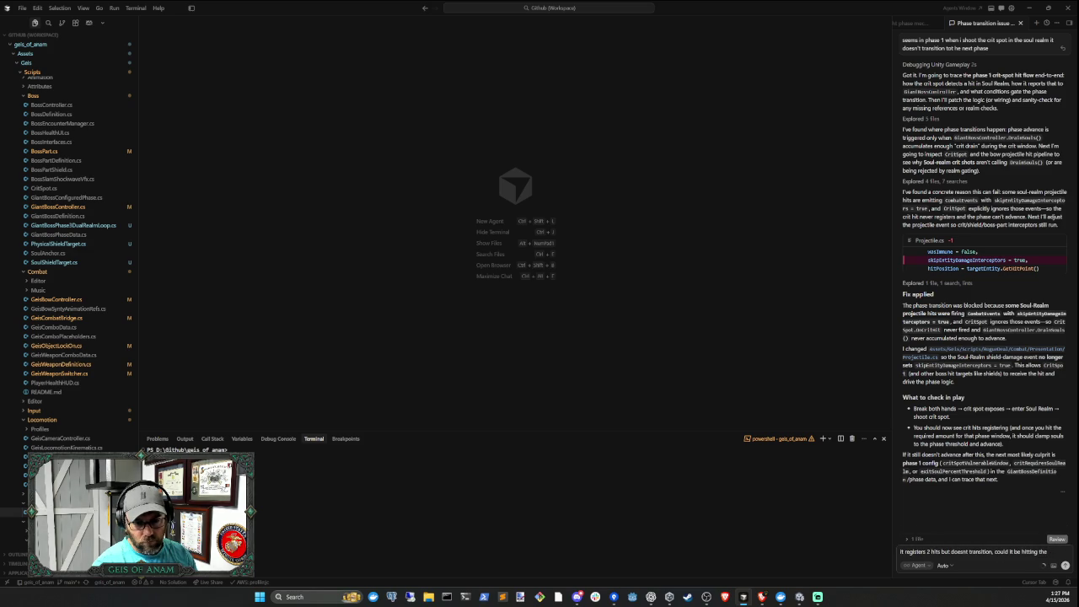
pyautogui.write('shieldon the crit spot in the soul realm')
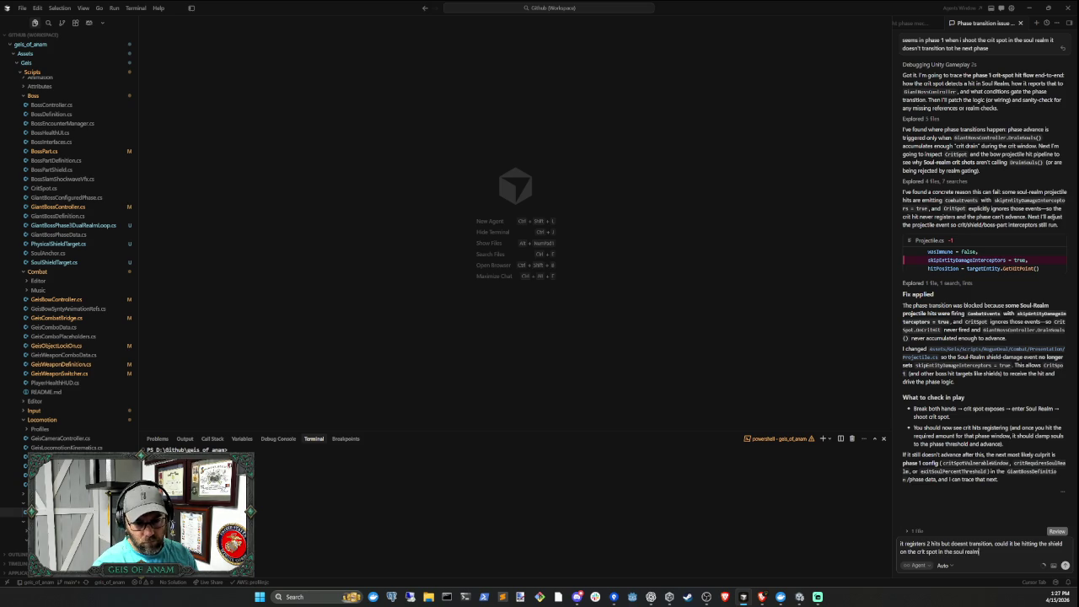
pyautogui.press('Return')
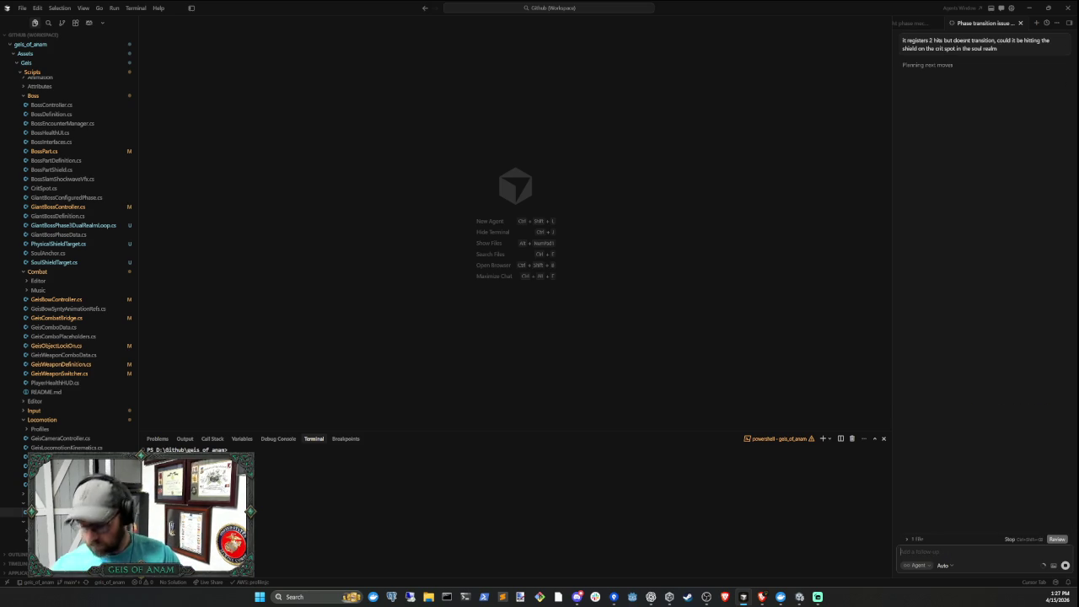
pyautogui.click(799, 596)
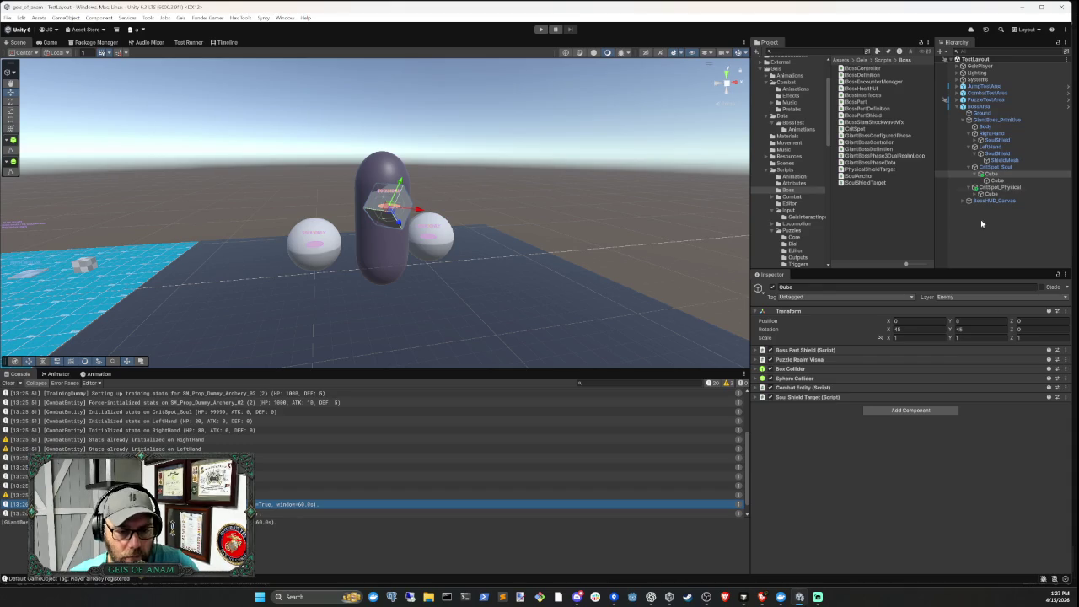
# Clear the Console and inspect CritSpot_Soul's shield cube and its Soul Shield Target
pyautogui.click(9, 382)
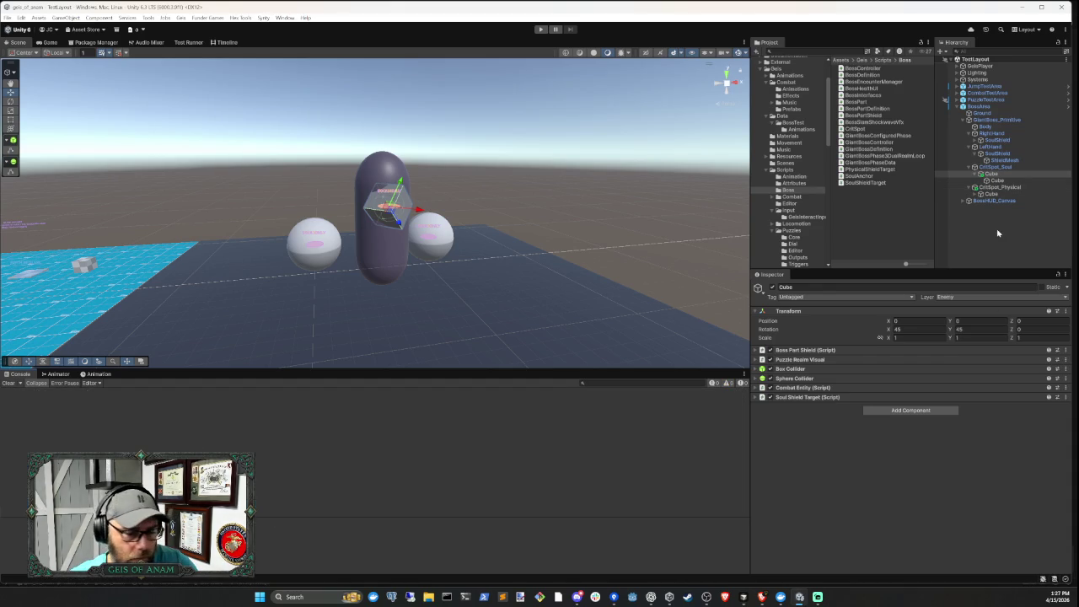
pyautogui.click(982, 222)
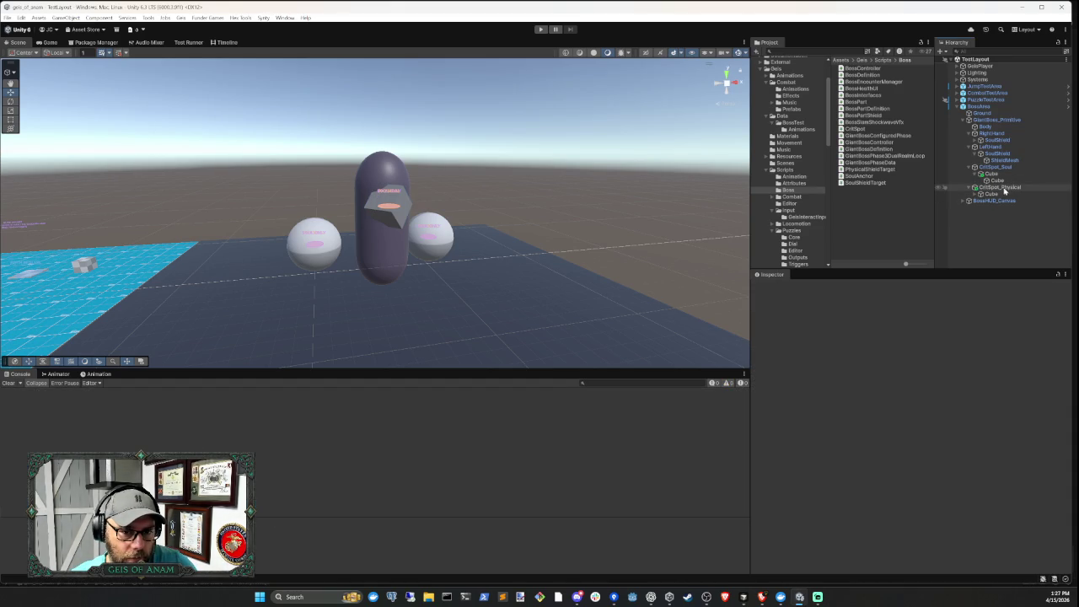
pyautogui.click(975, 174)
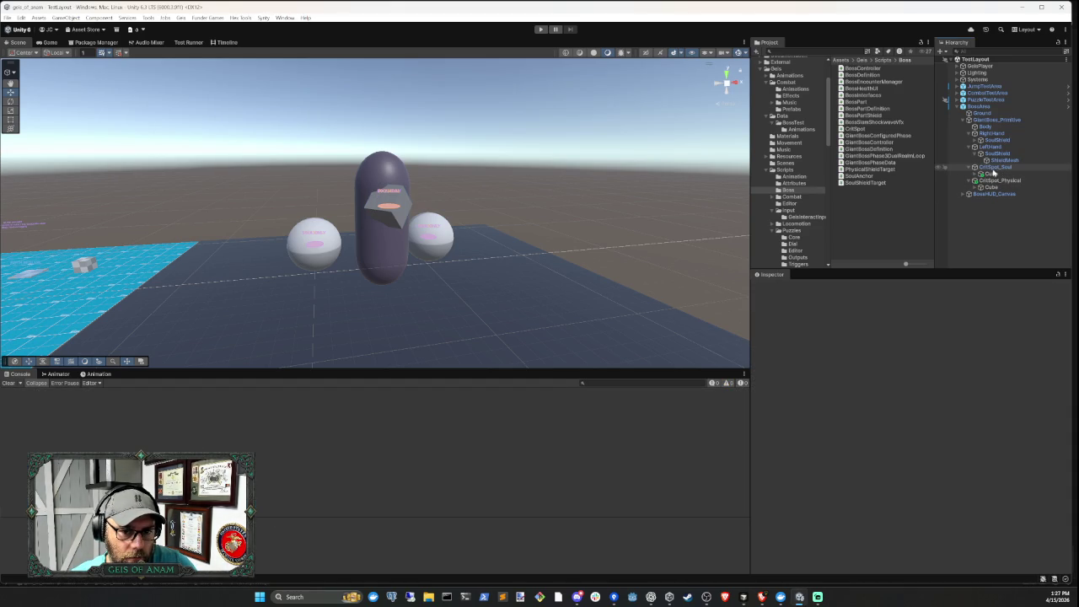
pyautogui.click(994, 167)
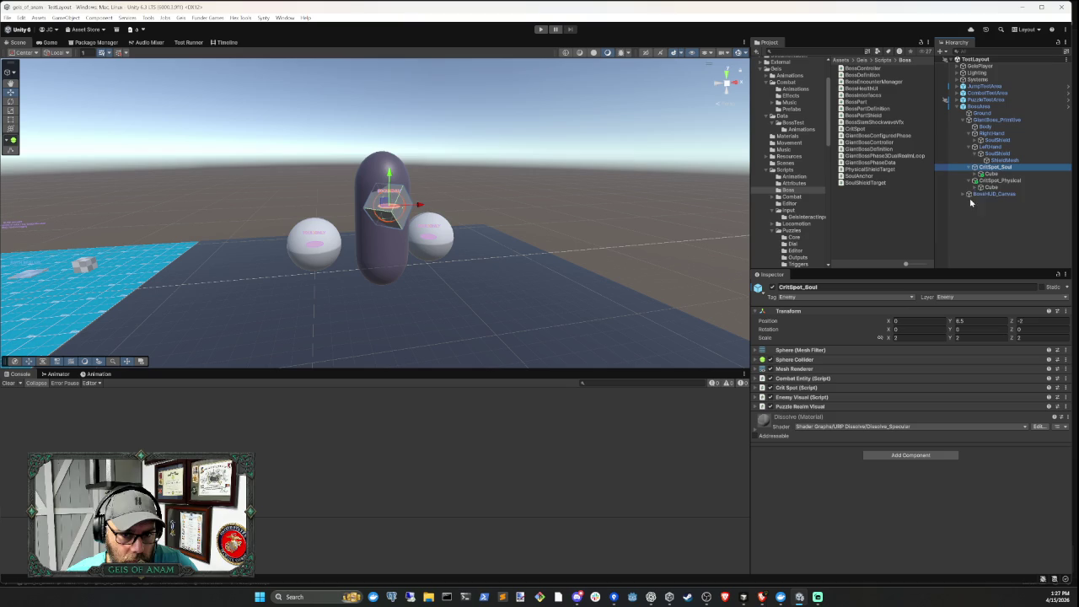
pyautogui.click(988, 174)
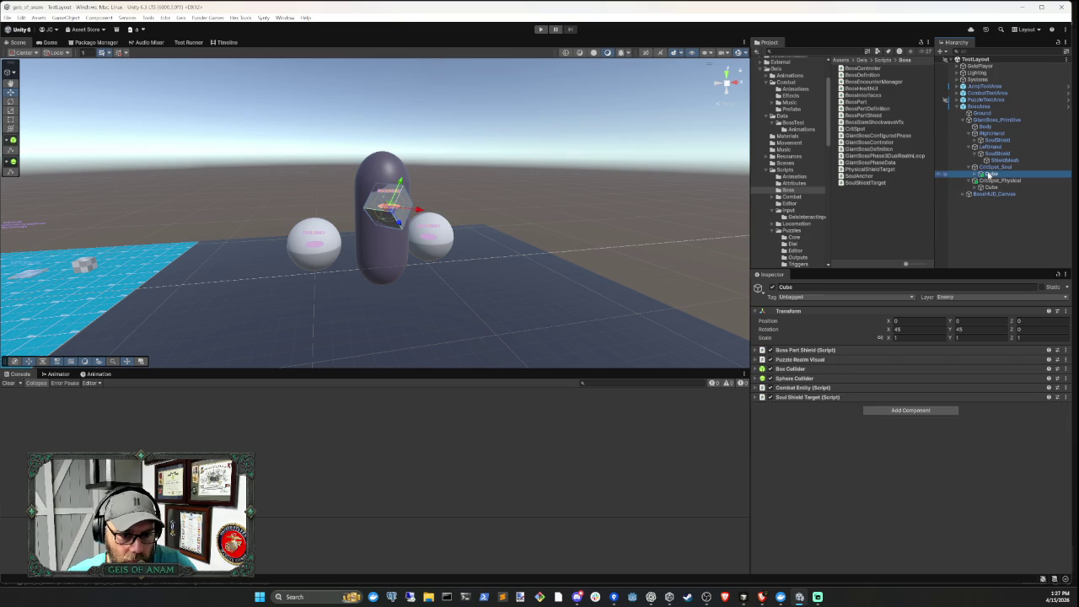
pyautogui.click(843, 398)
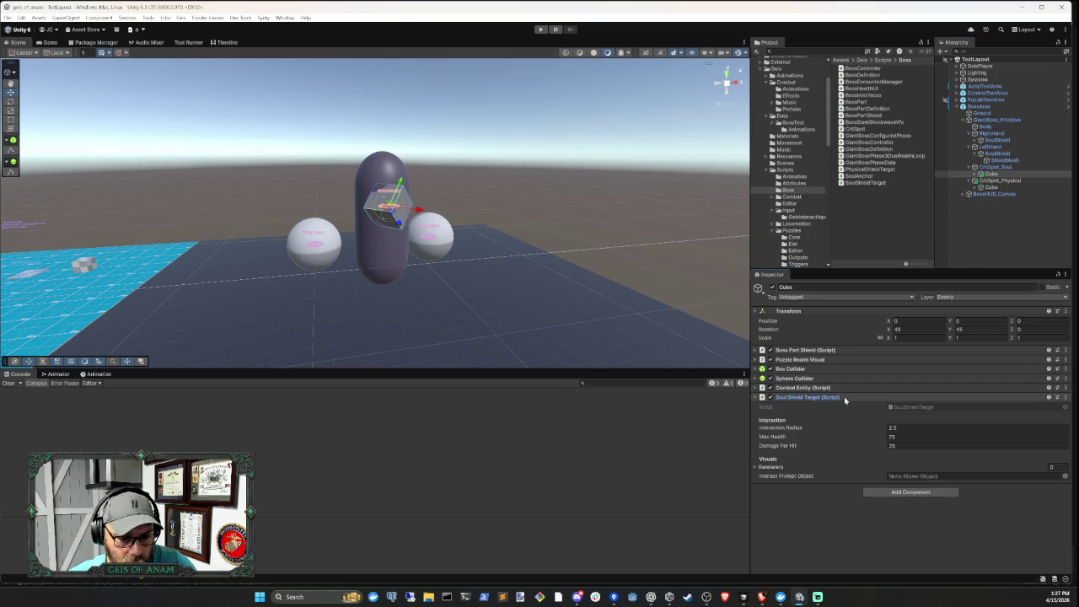
pyautogui.click(845, 397)
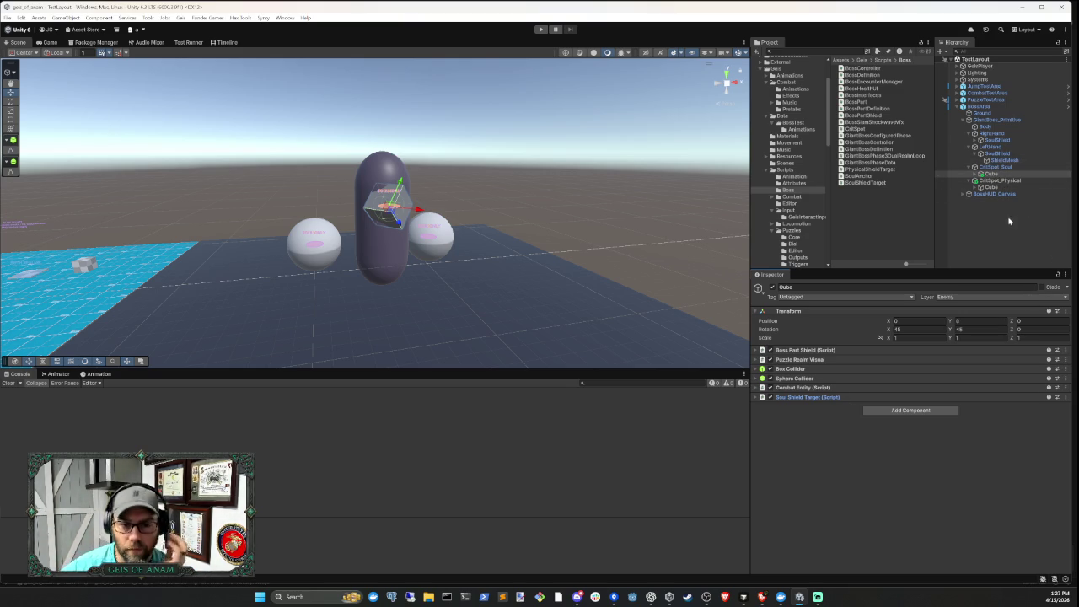
# Confirm the inner cube uses Lit, then select ShieldMesh to compare its Dissolve material
pyautogui.click(975, 174)
pyautogui.click(997, 180)
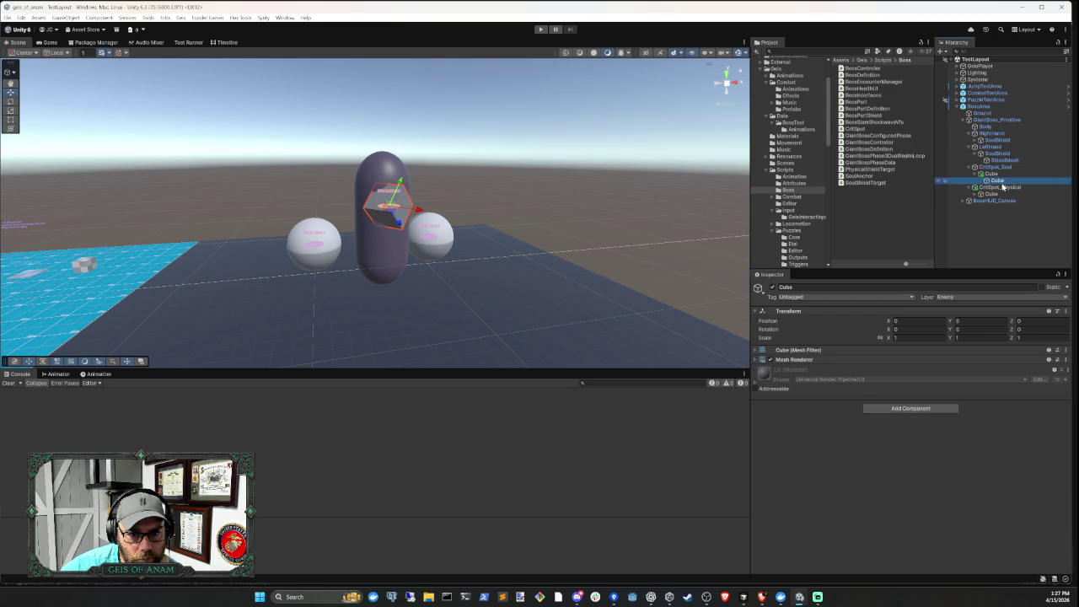
pyautogui.click(833, 359)
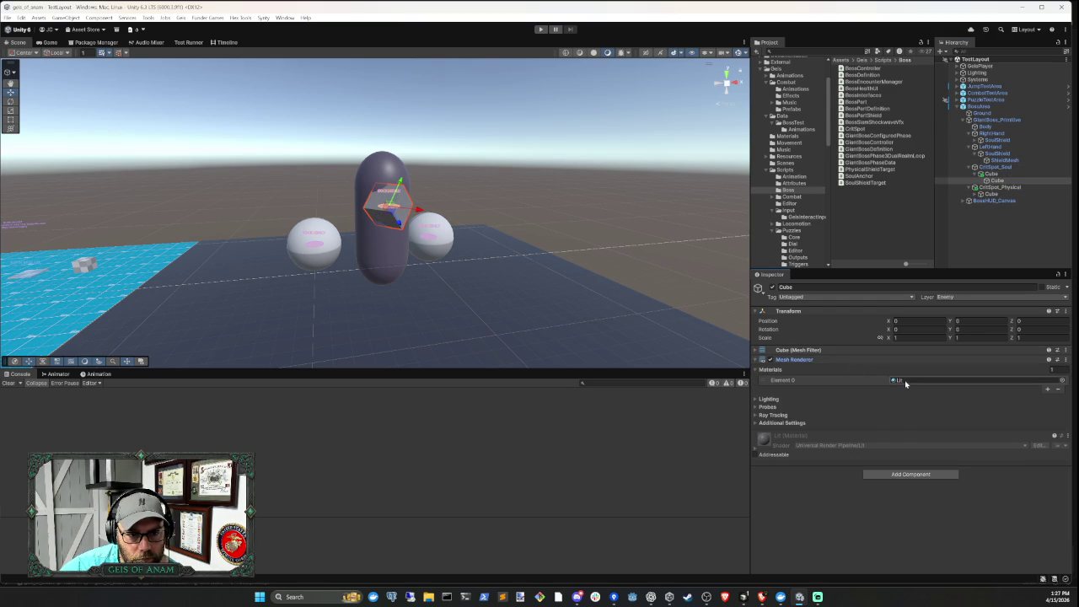
pyautogui.click(1003, 160)
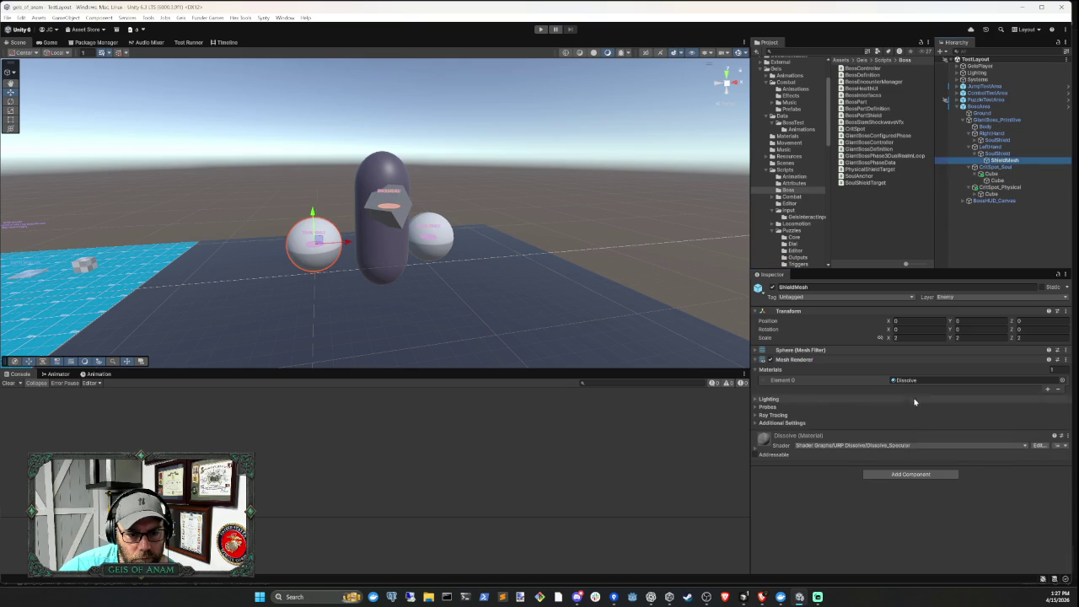
# Assign the Dissolve material to Element 0 of CritSpot_Physical's inner Cube, then start a play test
pyautogui.click(912, 381)
pyautogui.click(997, 180)
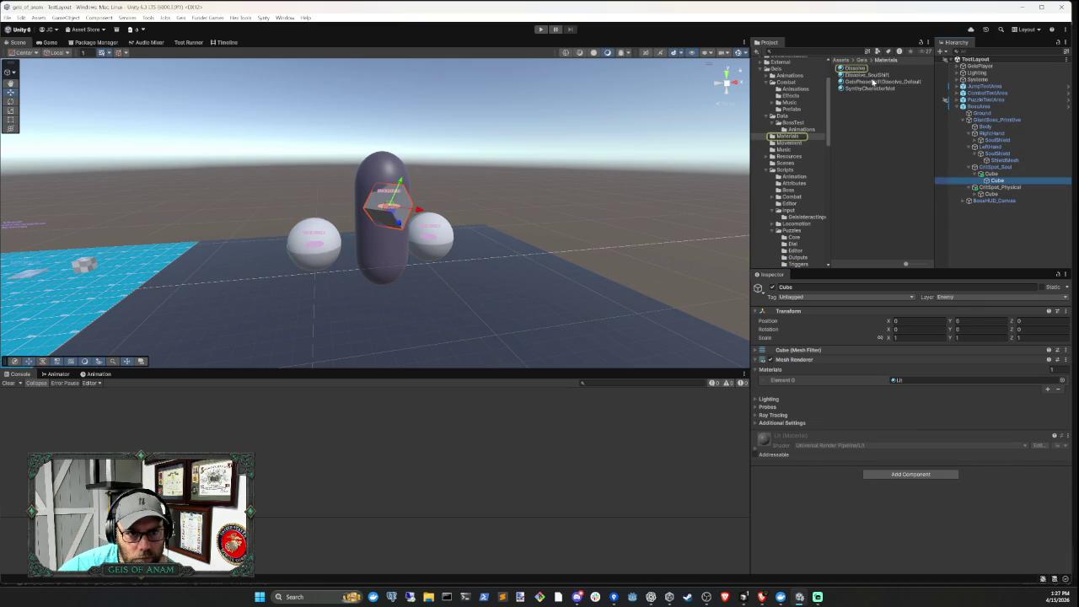
pyautogui.click(991, 194)
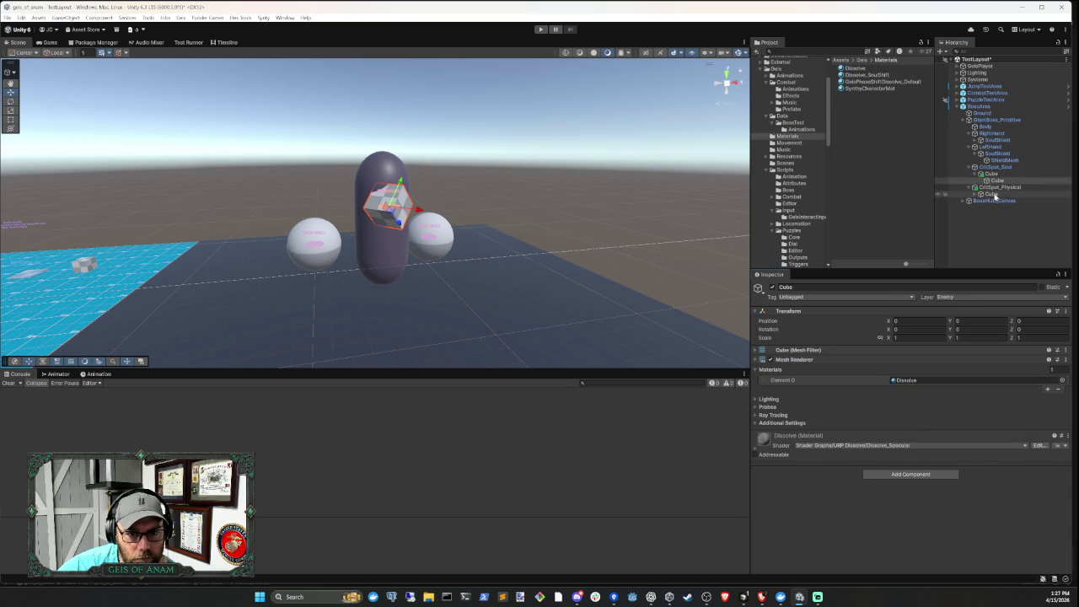
pyautogui.click(975, 195)
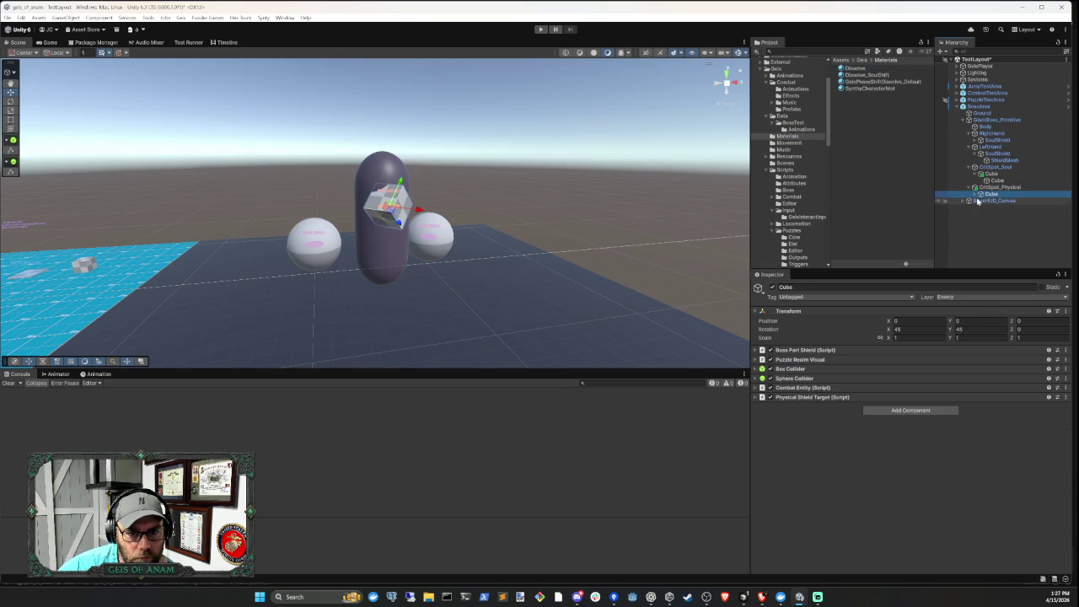
pyautogui.click(989, 201)
pyautogui.moveTo(860, 69)
pyautogui.mouseDown()
pyautogui.moveTo(915, 362)
pyautogui.moveTo(907, 380)
pyautogui.mouseUp()
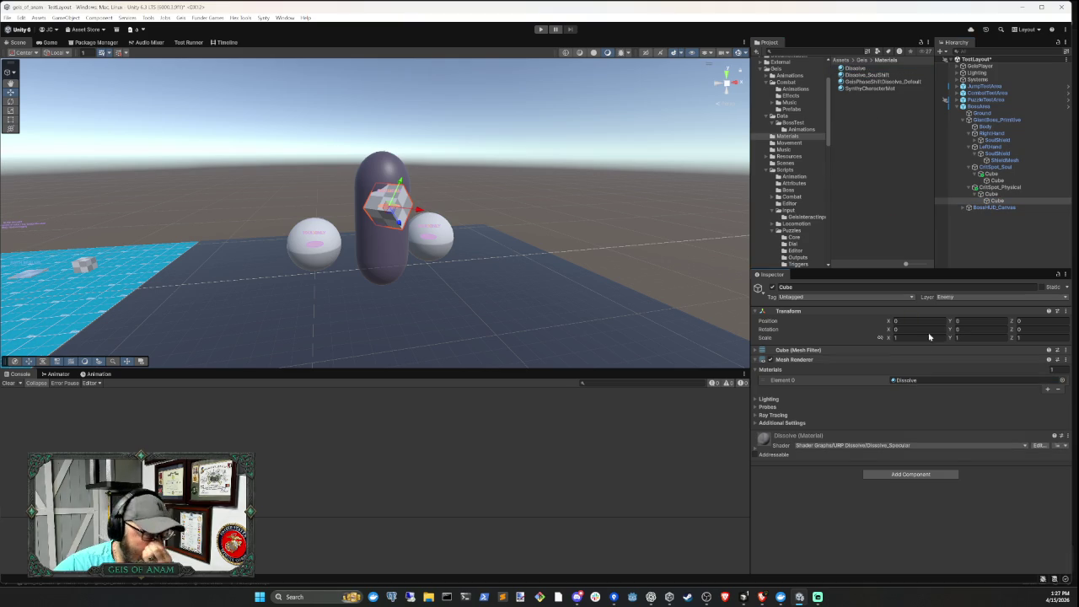
pyautogui.click(991, 249)
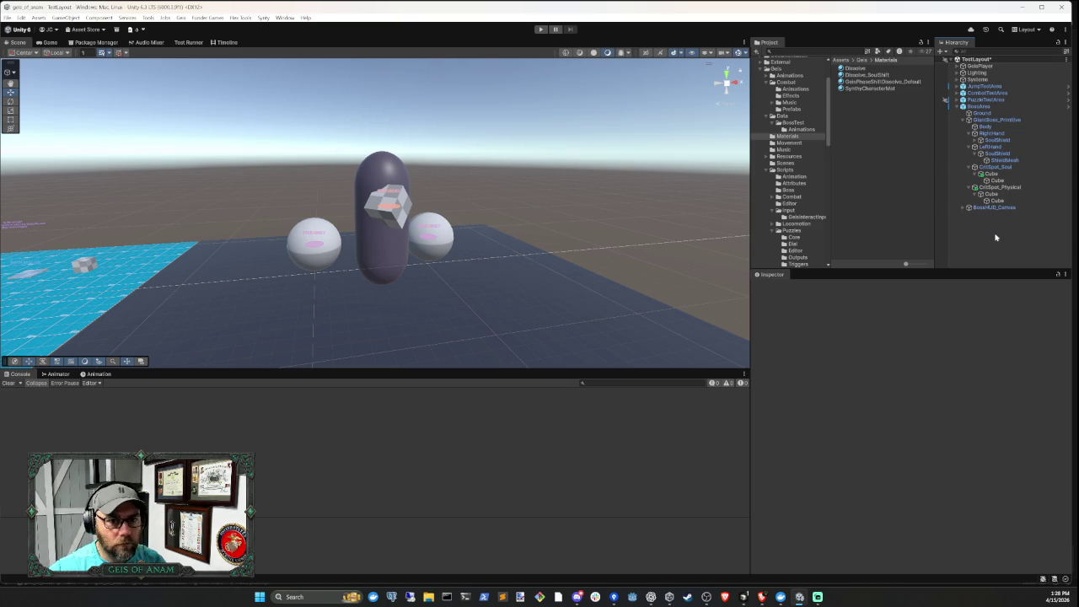
pyautogui.click(540, 29)
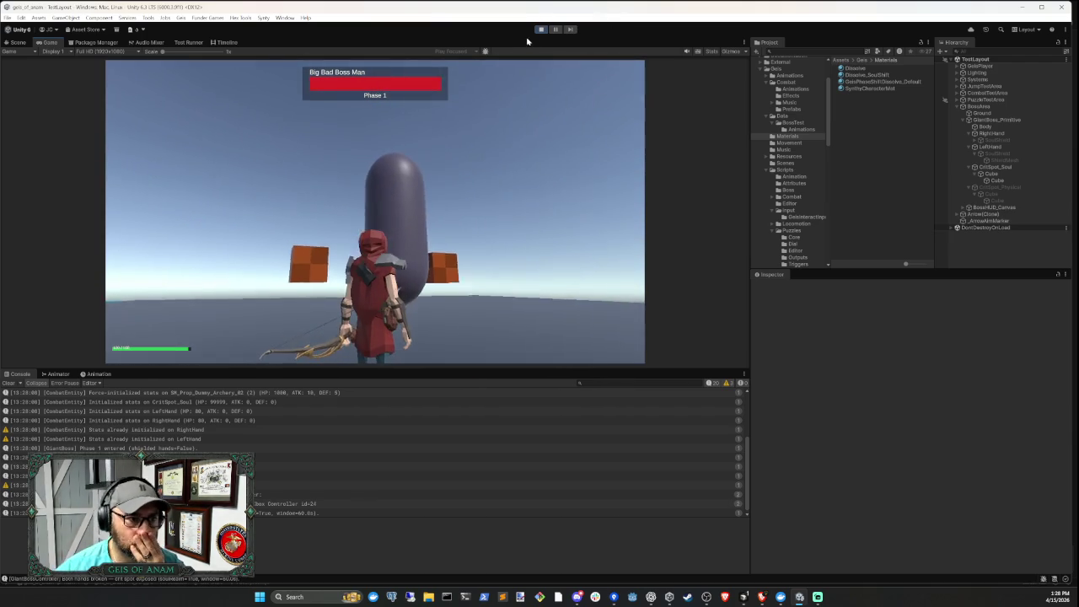
# Stop the boss play test, clear the Console, and switch to Cursor for the phase-threshold explanation
pyautogui.click(541, 30)
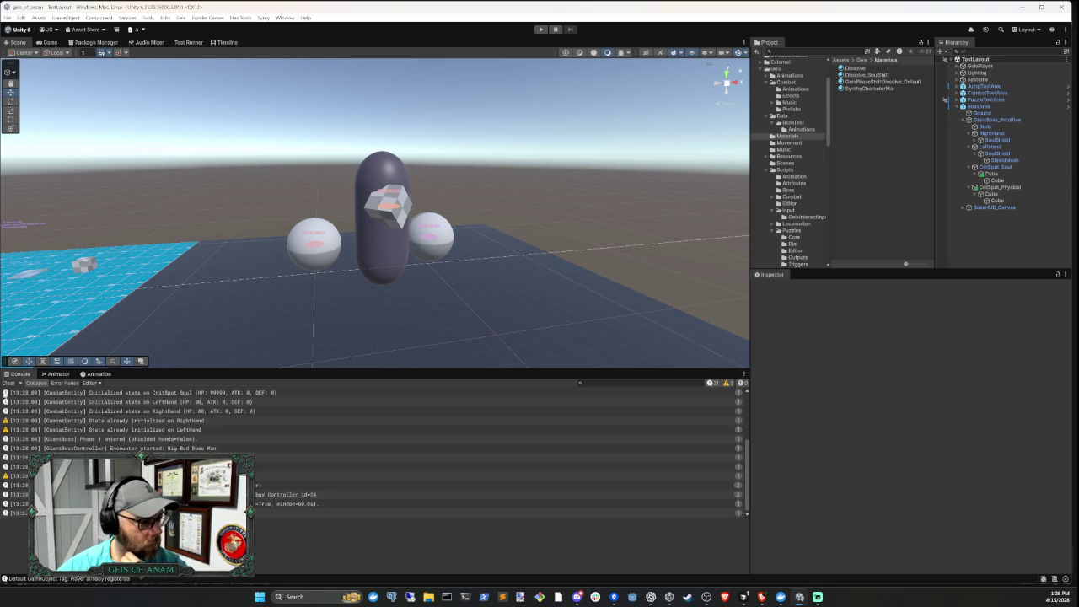
pyautogui.click(9, 384)
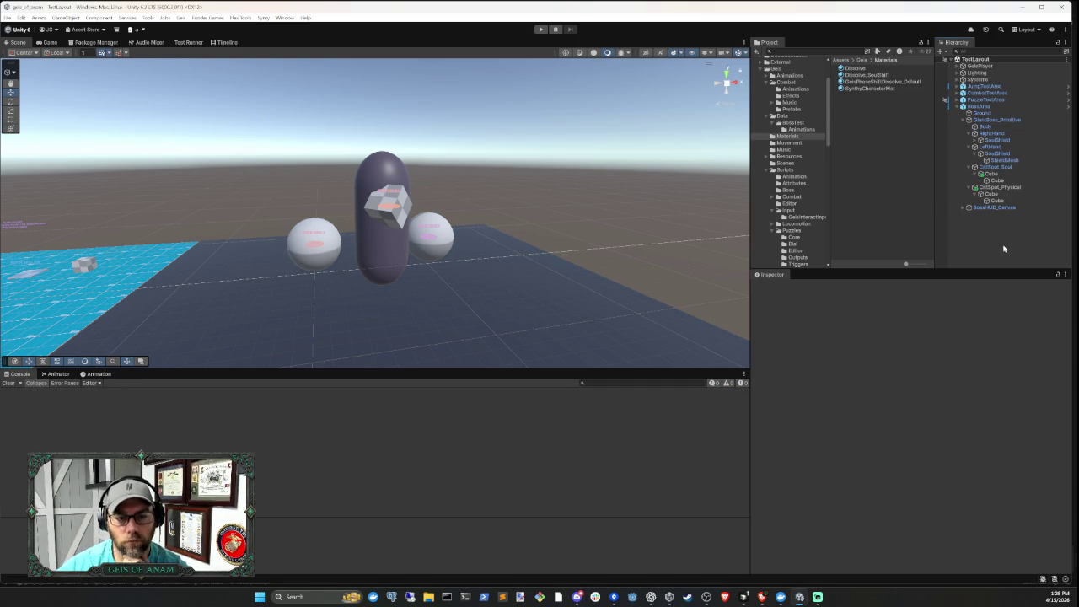
pyautogui.click(743, 597)
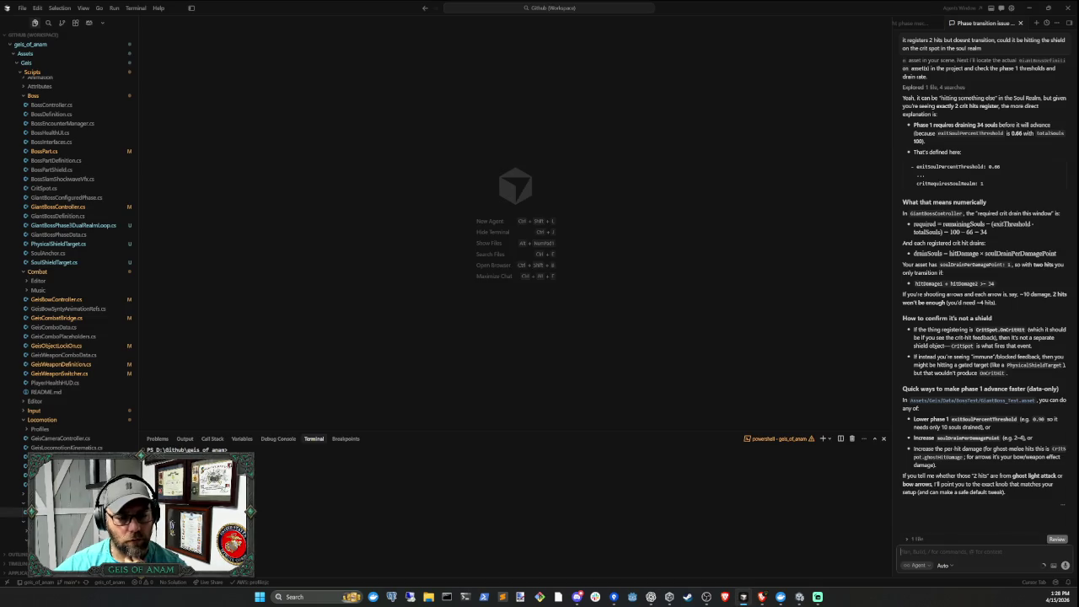
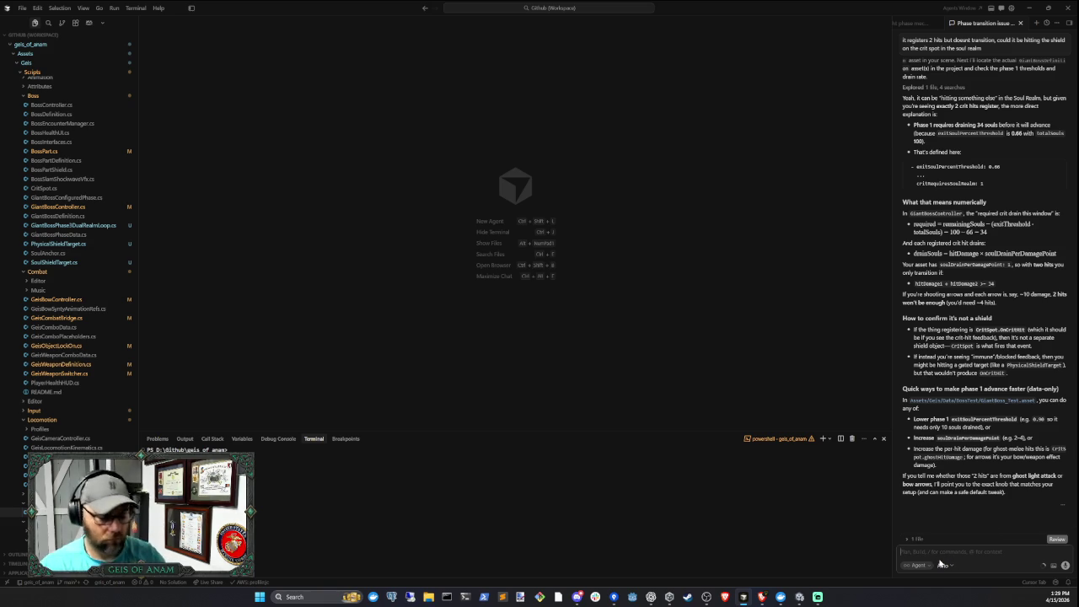
# Tell the Cursor agent the hits come from a bow arrow, then bring up Unity
pyautogui.write('from bow arrow')
pyautogui.press('Return')
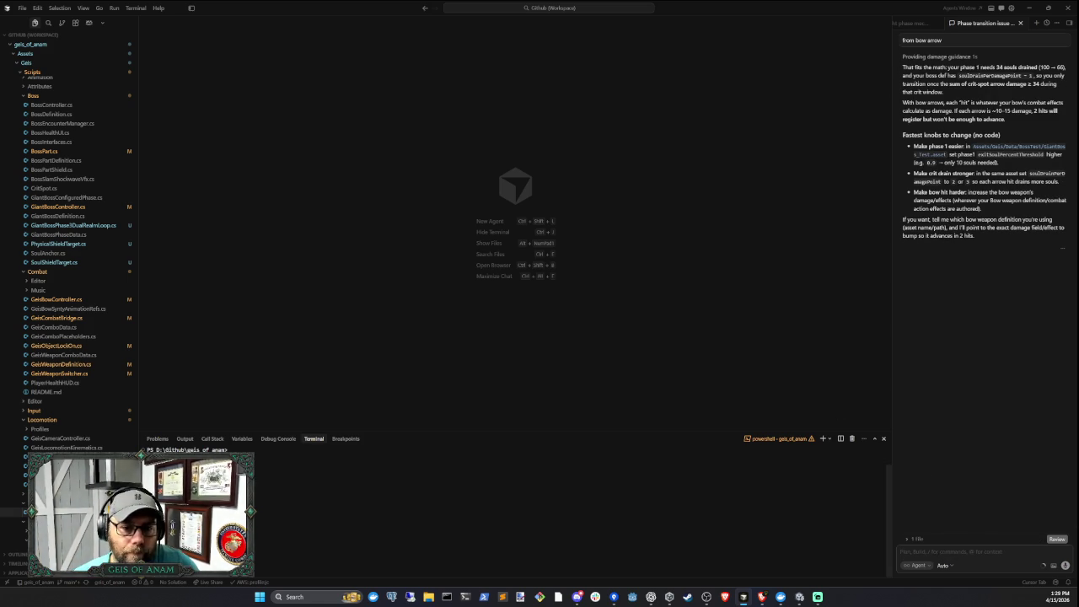
pyautogui.click(799, 596)
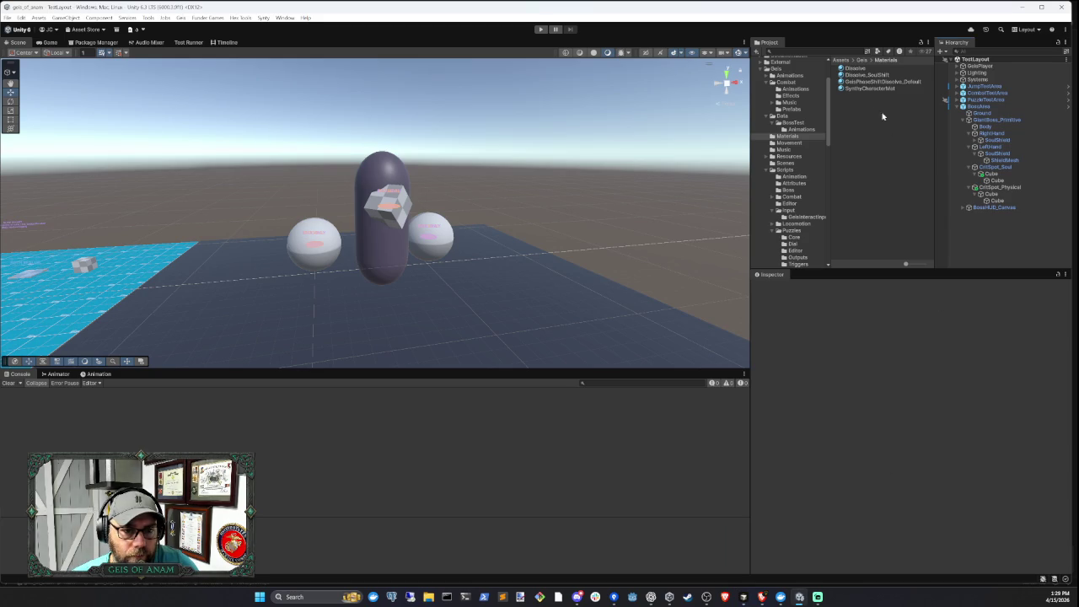
# Raise GiantBoss_Test's phase 1 (Element 0) Exit Soul Percent Threshold from 0.66 to 0.952
pyautogui.click(997, 119)
pyautogui.scroll(-2, 934, 490)
pyautogui.scroll(-3, 934, 490)
pyautogui.scroll(5, 934, 491)
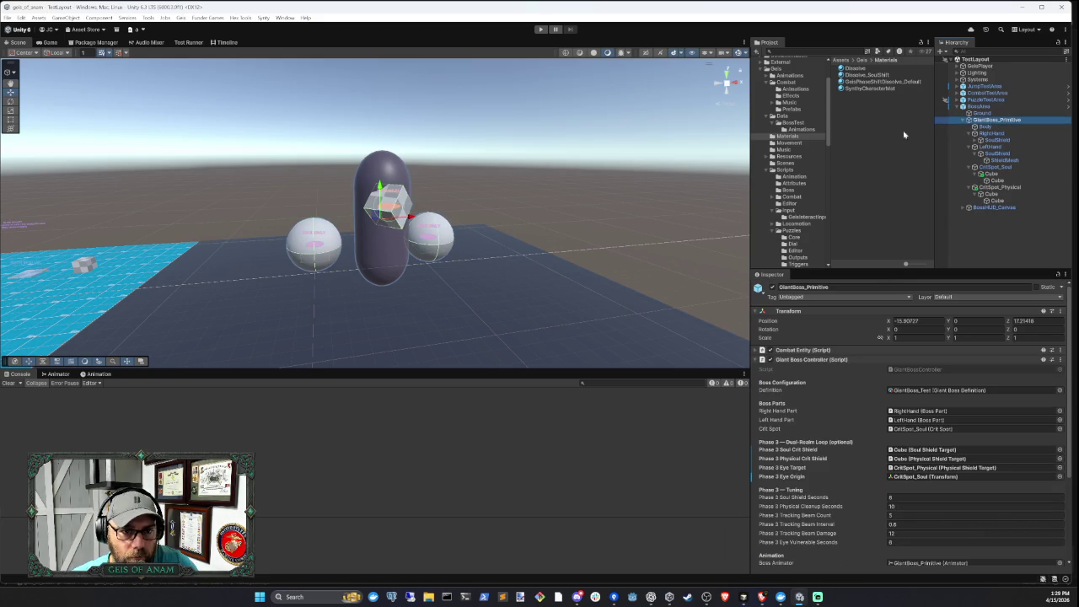
pyautogui.click(937, 390)
pyautogui.click(873, 102)
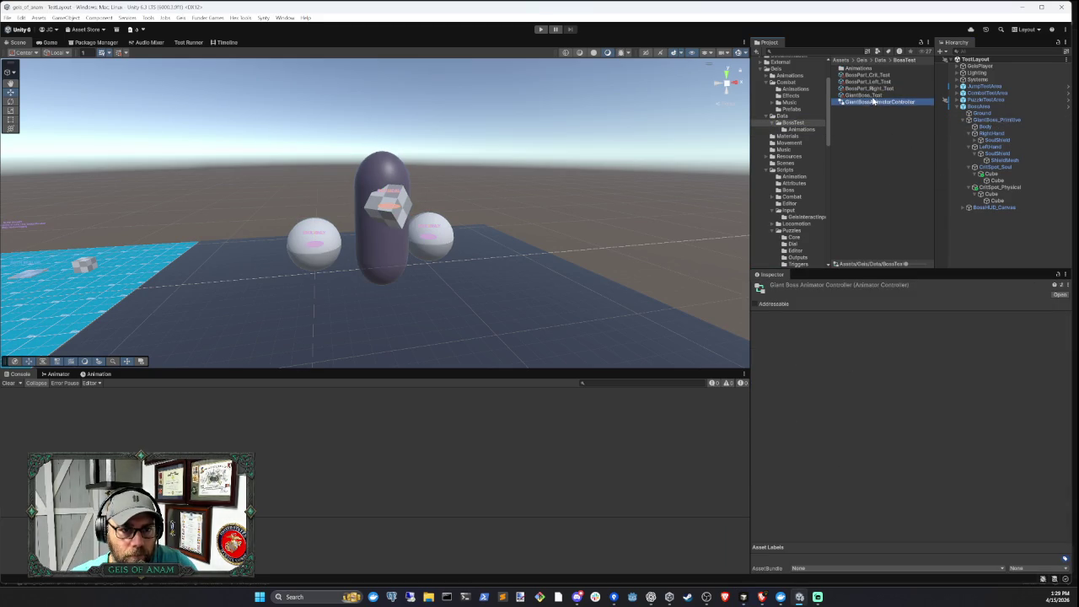
pyautogui.click(869, 95)
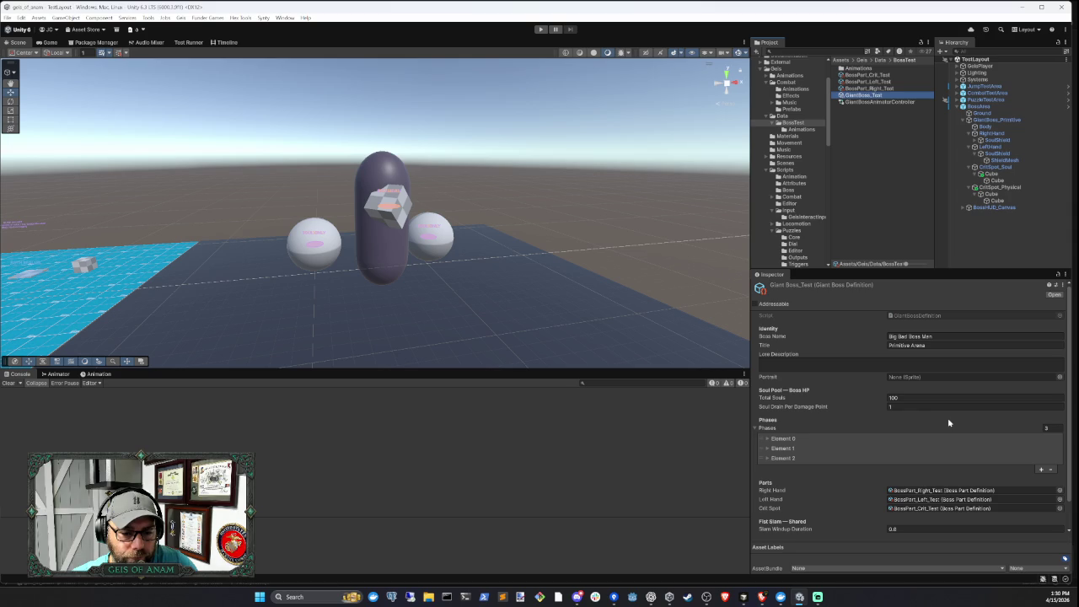
pyautogui.scroll(-1, 941, 423)
pyautogui.click(831, 411)
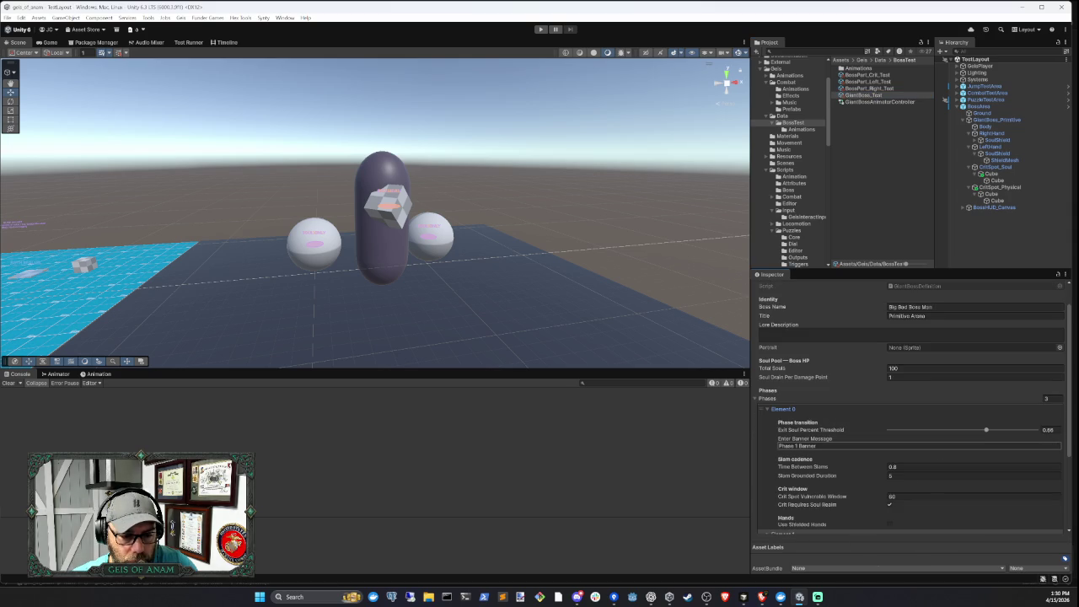
pyautogui.moveTo(988, 431); pyautogui.dragTo(1029, 434)
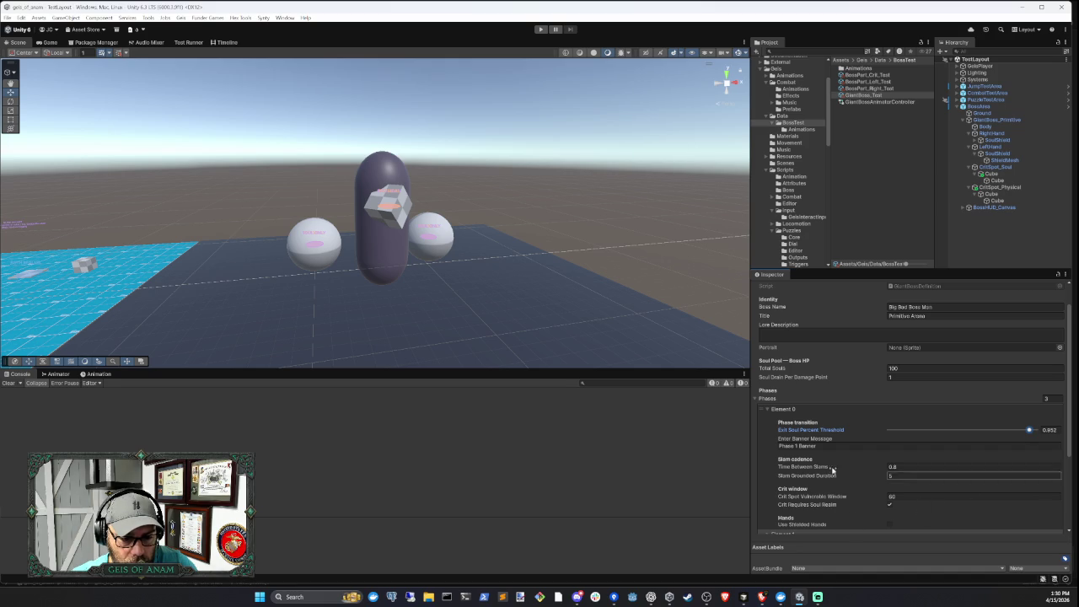
pyautogui.scroll(-2, 823, 483)
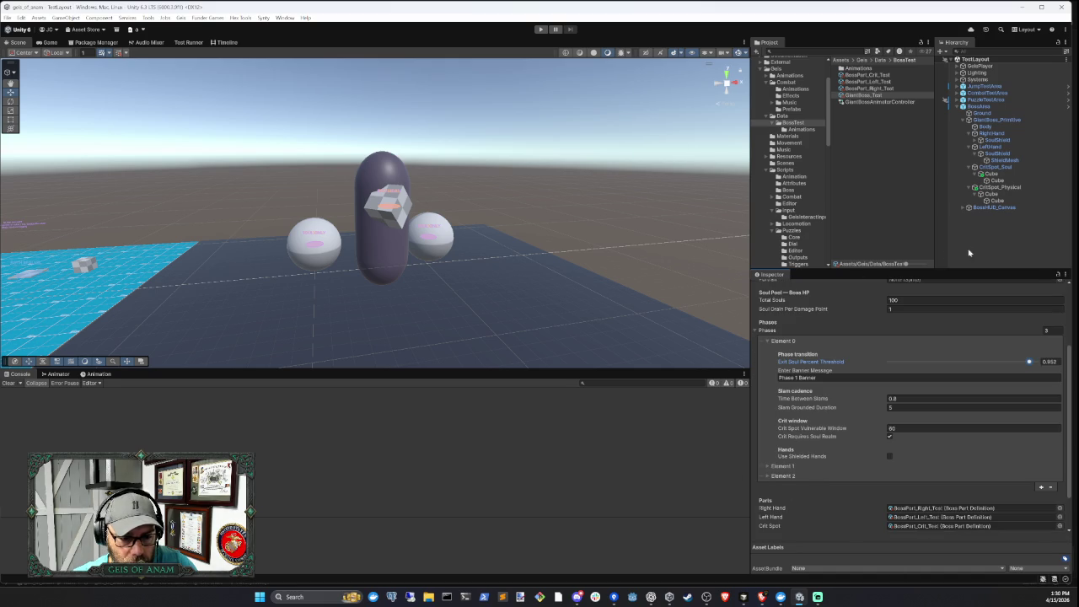
pyautogui.click(993, 245)
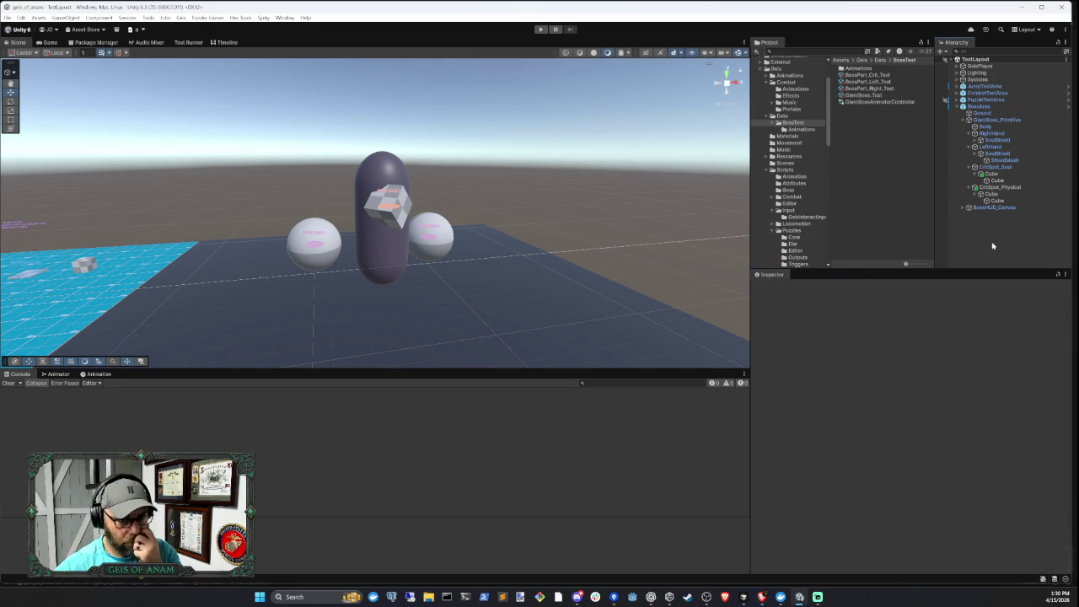
# Play-test the bow fight until both hands break, then select CritSpot_Soul's inner Cube
pyautogui.click(541, 29)
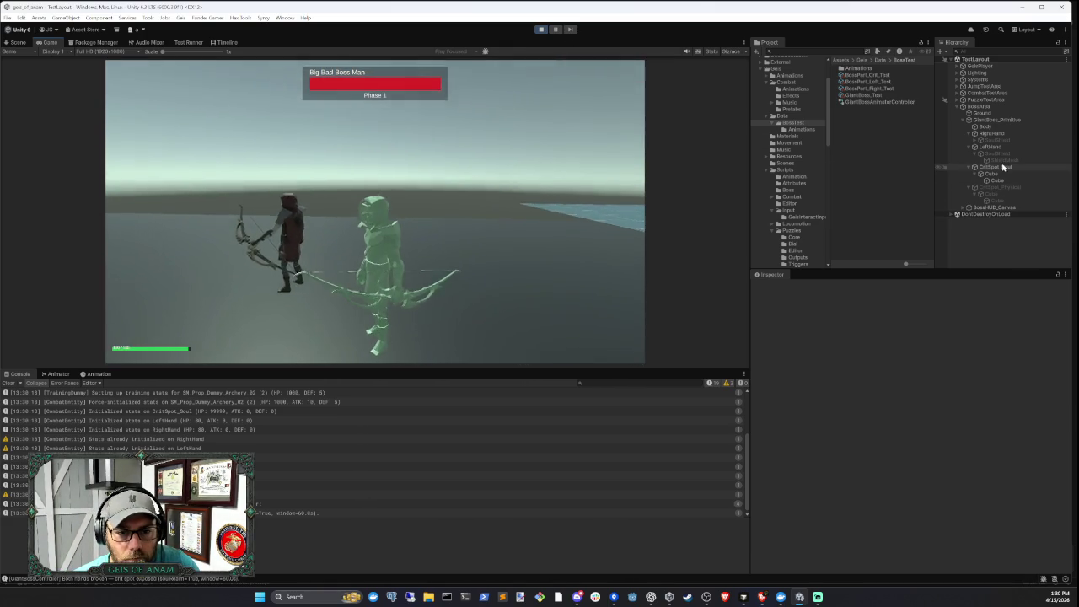
pyautogui.click(999, 180)
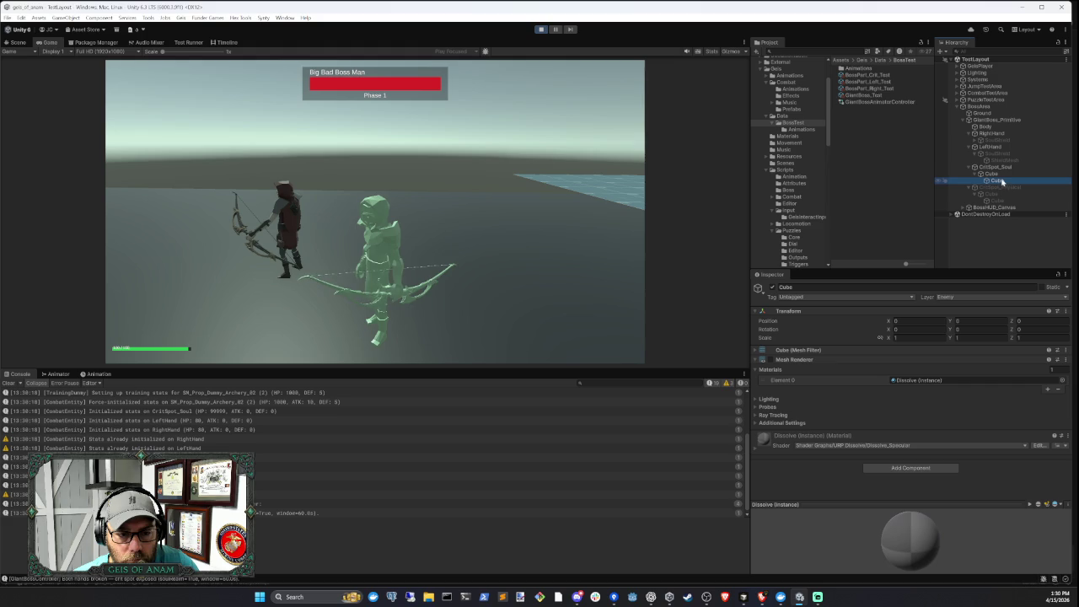
# Inspect the Soul Shield Target and Boss Part Shield components on CritSpot_Soul's Cube
pyautogui.click(1001, 174)
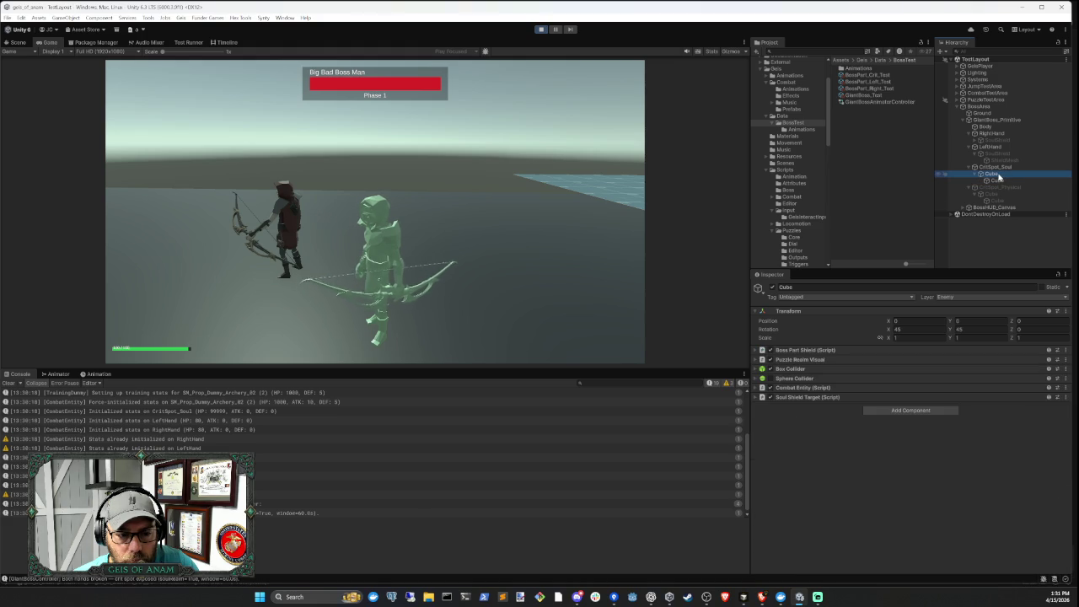
pyautogui.click(849, 398)
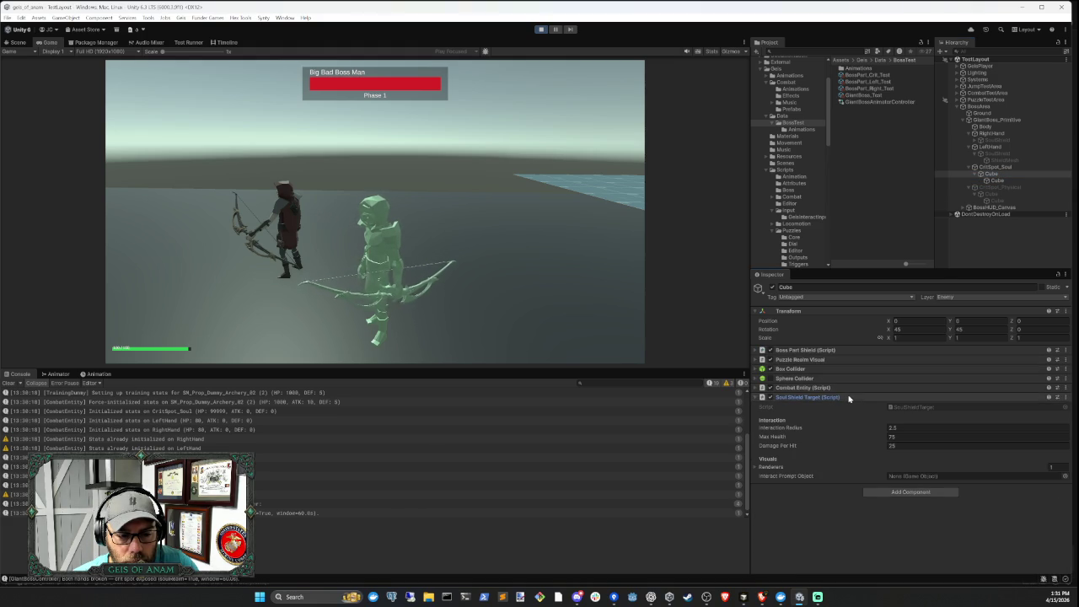
pyautogui.click(849, 397)
pyautogui.click(842, 351)
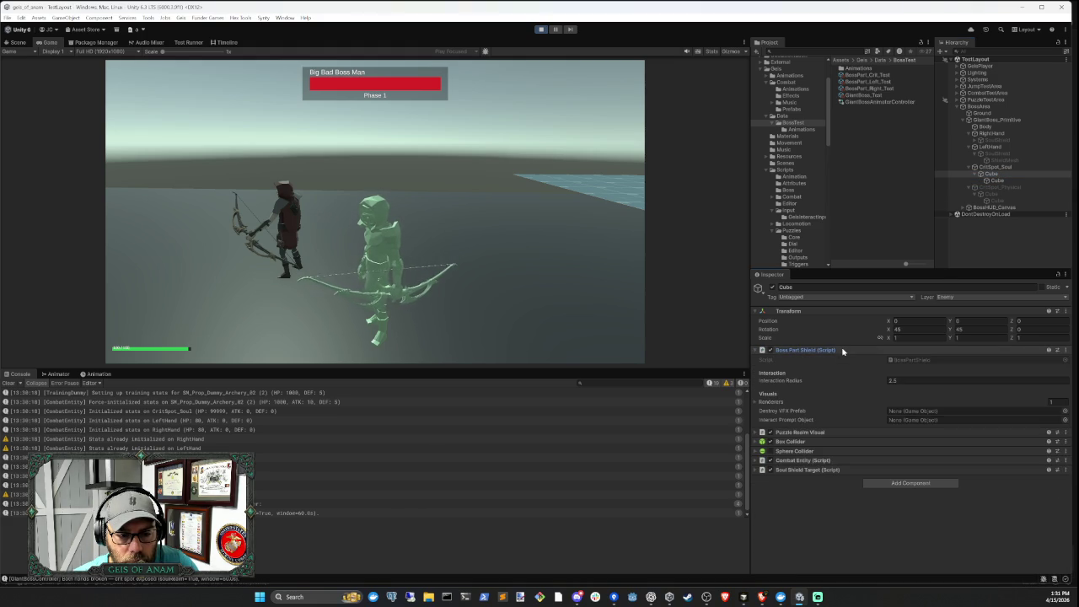
pyautogui.click(842, 350)
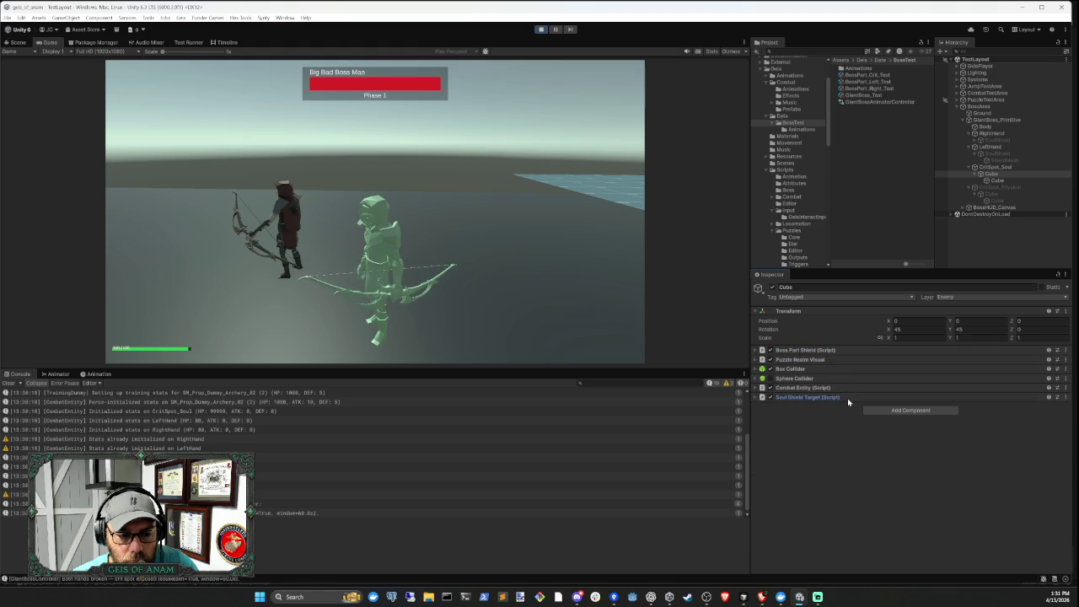
pyautogui.click(848, 398)
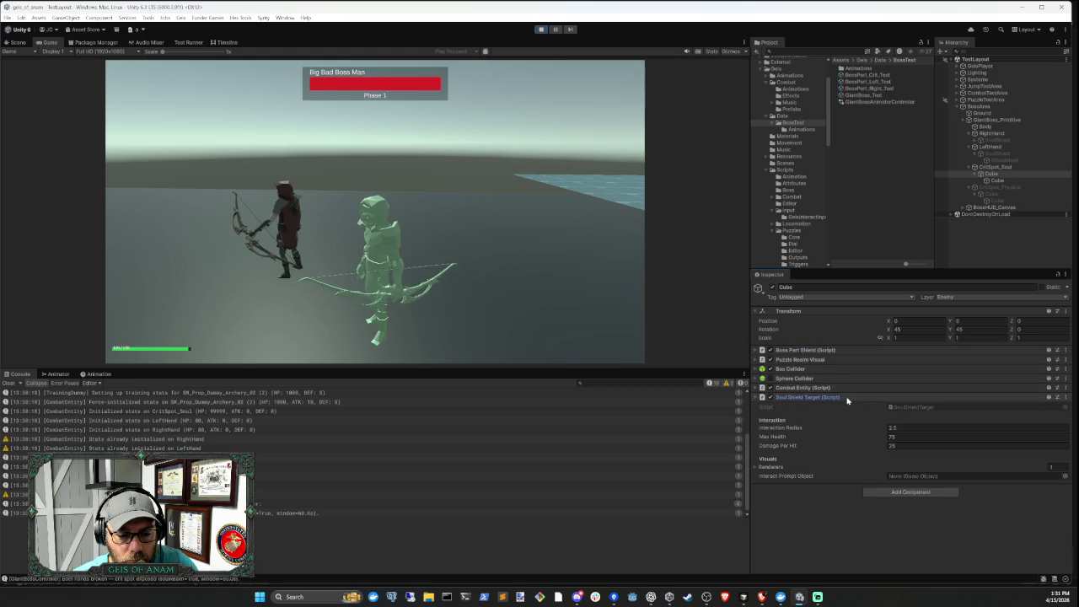
pyautogui.click(847, 398)
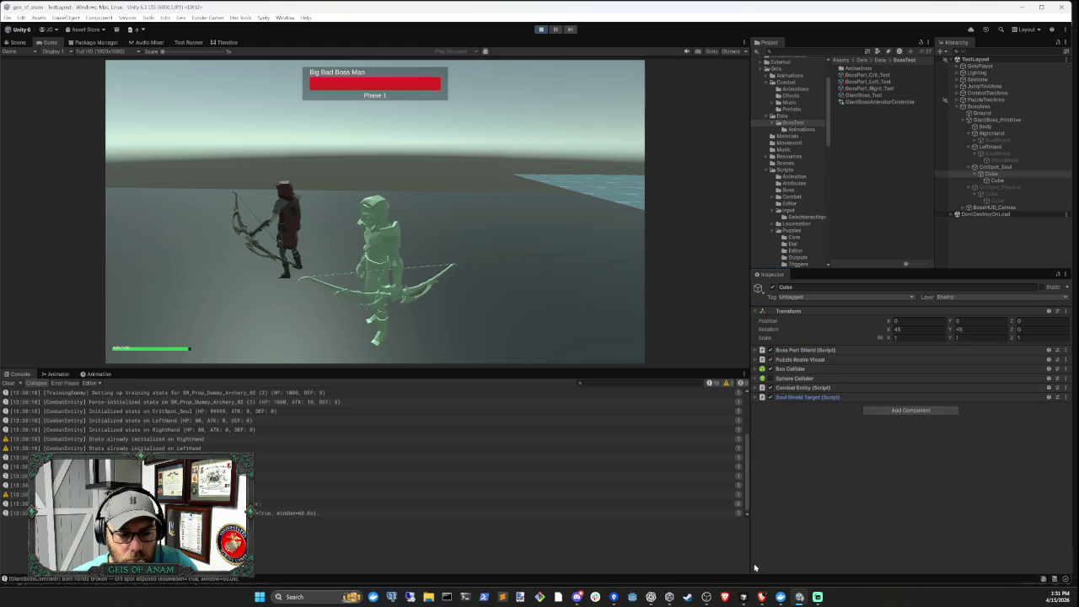
# Trace the Giant Boss Controller's hand, crit spot and Phase 3 references, then return to Cursor
pyautogui.moveTo(742, 597)
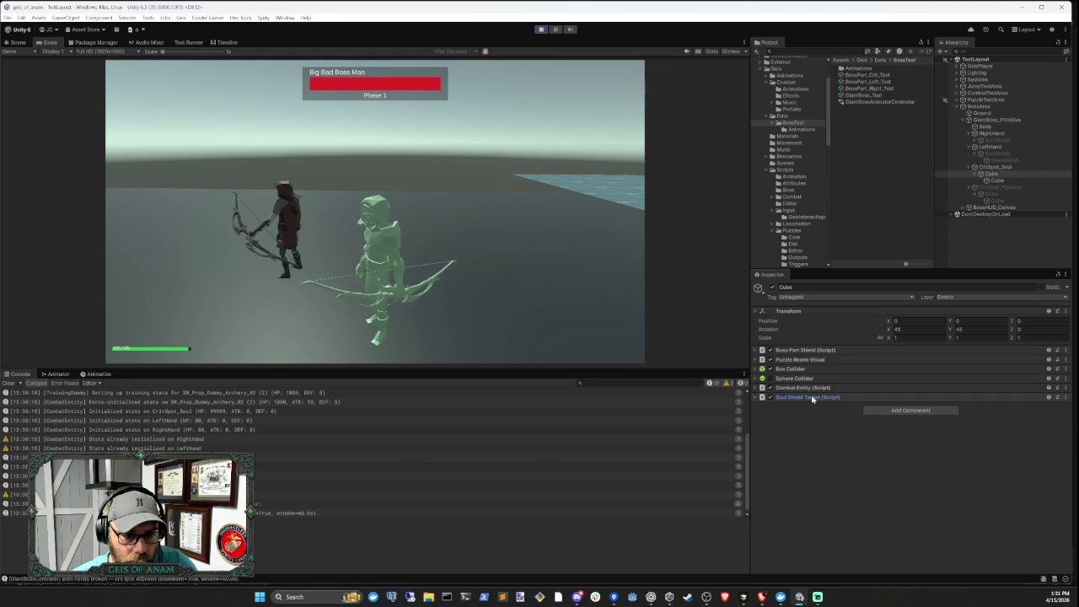
pyautogui.click(995, 120)
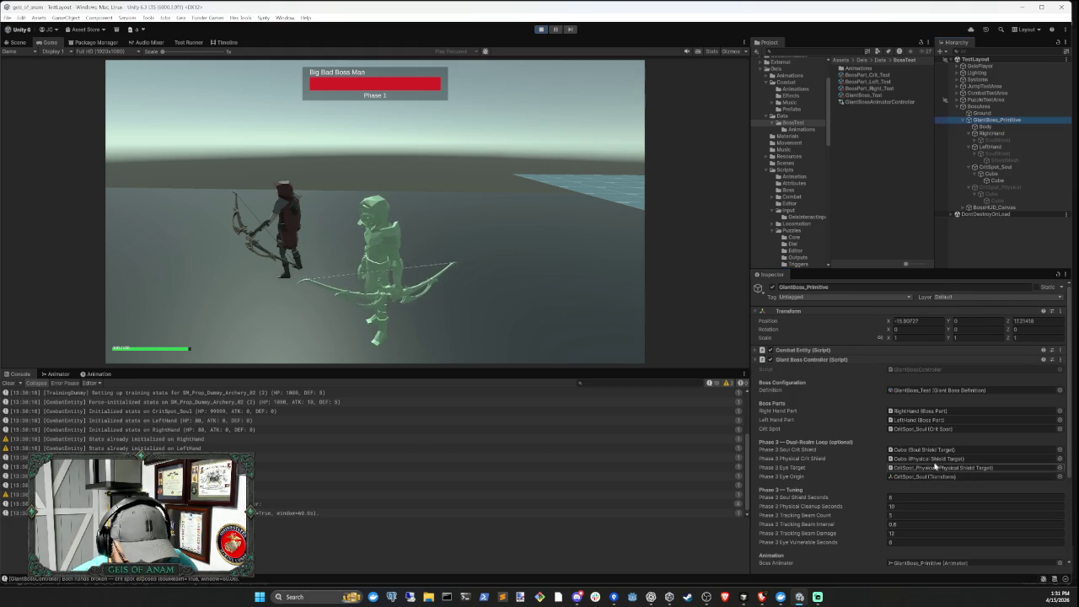
pyautogui.click(938, 412)
pyautogui.click(939, 419)
pyautogui.click(939, 428)
pyautogui.click(938, 450)
pyautogui.click(928, 459)
pyautogui.click(928, 468)
pyautogui.click(932, 477)
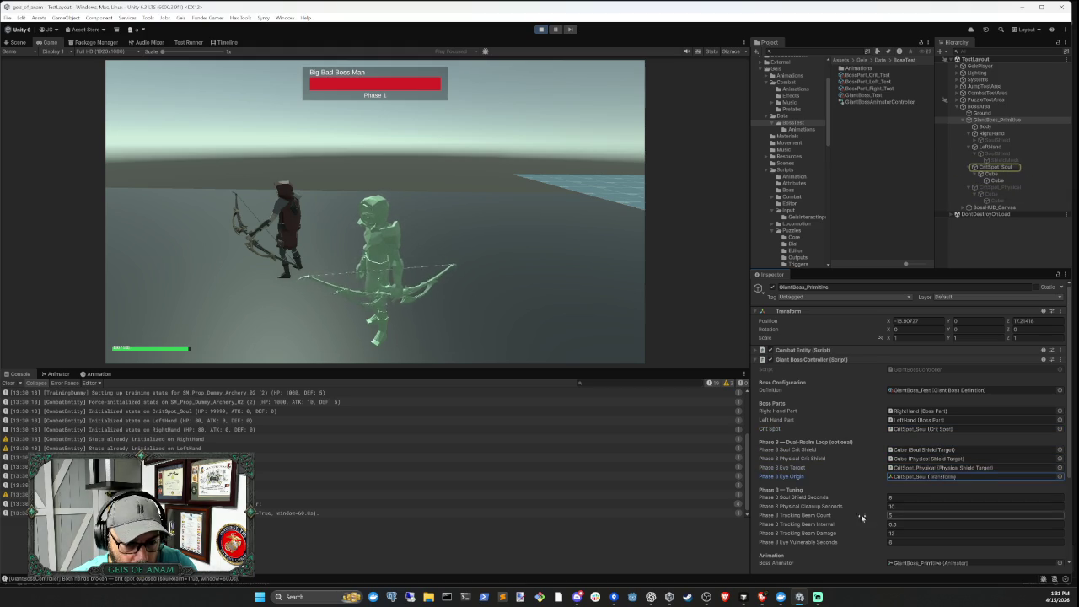
pyautogui.scroll(-3, 864, 516)
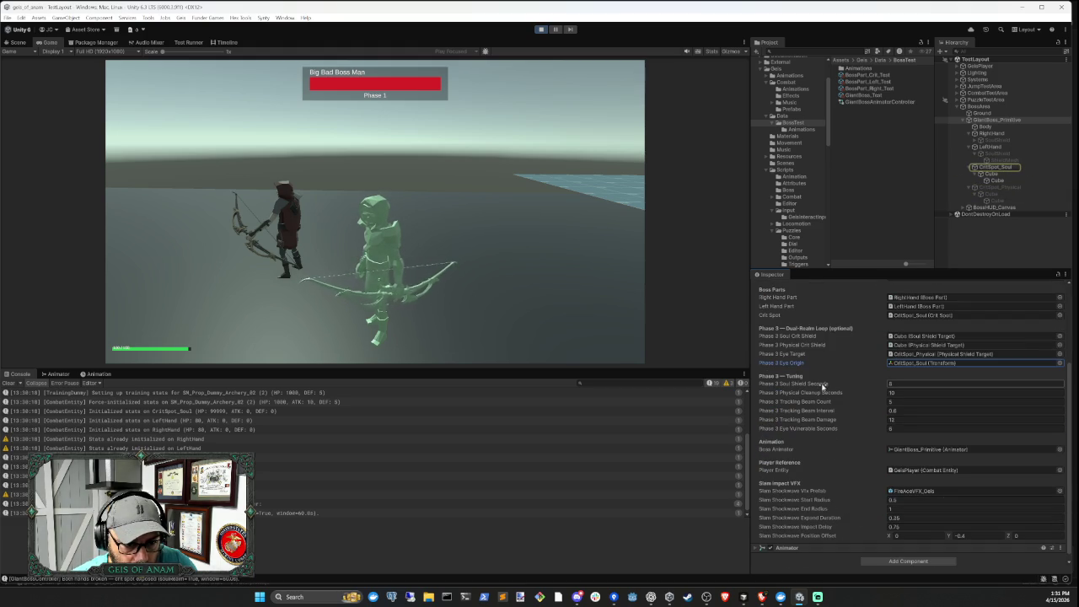
pyautogui.scroll(-1, 927, 451)
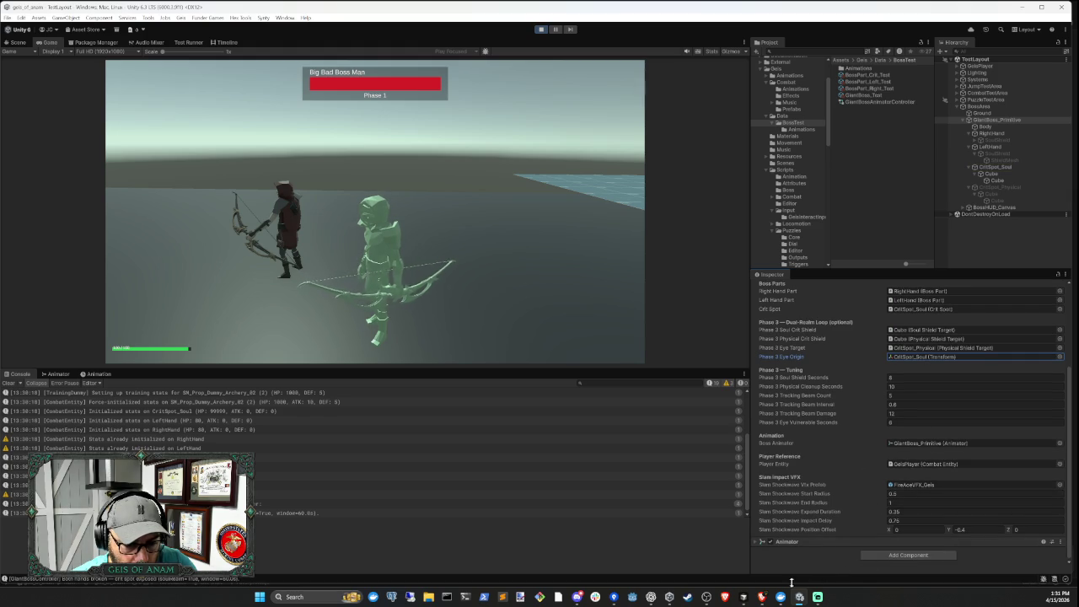
pyautogui.click(743, 597)
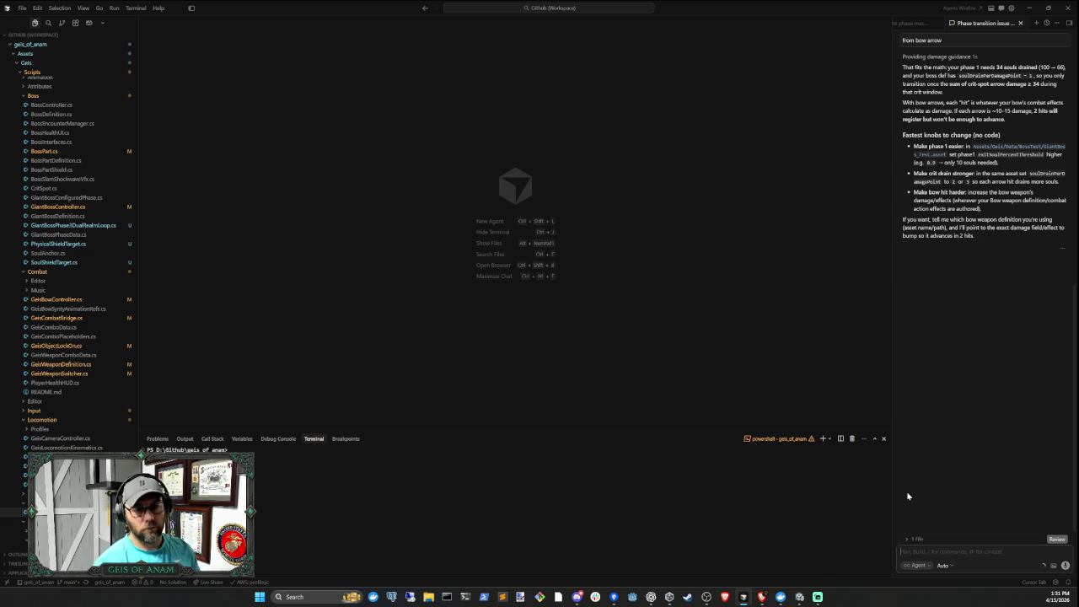
# Ask the Cursor agent for debug output on arrow hits, suspecting a realm shield absorbs them
pyautogui.write('I')
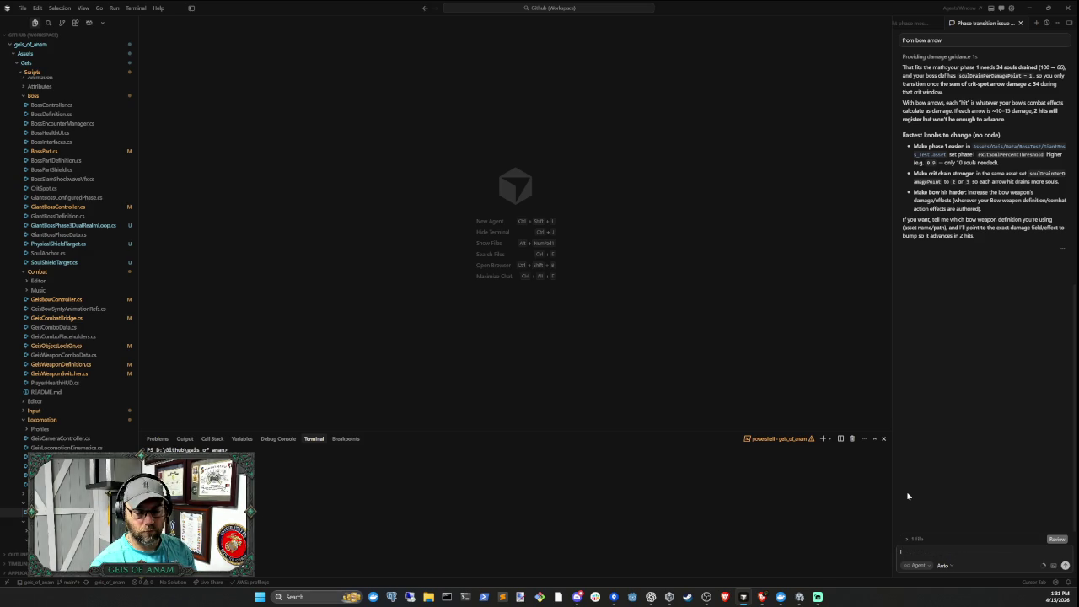
pyautogui.write('think its related t')
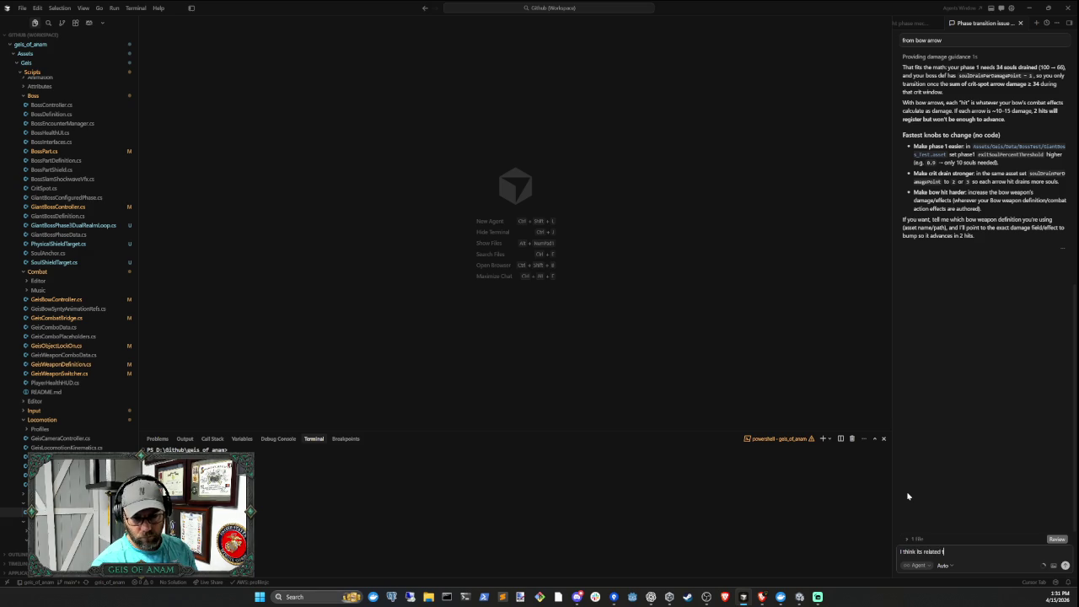
pyautogui.write('her the sould realm')
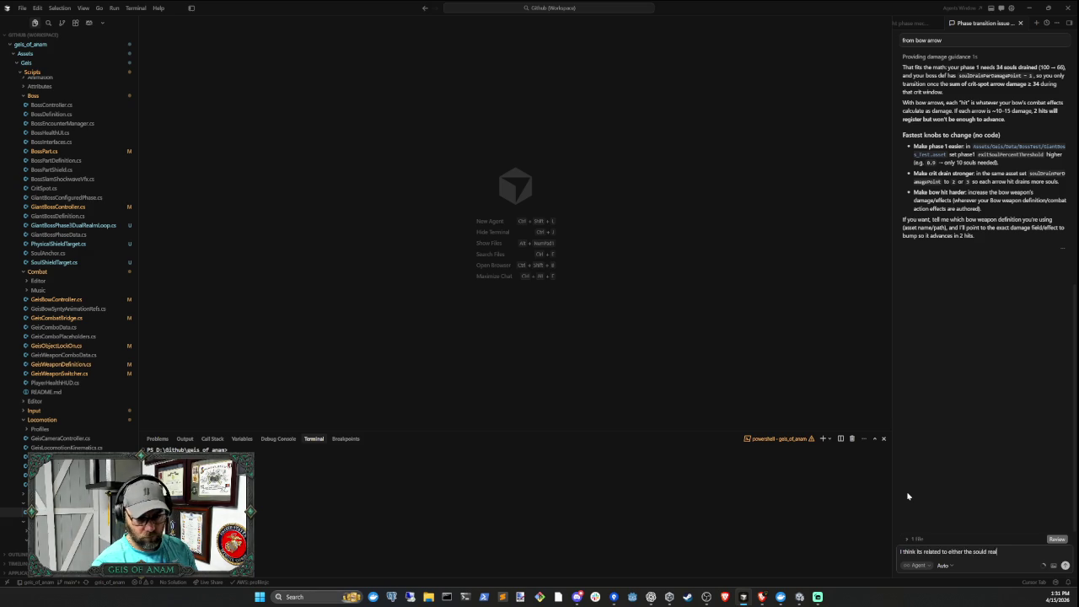
pyautogui.write('realm or phys')
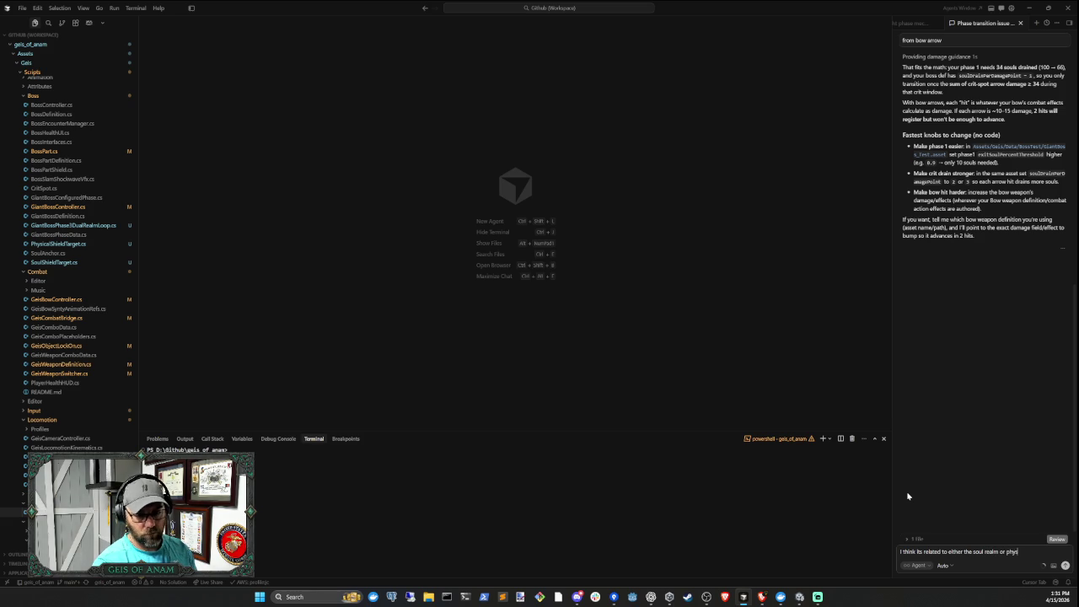
pyautogui.write('ical realm')
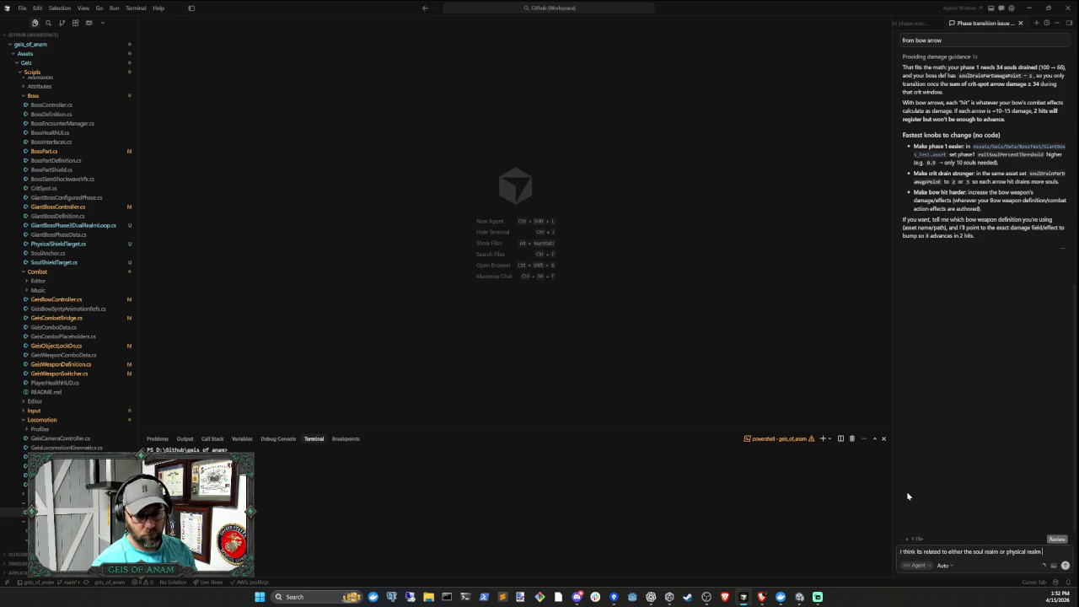
pyautogui.write('eld n')
pyautogui.write(' obj')
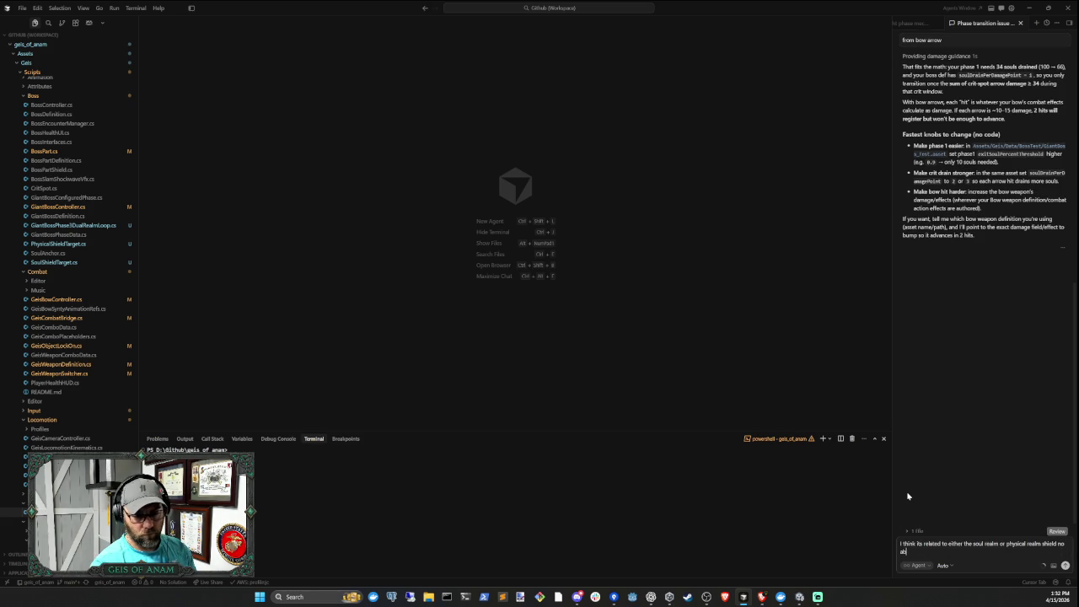
pyautogui.write('thos')
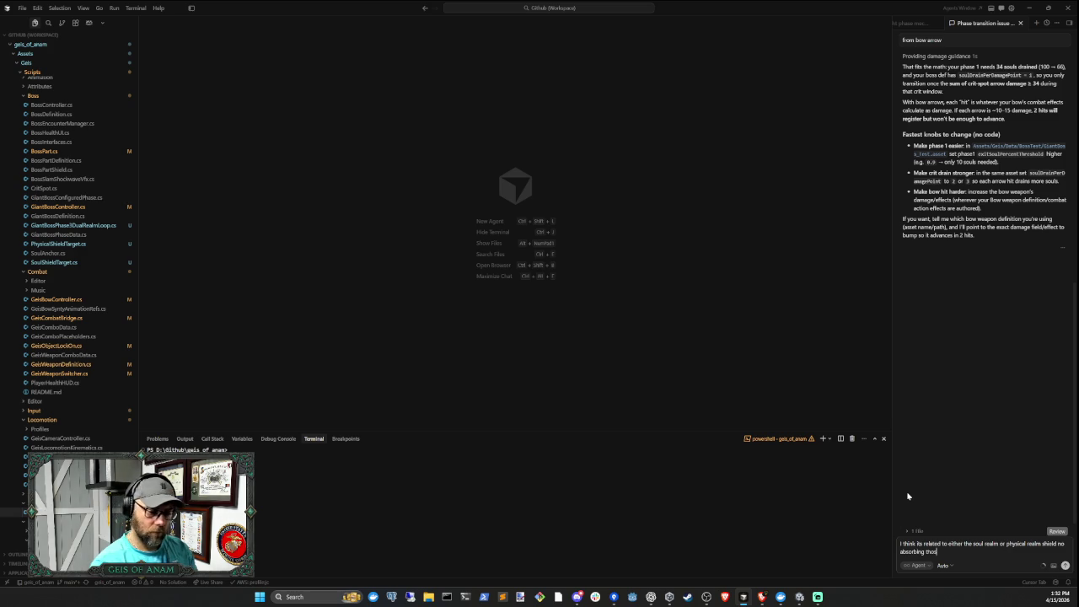
pyautogui.write('nd then d')
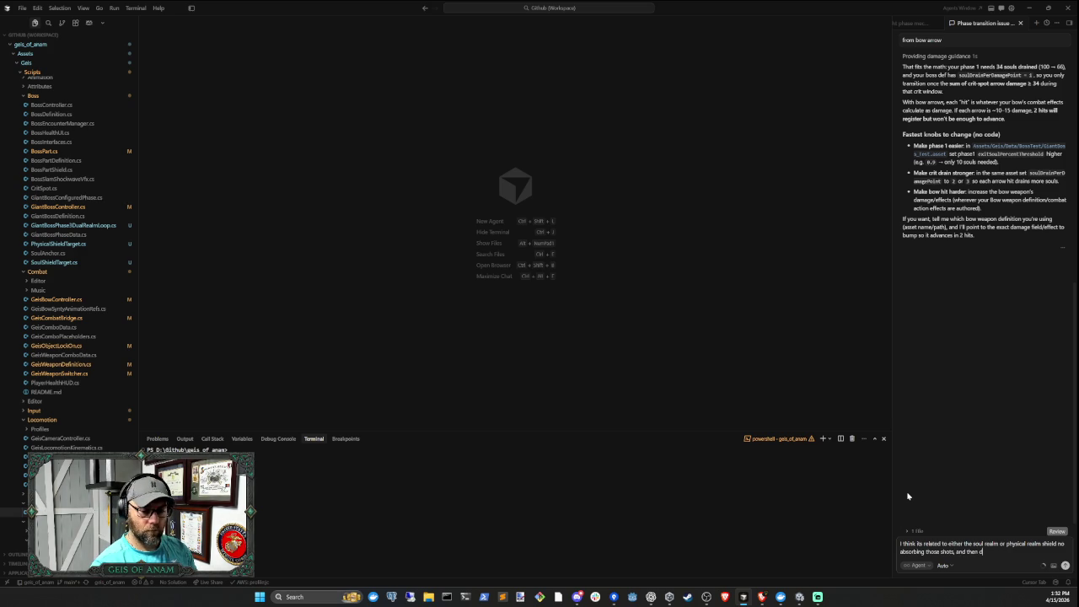
pyautogui.write('ng anything else from r')
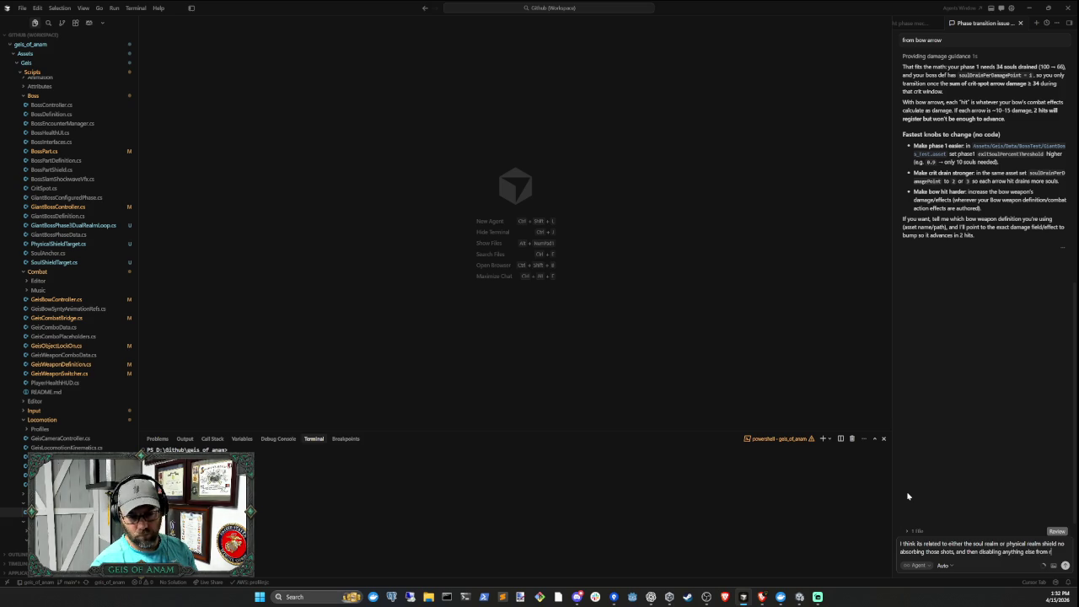
pyautogui.write('eceiving them')
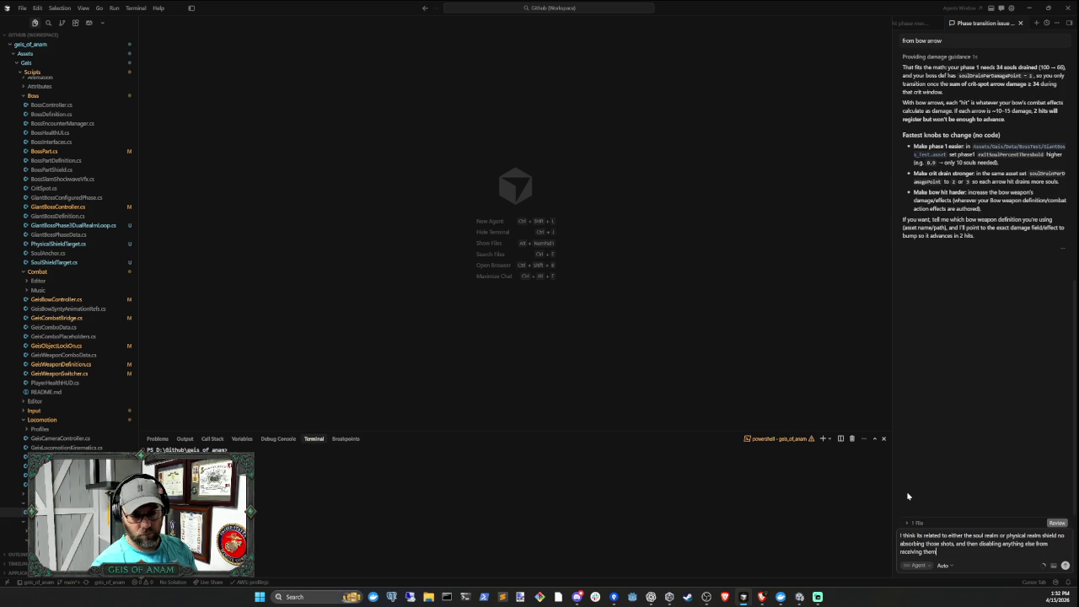
pyautogui.write('dd some debug')
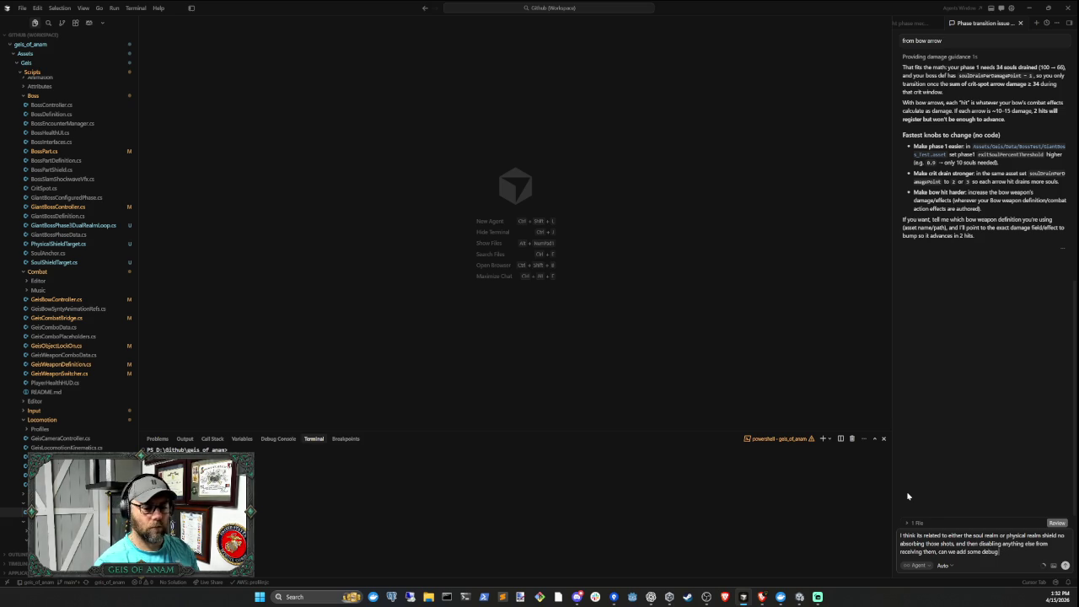
pyautogui.write(' output for ')
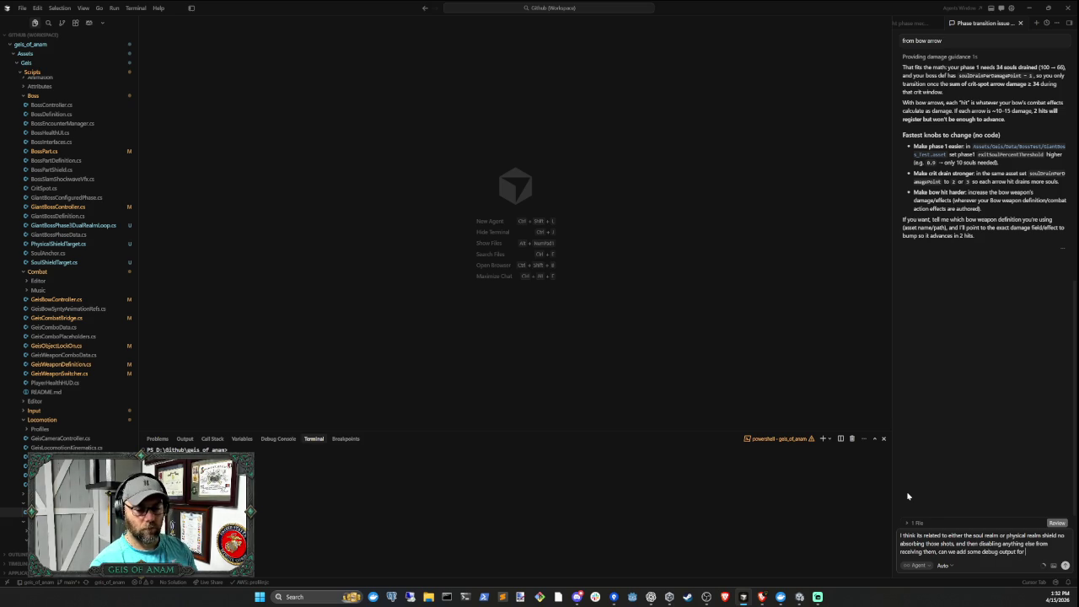
pyautogui.write('whting')
pyautogui.write(' shot a')
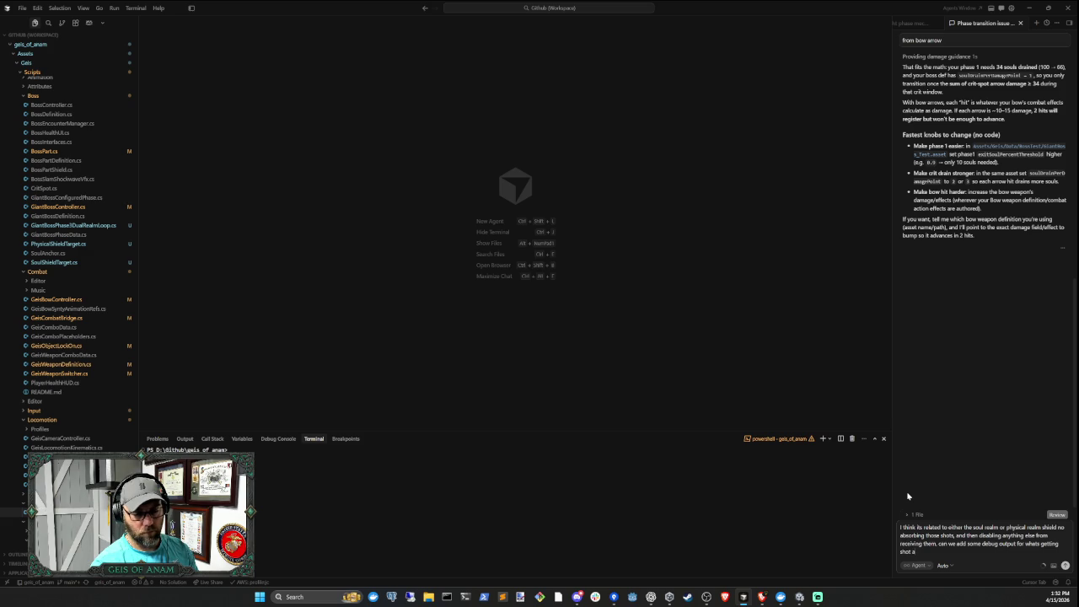
pyautogui.press('Return')
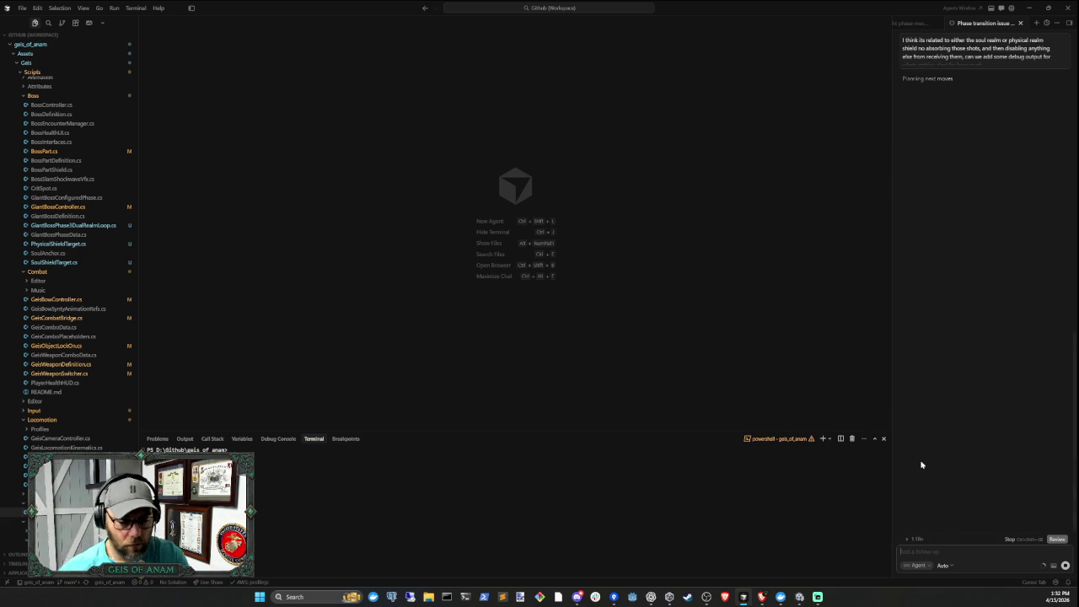
# Stop the Unity play-test and clear the Console
pyautogui.click(799, 597)
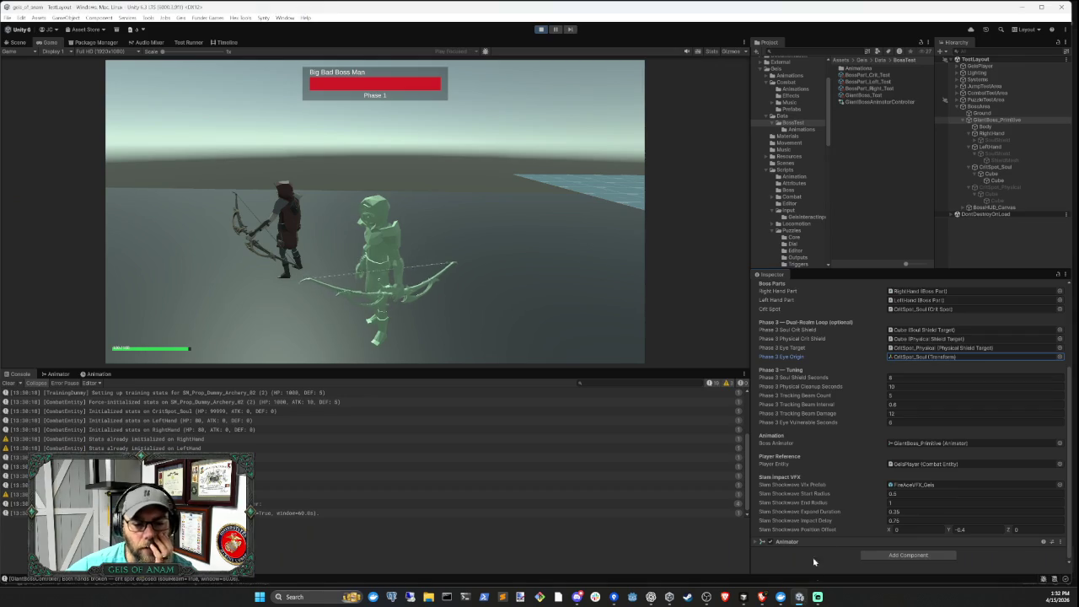
pyautogui.click(540, 29)
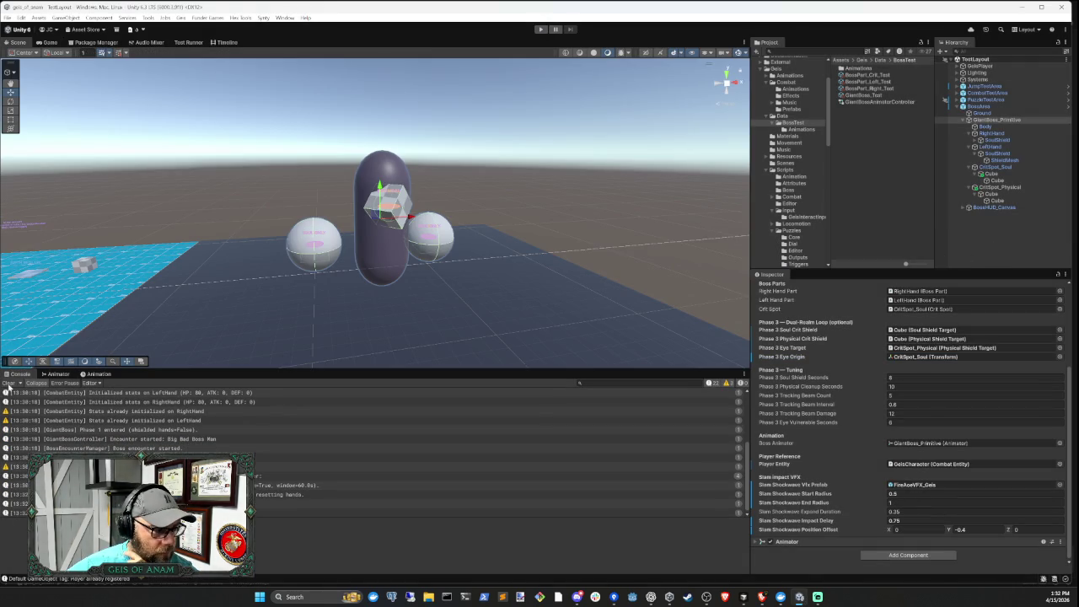
pyautogui.click(8, 384)
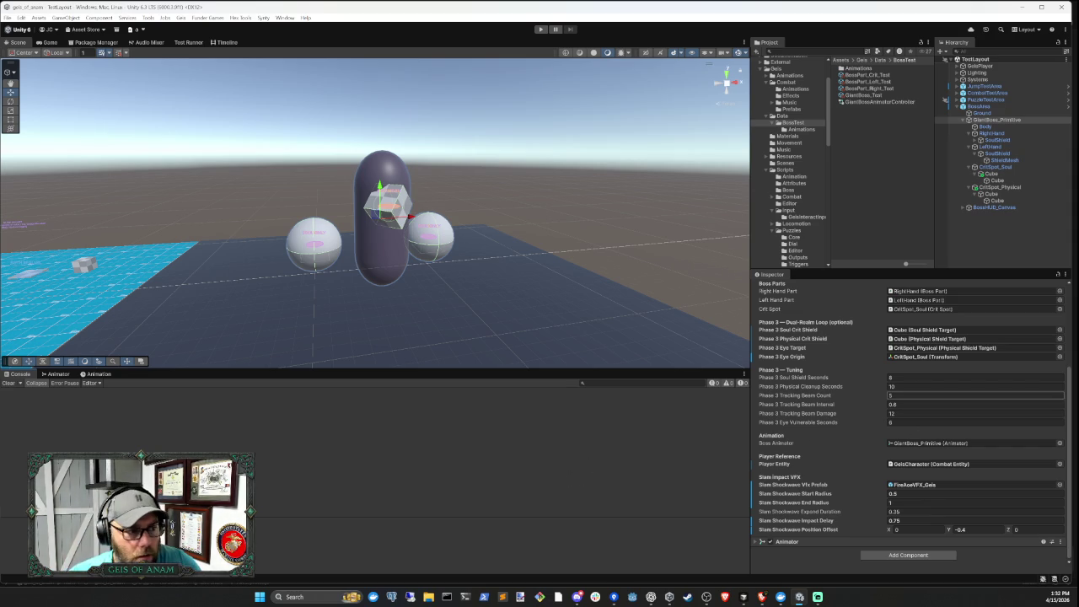
# Review the boss's Phase 3 fields, keeping Soul Shield Seconds at 8, then return to Cursor
pyautogui.click(911, 404)
pyautogui.click(910, 395)
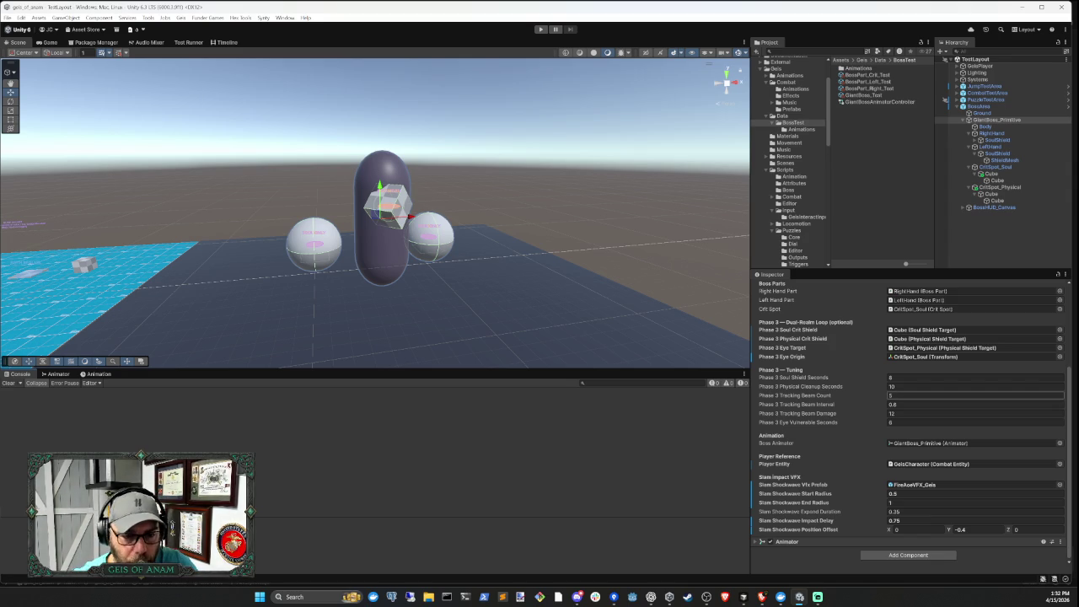
pyautogui.click(910, 421)
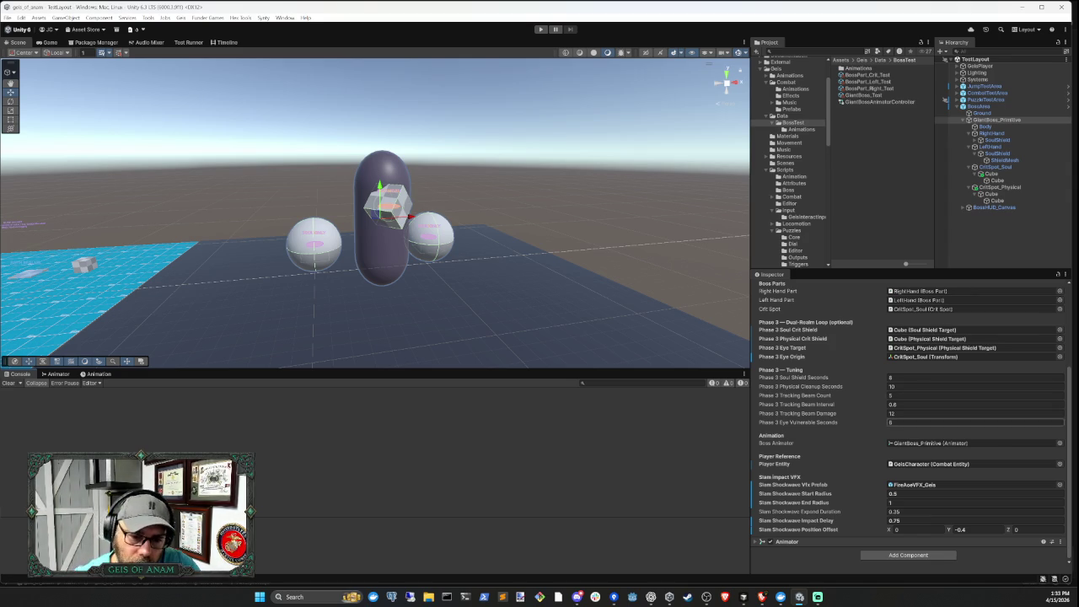
pyautogui.click(919, 349)
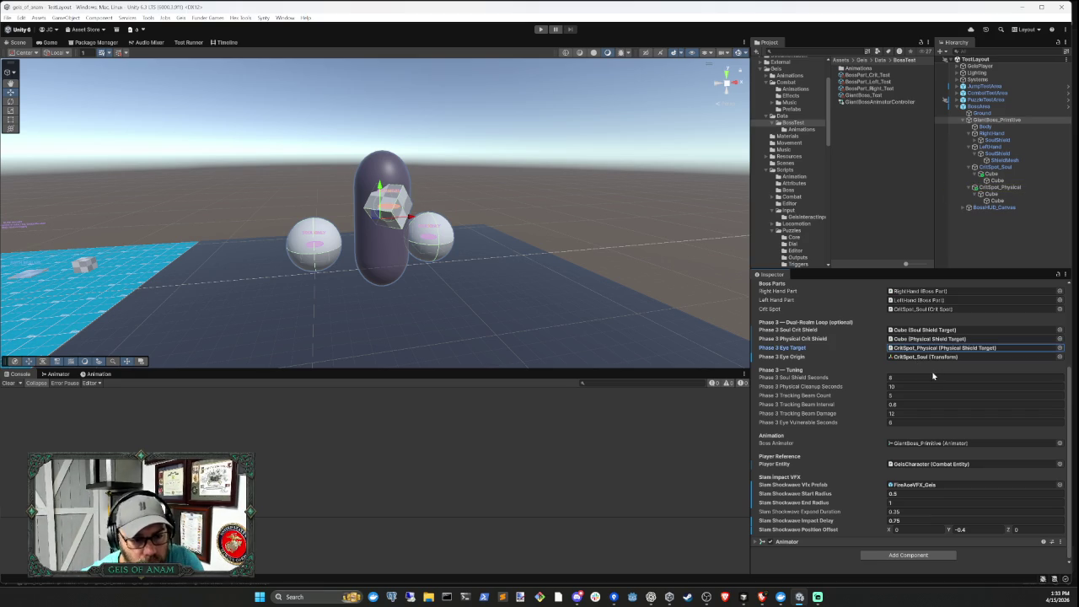
pyautogui.click(933, 377)
pyautogui.press('Tab')
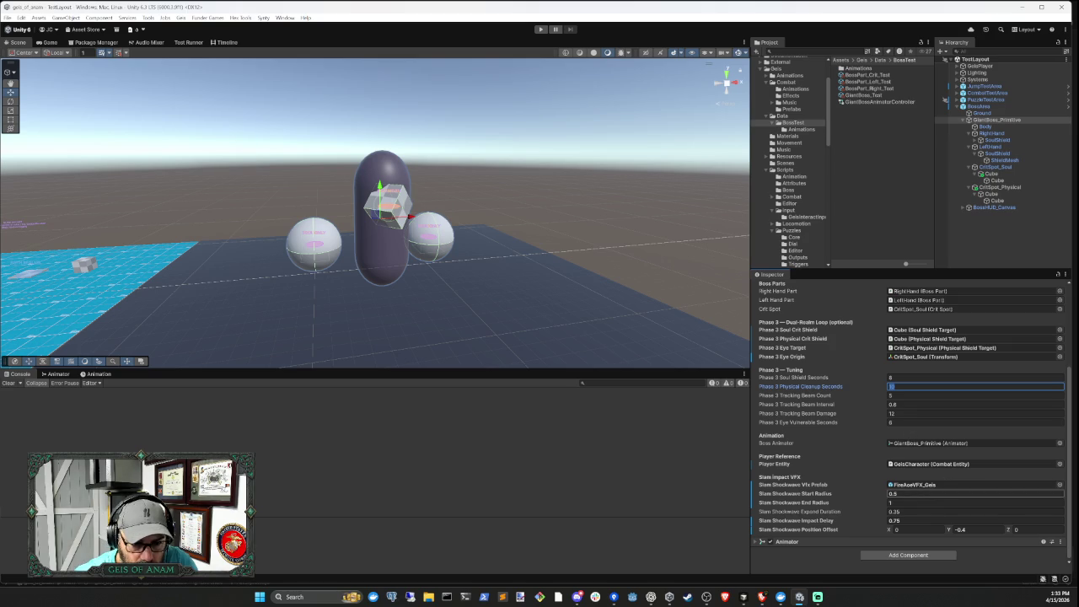
pyautogui.click(1037, 227)
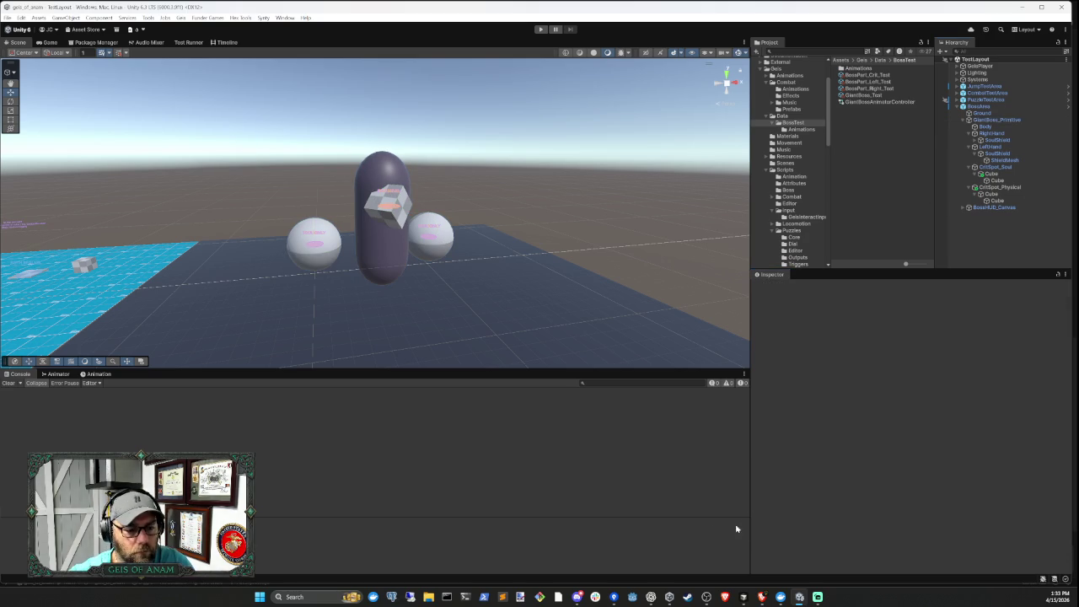
pyautogui.click(743, 596)
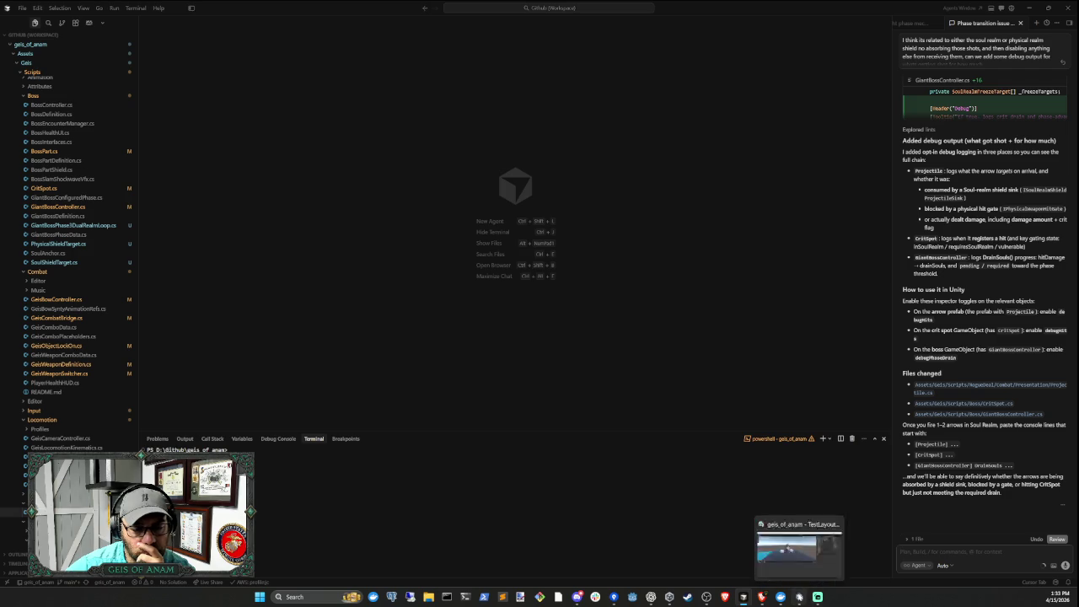
# Bring the Unity Editor forward so the three debug-logging scripts recompile
pyautogui.click(816, 596)
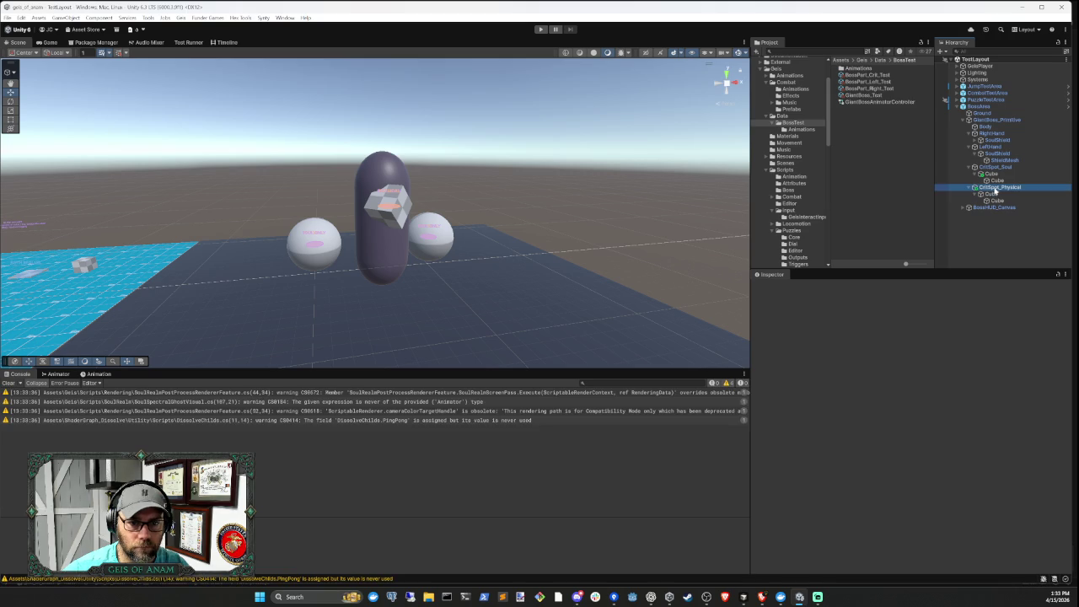
pyautogui.click(995, 187)
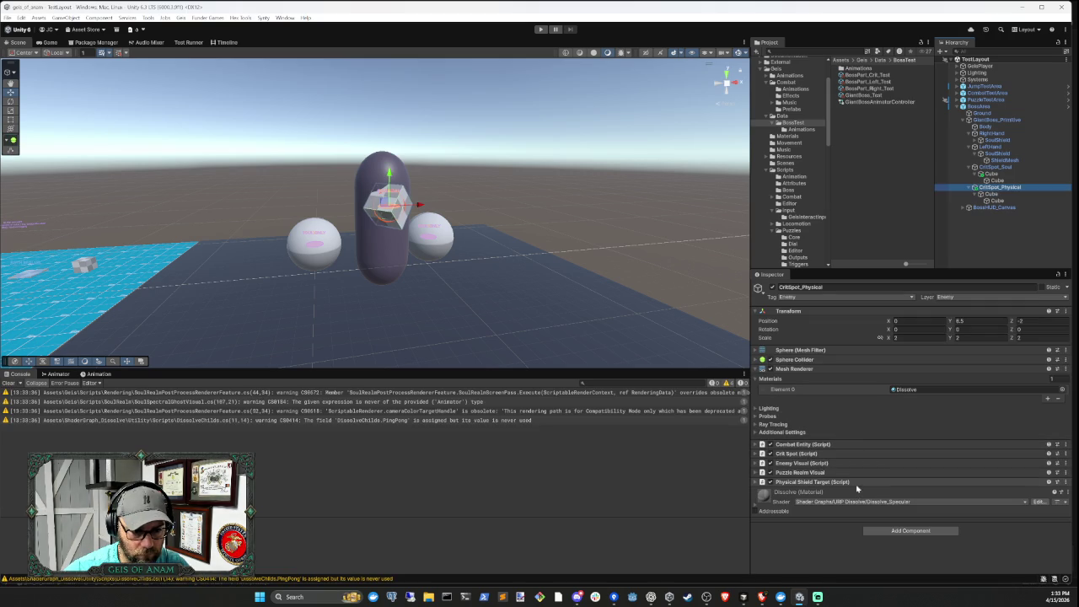
pyautogui.click(837, 369)
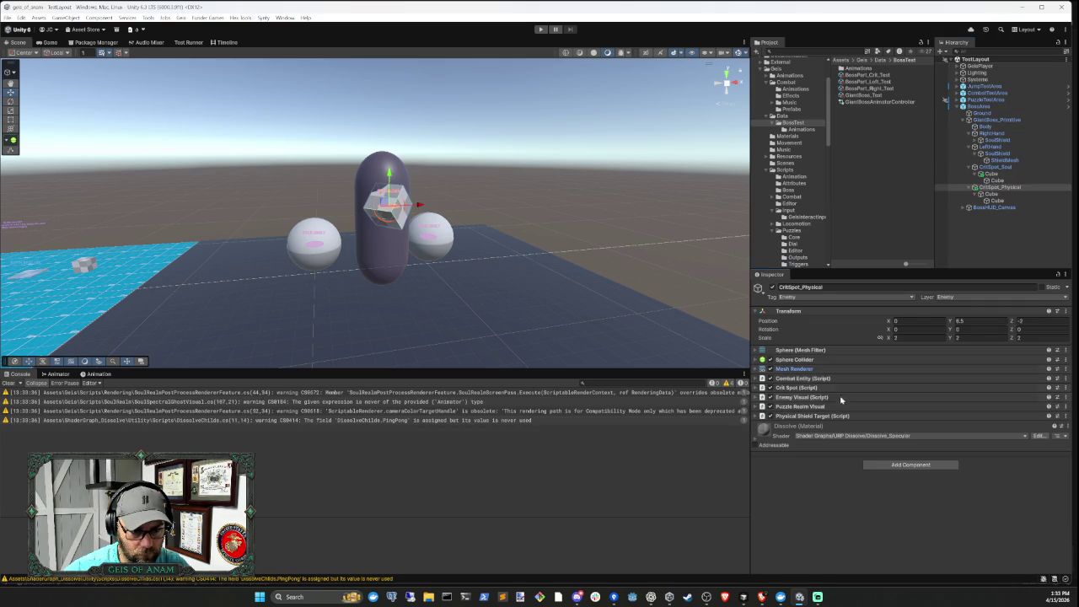
pyautogui.click(846, 379)
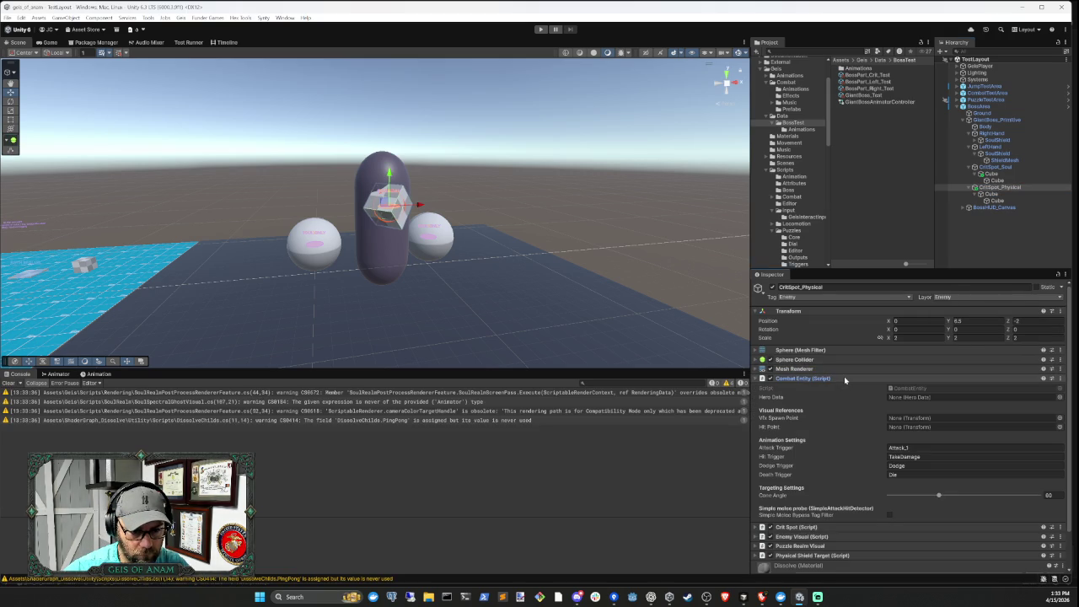
pyautogui.click(843, 378)
pyautogui.click(843, 387)
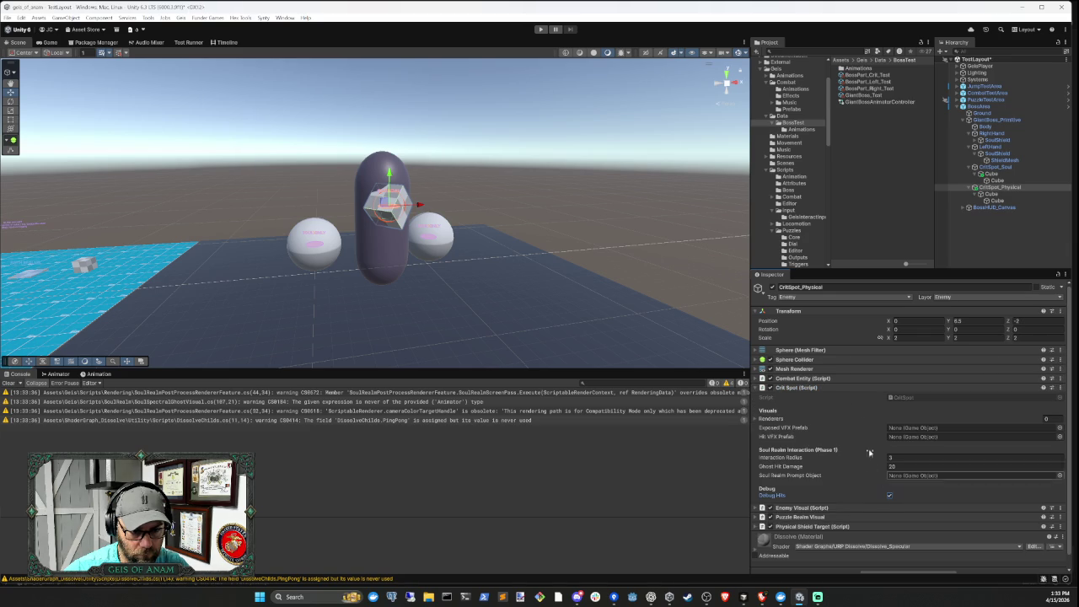
pyautogui.click(848, 388)
pyautogui.click(848, 398)
pyautogui.click(850, 399)
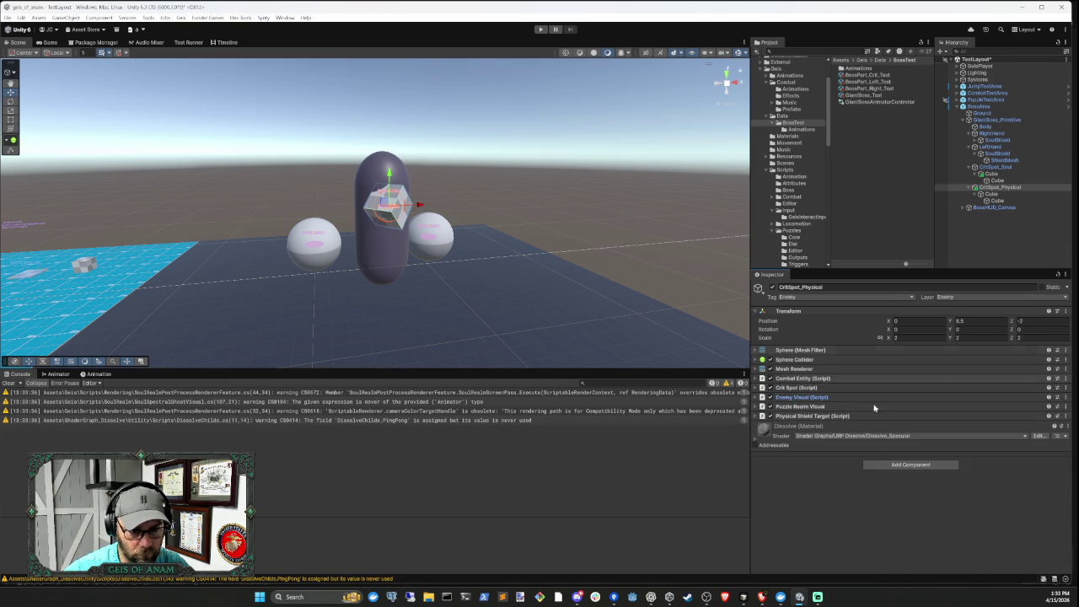
pyautogui.click(860, 417)
pyautogui.click(860, 417)
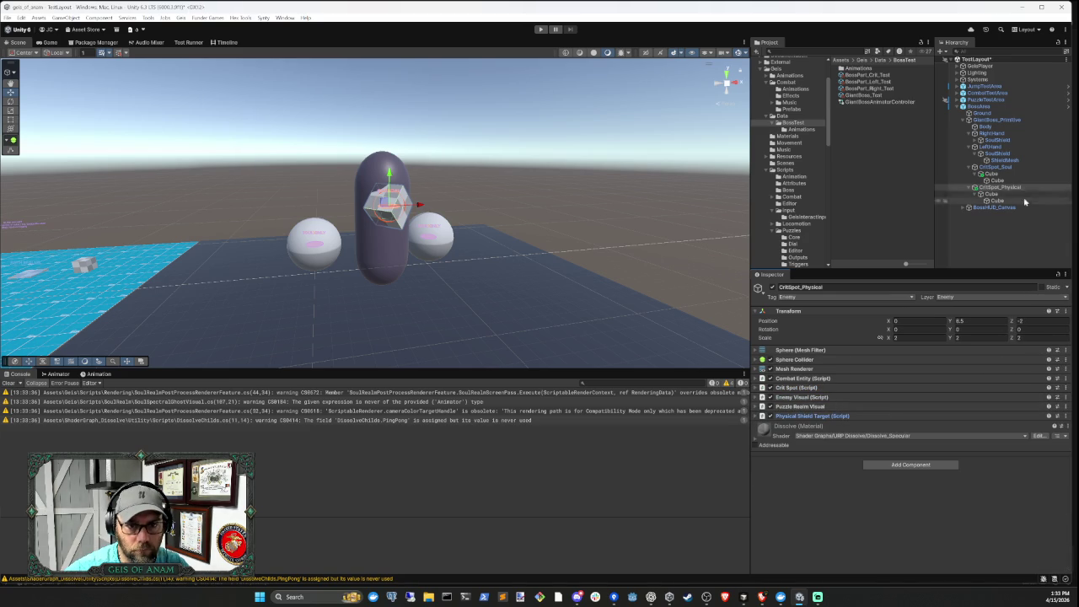
pyautogui.click(995, 168)
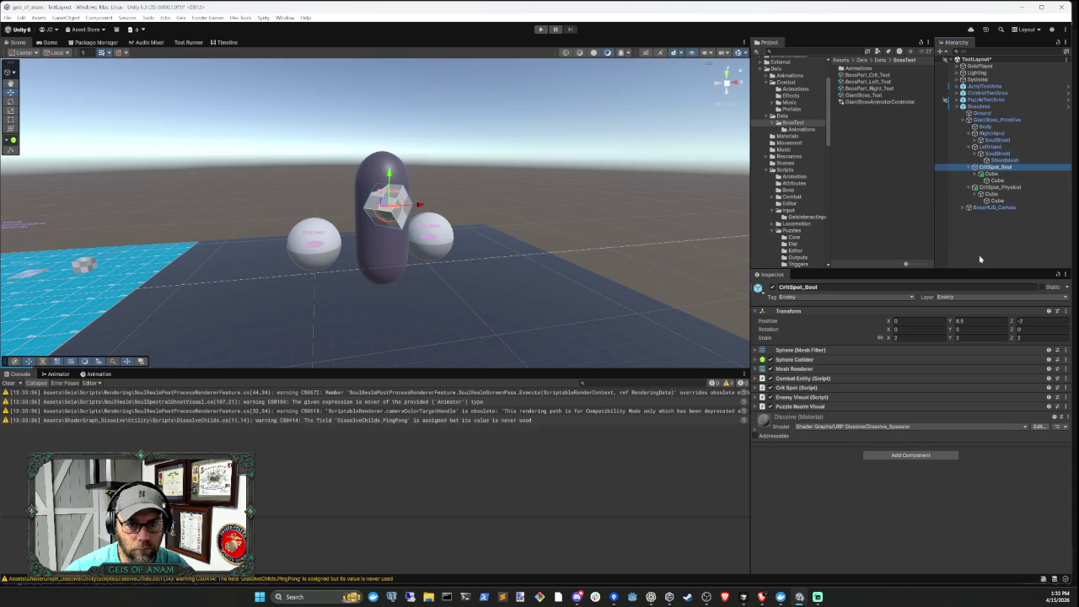
pyautogui.click(824, 387)
pyautogui.click(891, 497)
pyautogui.click(842, 388)
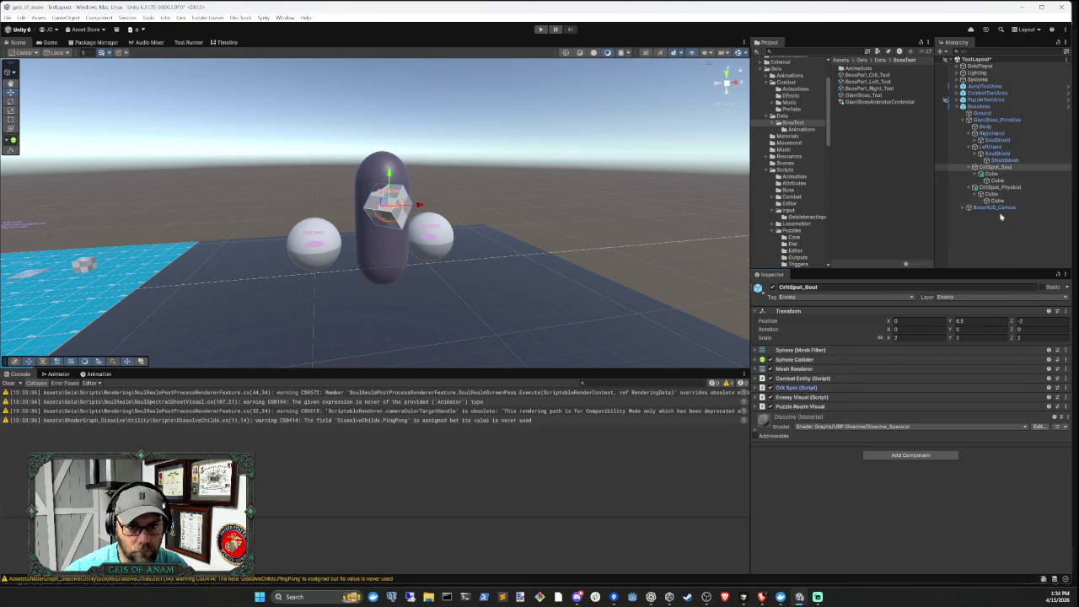
pyautogui.click(993, 174)
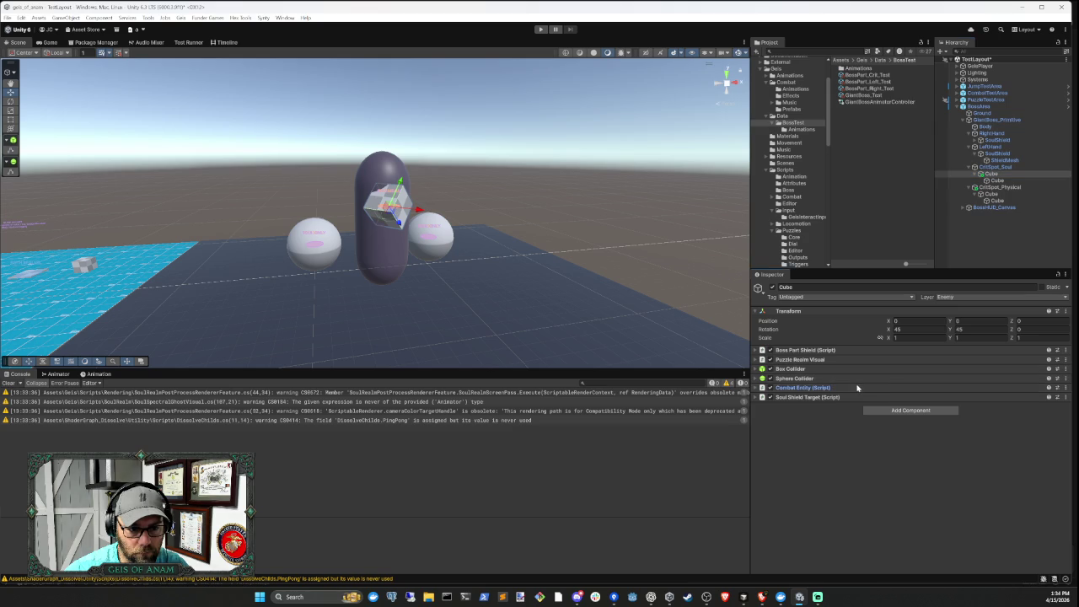
pyautogui.click(853, 351)
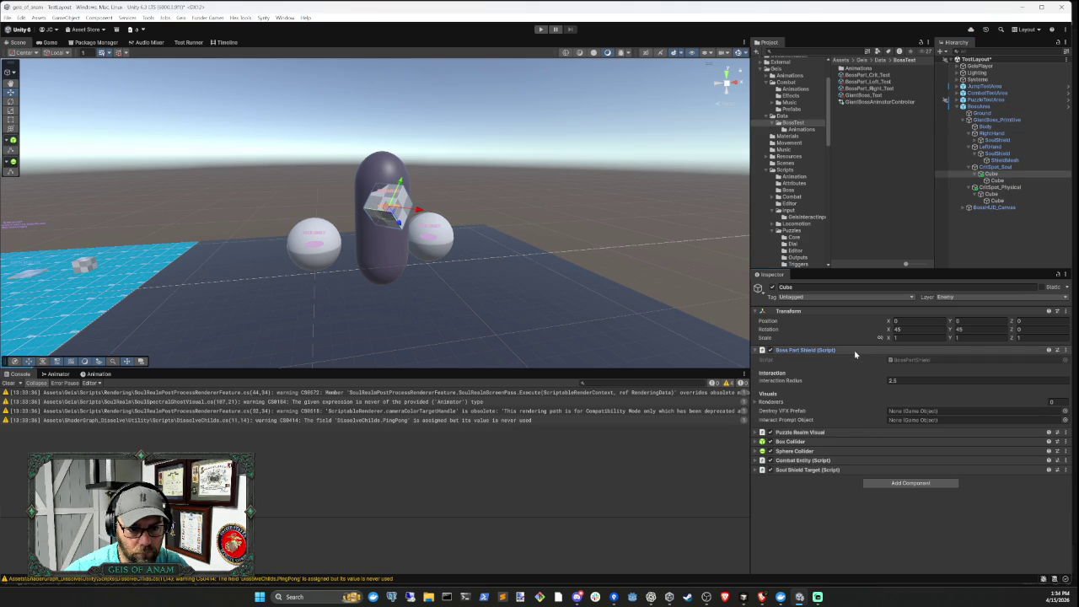
pyautogui.click(853, 350)
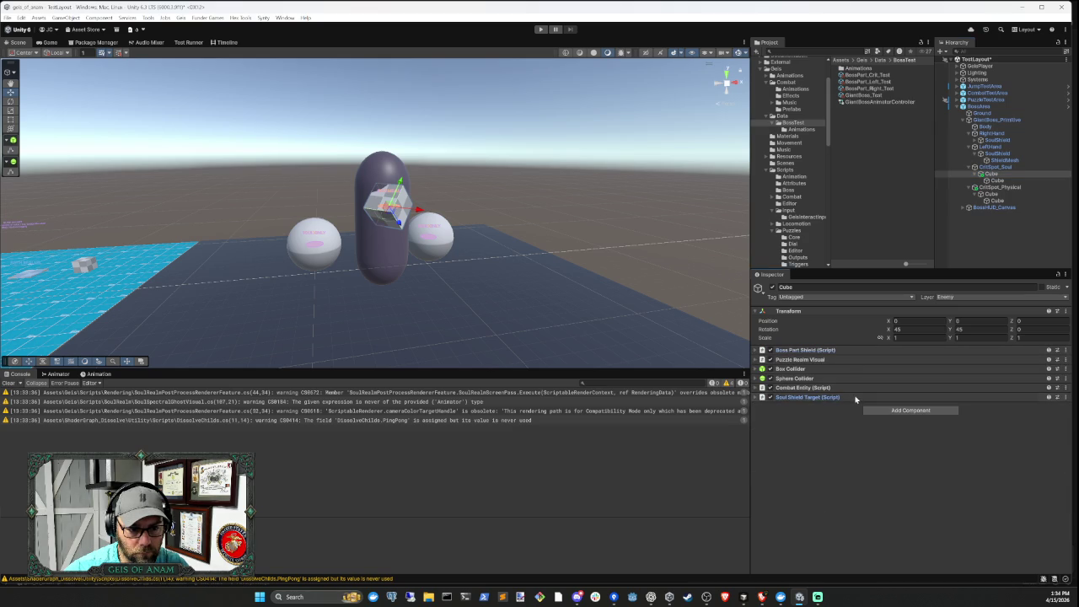
pyautogui.click(856, 397)
pyautogui.click(856, 398)
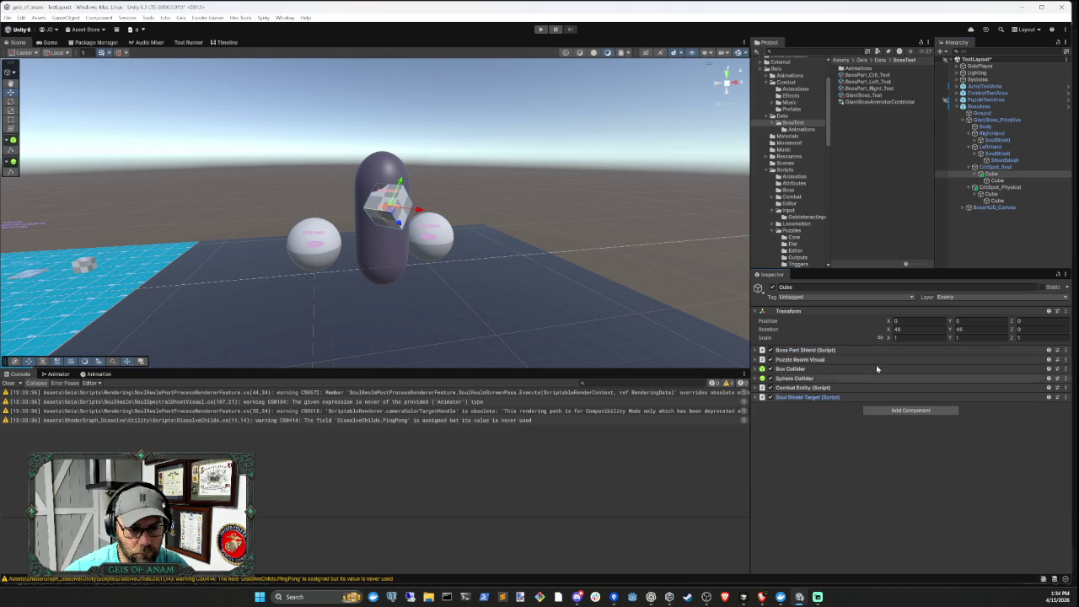
pyautogui.click(998, 200)
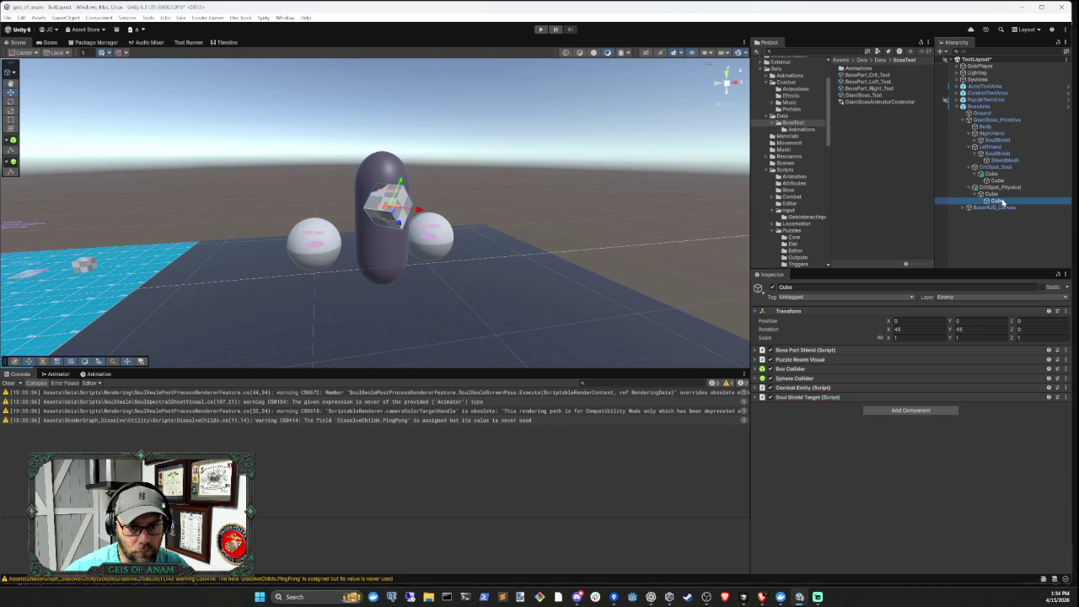
pyautogui.click(994, 195)
pyautogui.click(994, 187)
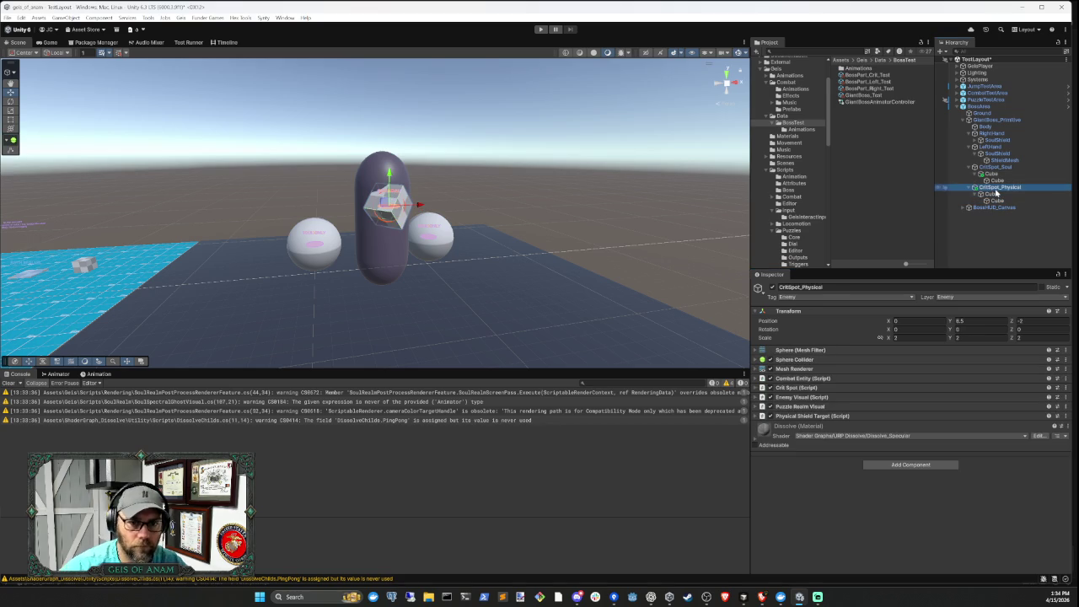
pyautogui.click(857, 417)
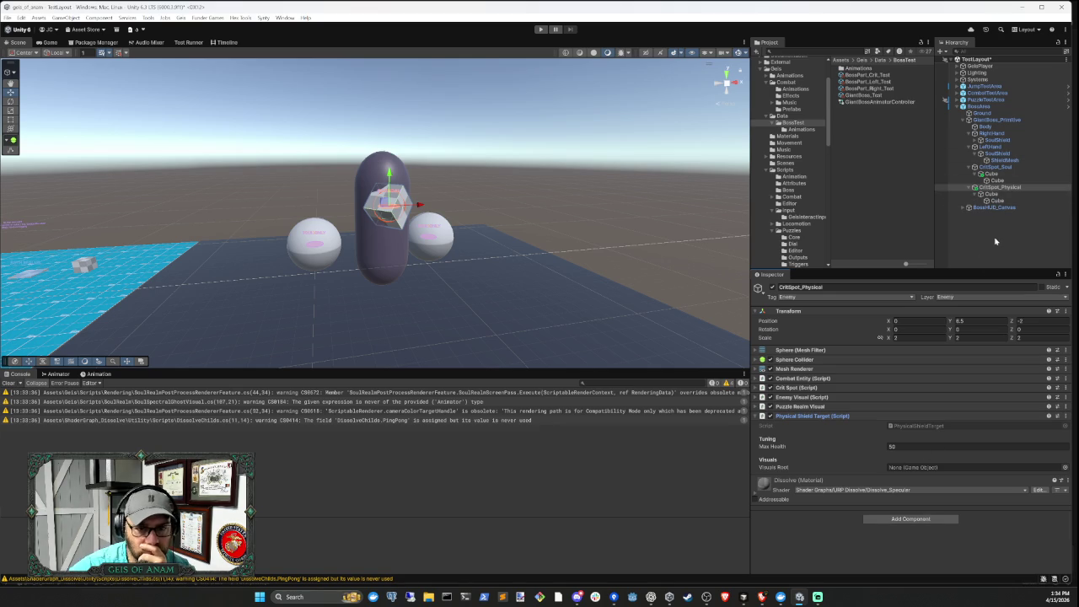
pyautogui.click(994, 168)
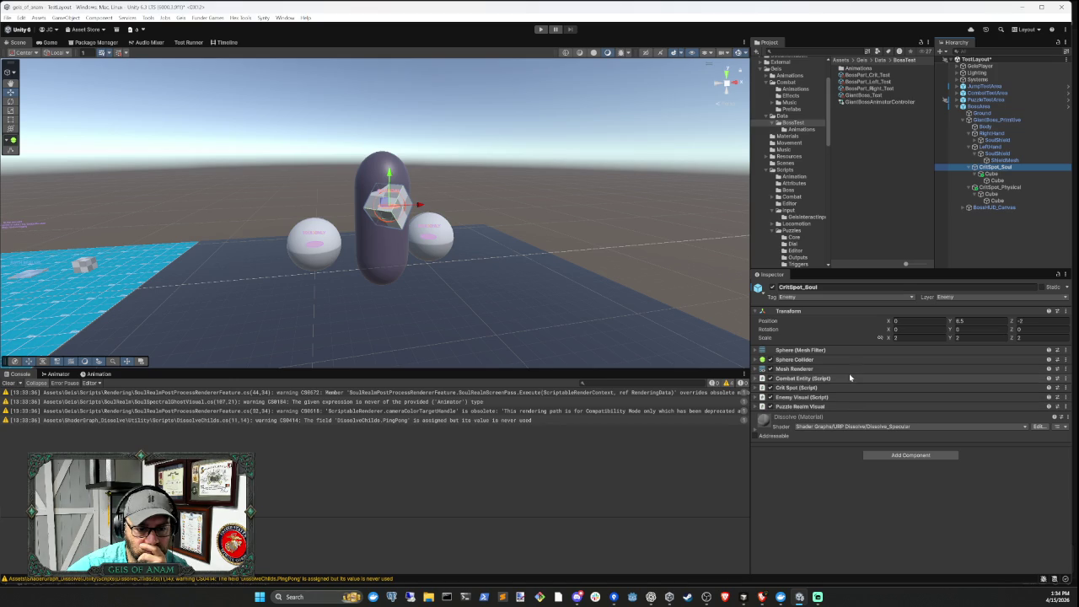
pyautogui.click(847, 398)
pyautogui.scroll(-3, 847, 402)
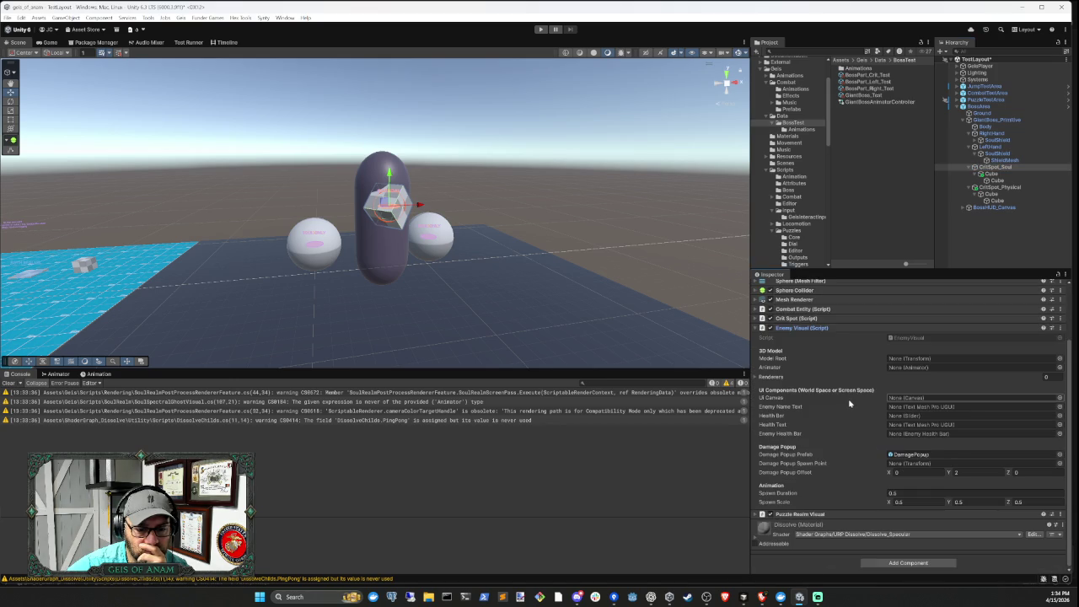
pyautogui.click(843, 328)
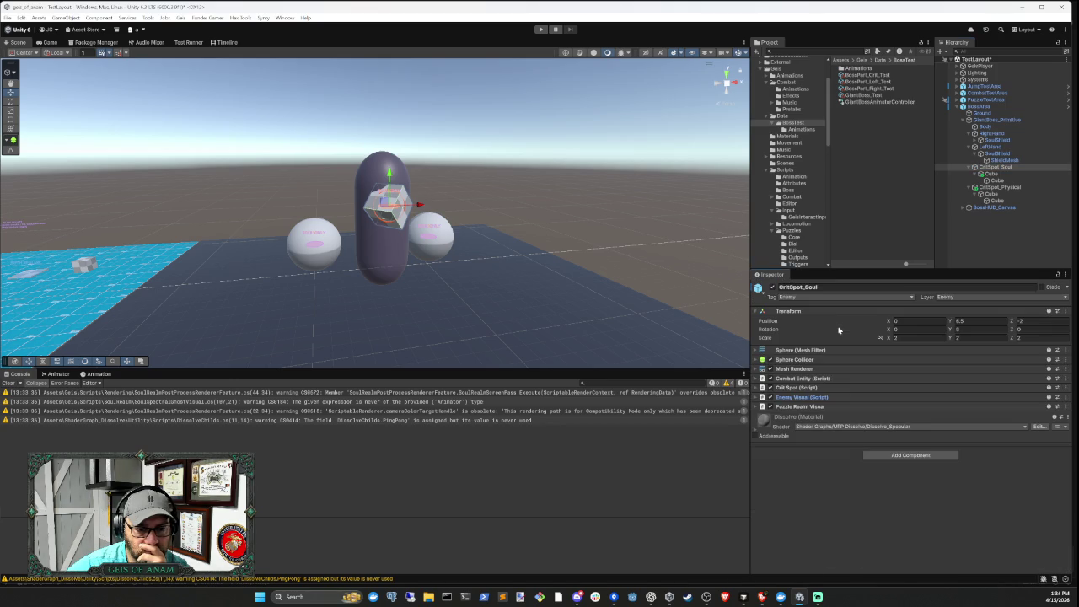
pyautogui.click(844, 407)
pyautogui.click(847, 407)
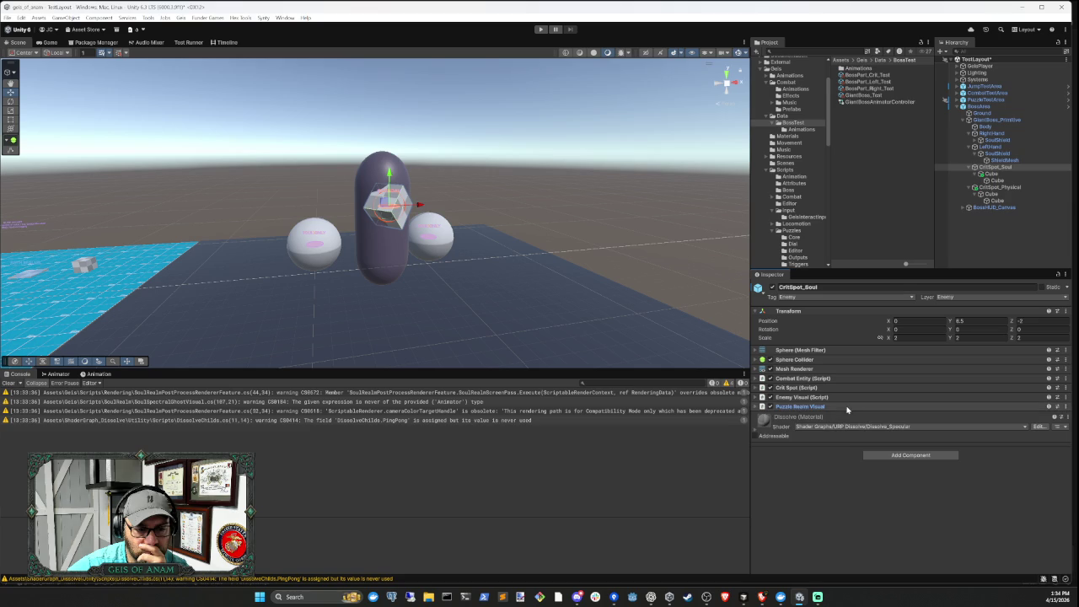
pyautogui.click(993, 188)
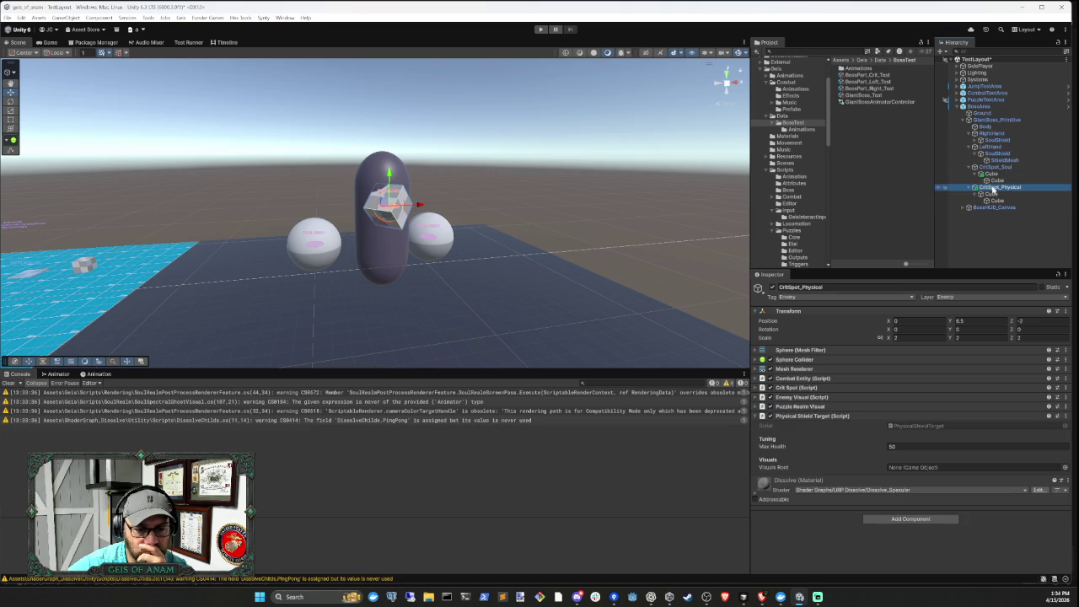
pyautogui.click(993, 168)
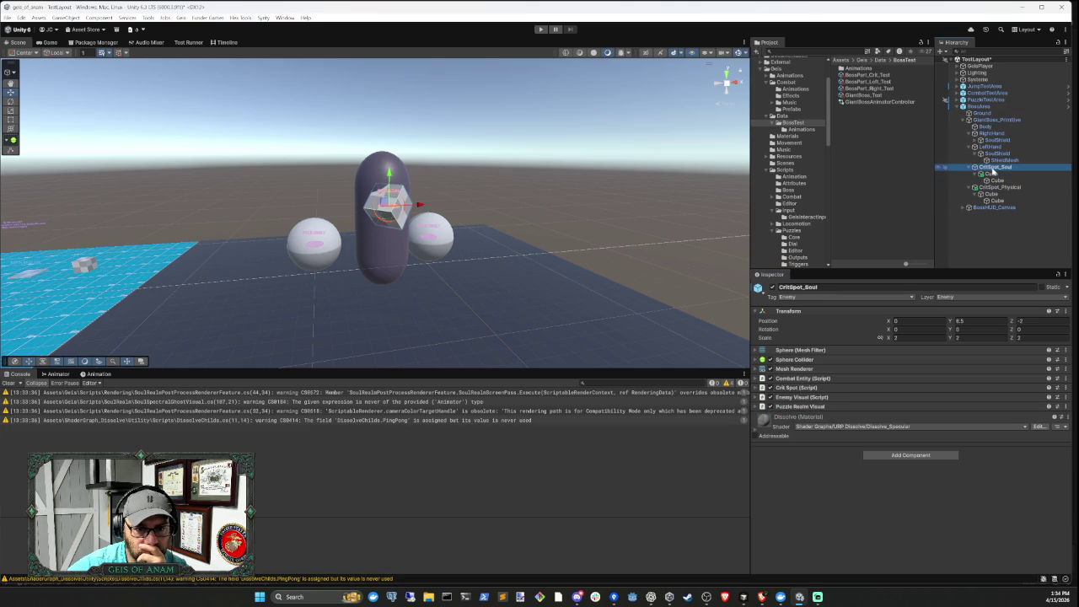
pyautogui.click(832, 408)
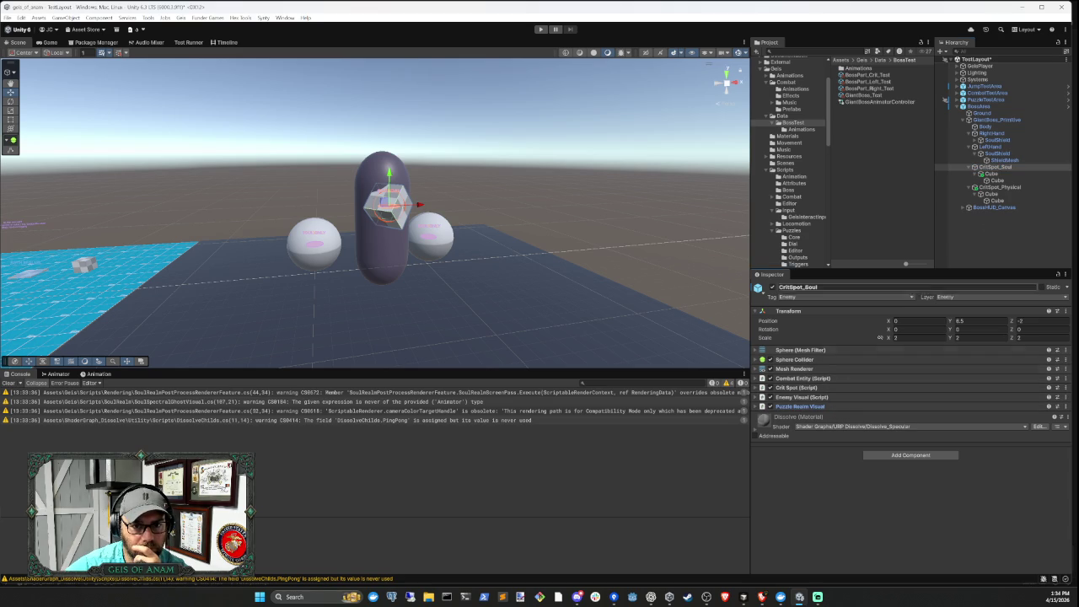
pyautogui.click(899, 456)
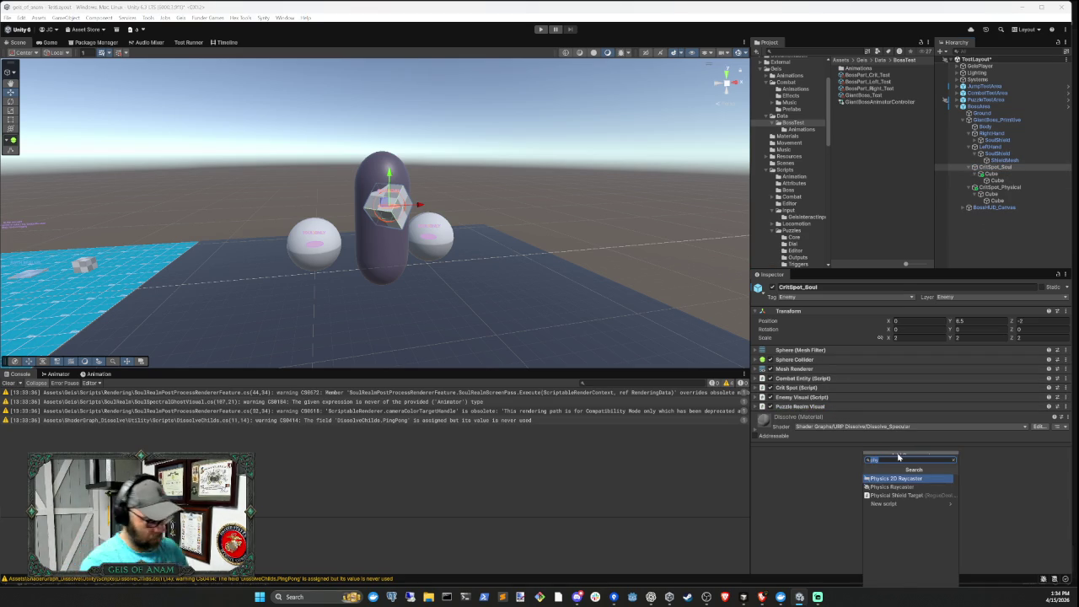
pyautogui.write('soul realm ')
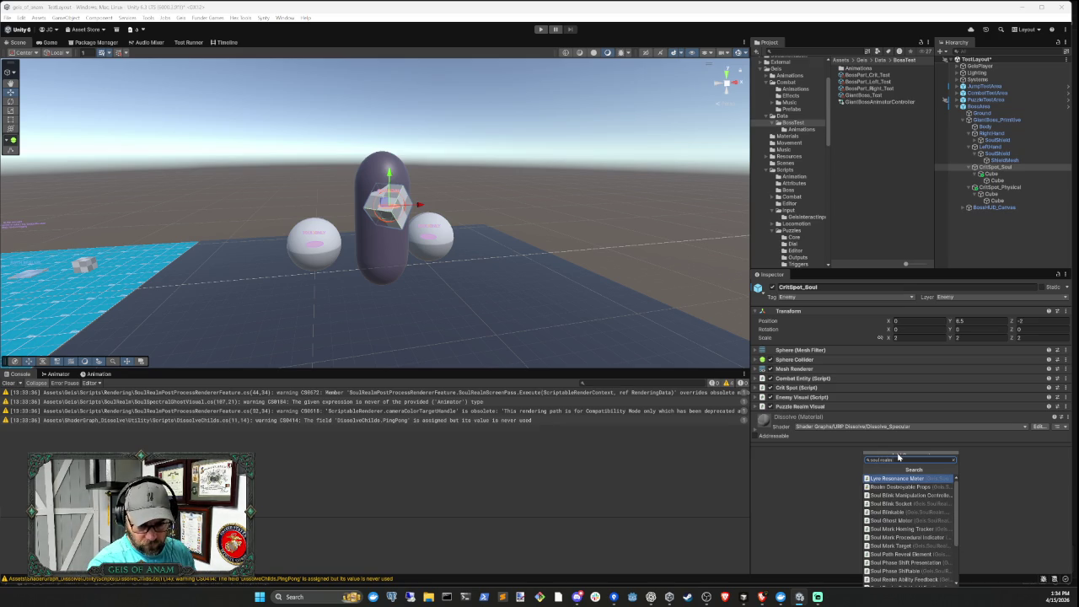
pyautogui.write('sh')
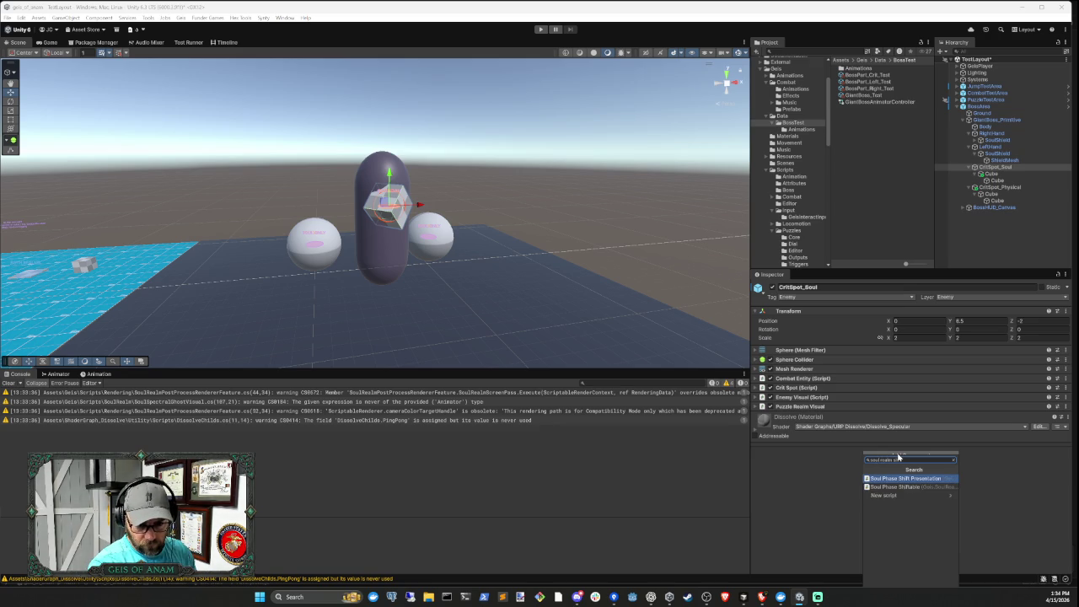
pyautogui.hotkey('ctrl', 'a')
pyautogui.write('shield')
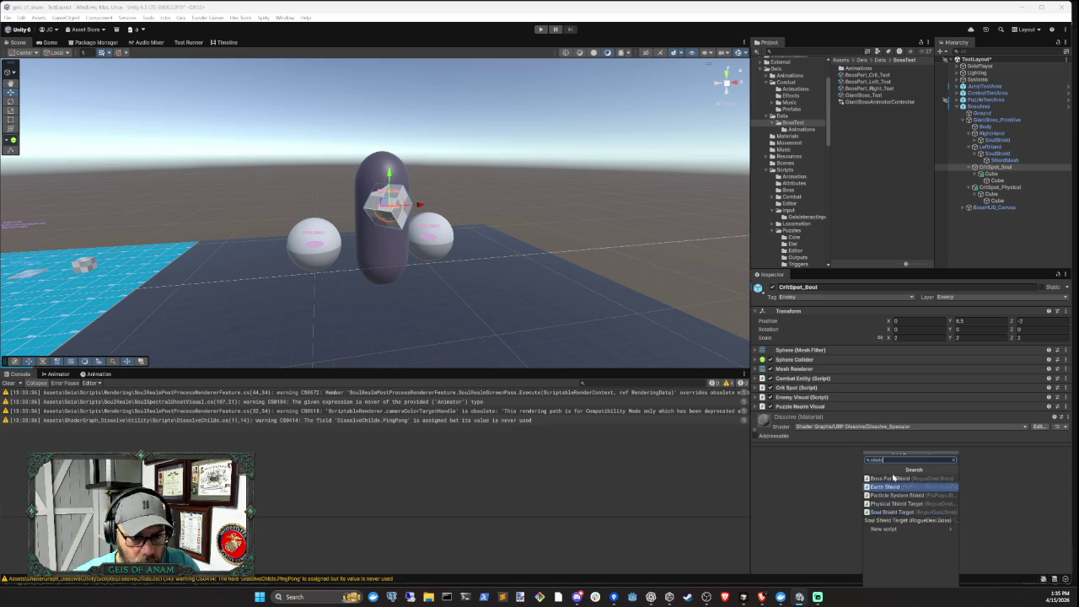
pyautogui.click(993, 174)
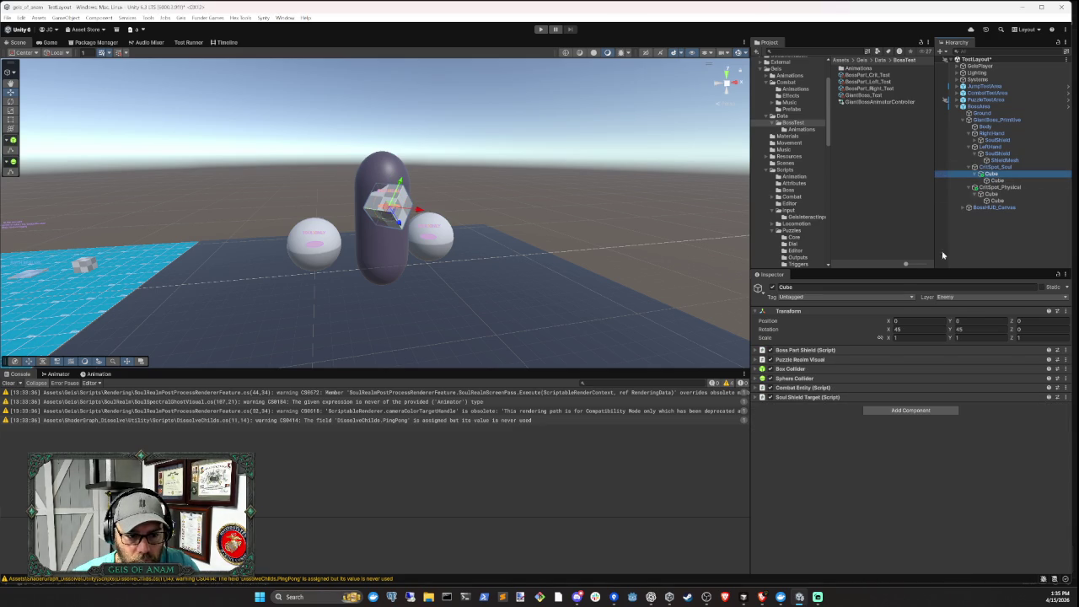
pyautogui.click(854, 395)
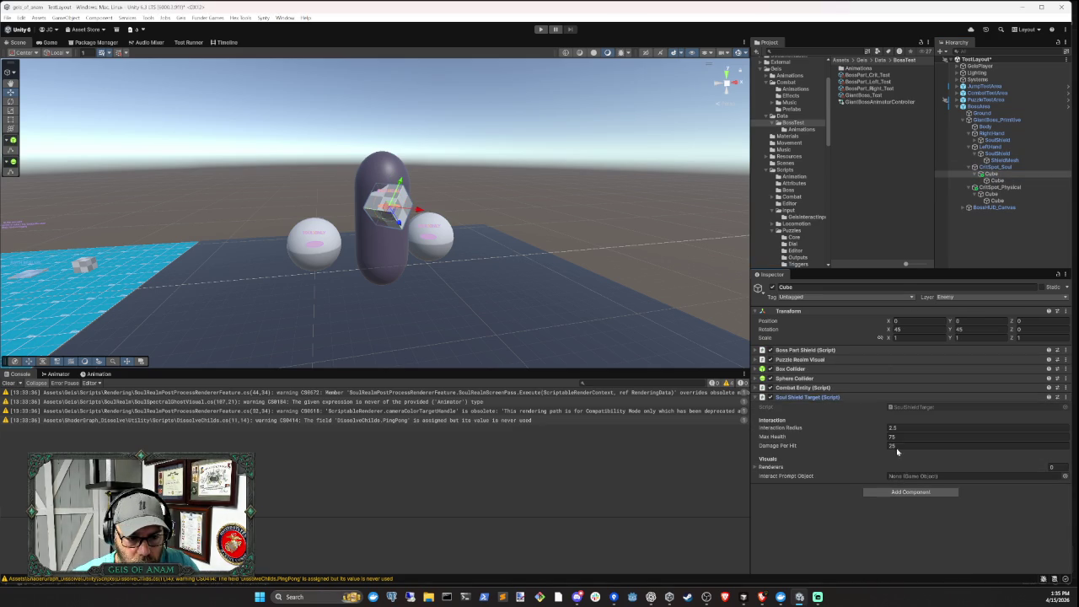
pyautogui.click(756, 467)
pyautogui.click(756, 467)
pyautogui.click(1001, 176)
pyautogui.moveTo(1001, 177); pyautogui.dragTo(792, 108)
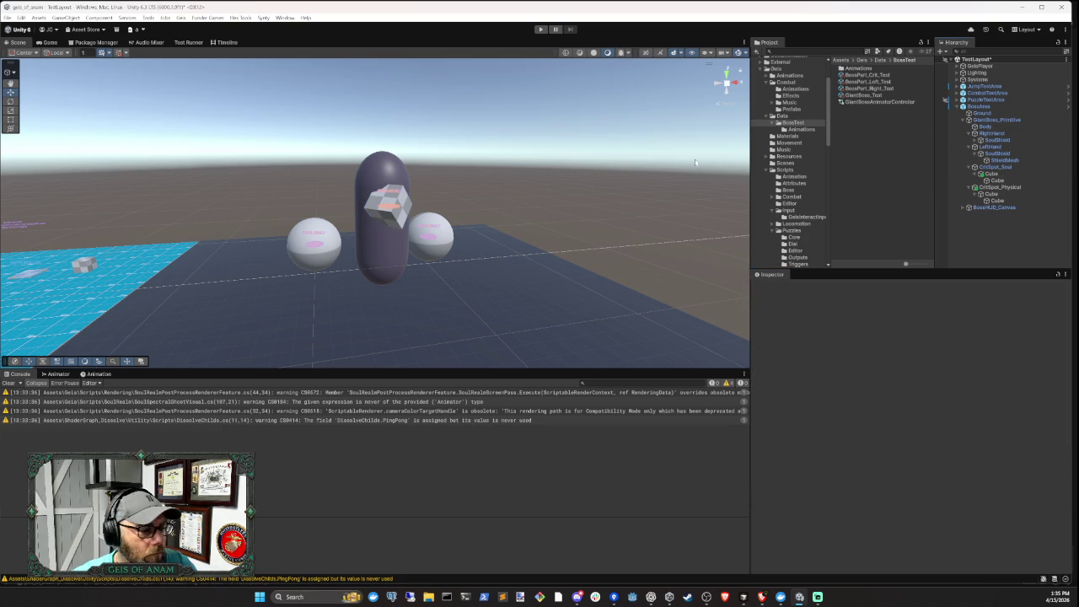
# Clear the Console and inspect the physical crit Cube, ShieldMesh, SoulShield and LeftHand objects
pyautogui.click(9, 382)
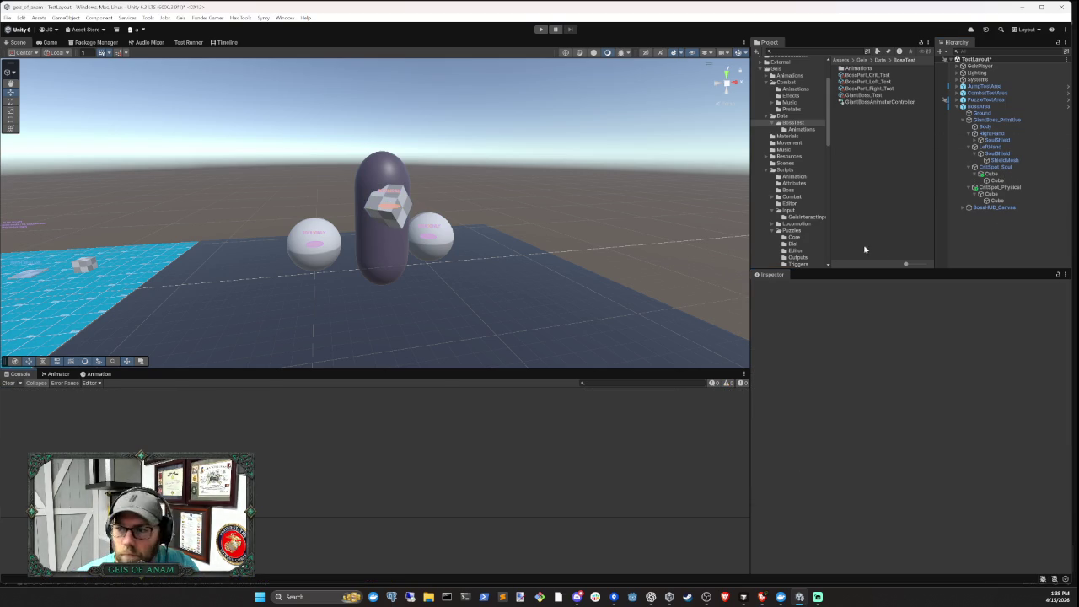
pyautogui.click(996, 202)
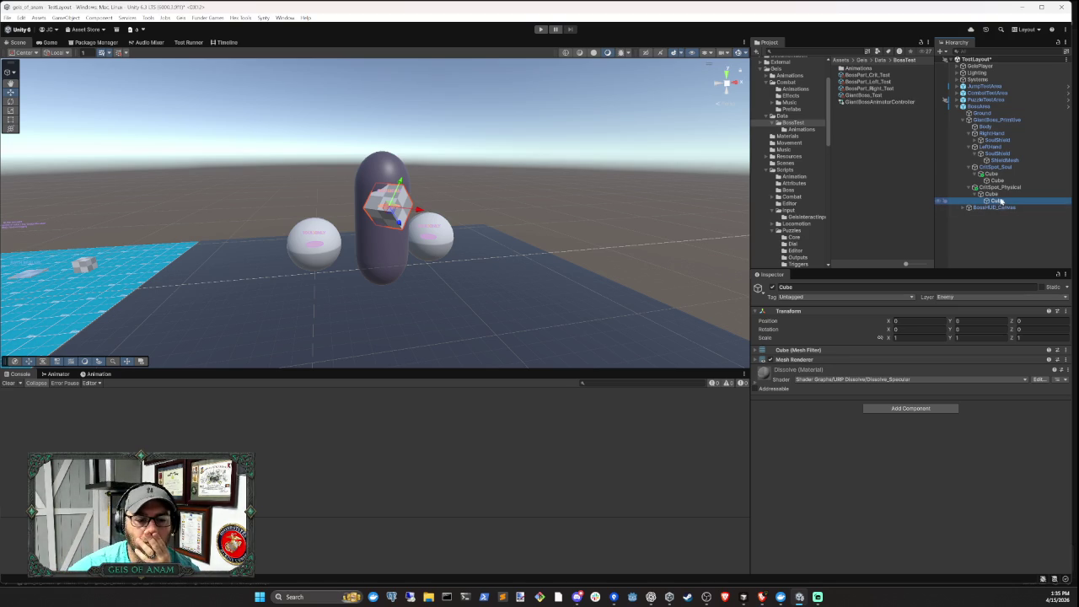
pyautogui.click(1000, 160)
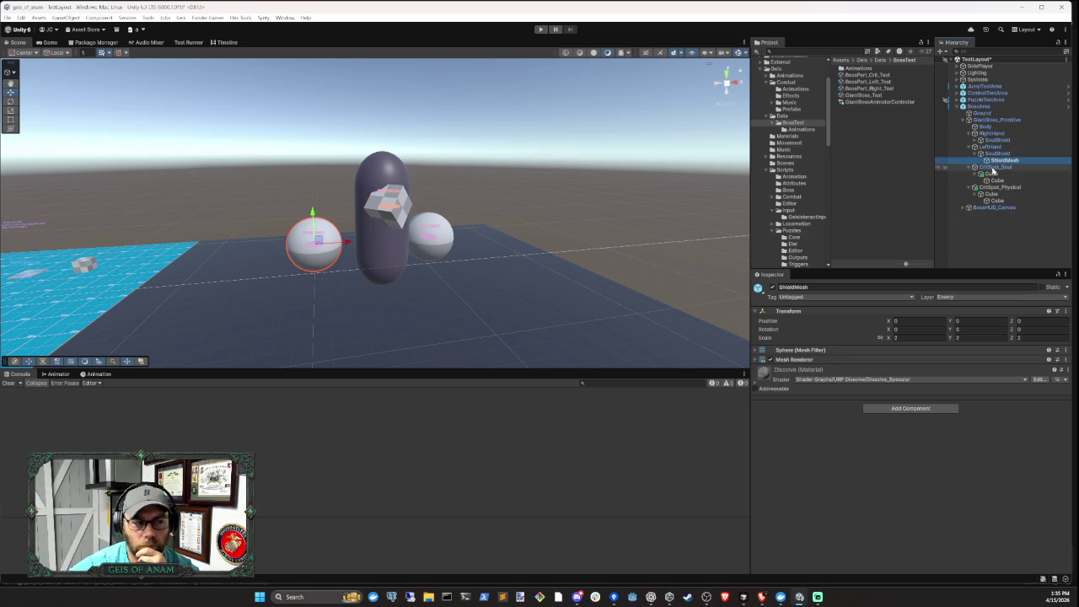
pyautogui.click(995, 153)
pyautogui.click(991, 147)
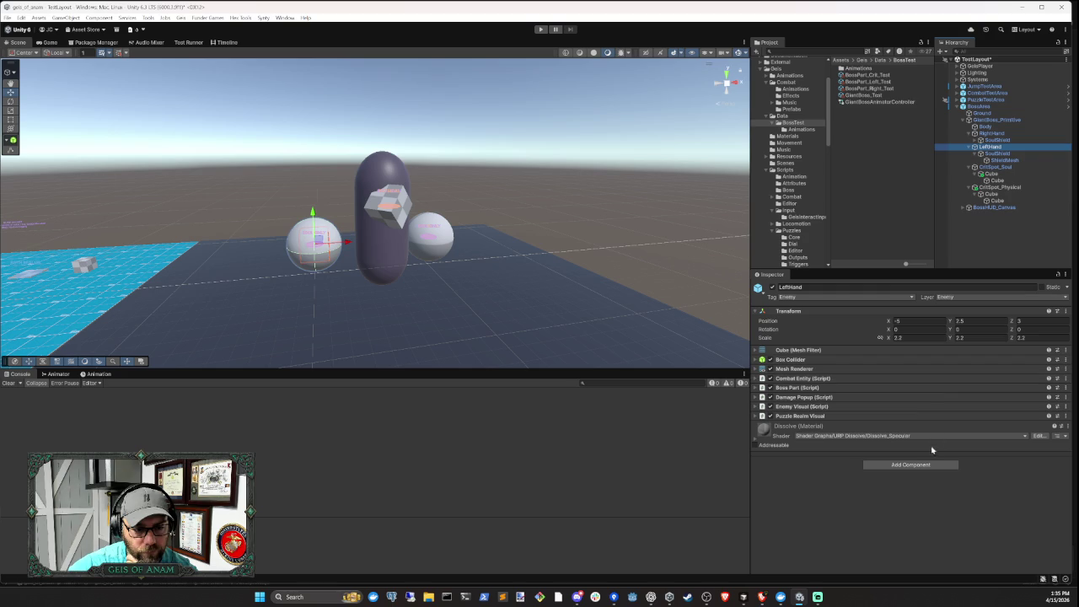
# Check LeftHand's Puzzle Realm Visual settings, then alt-tab to Cursor and back to Unity
pyautogui.click(914, 416)
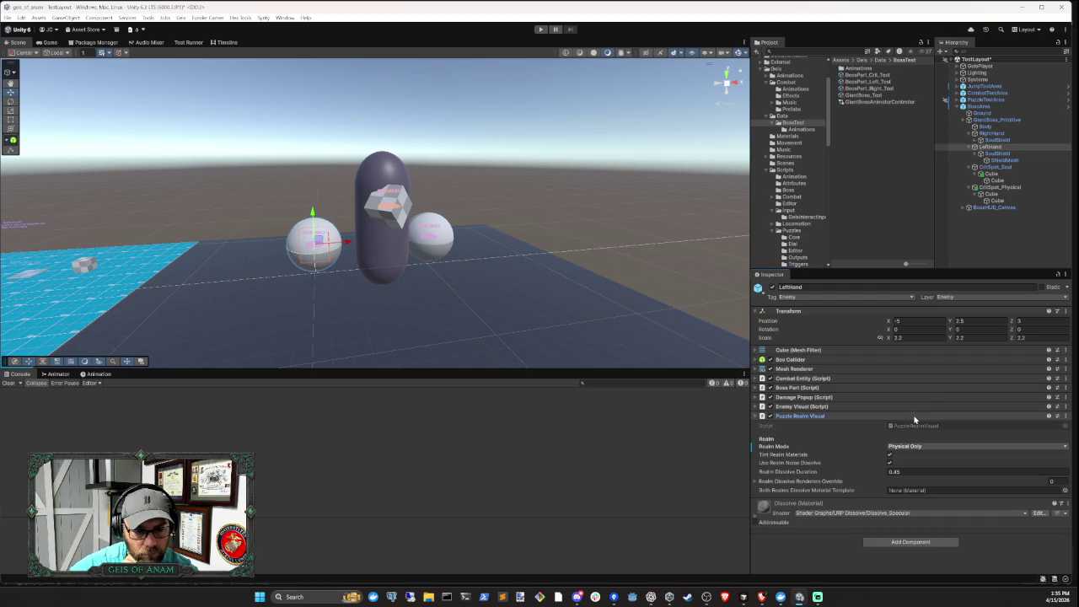
pyautogui.click(914, 416)
pyautogui.click(742, 597)
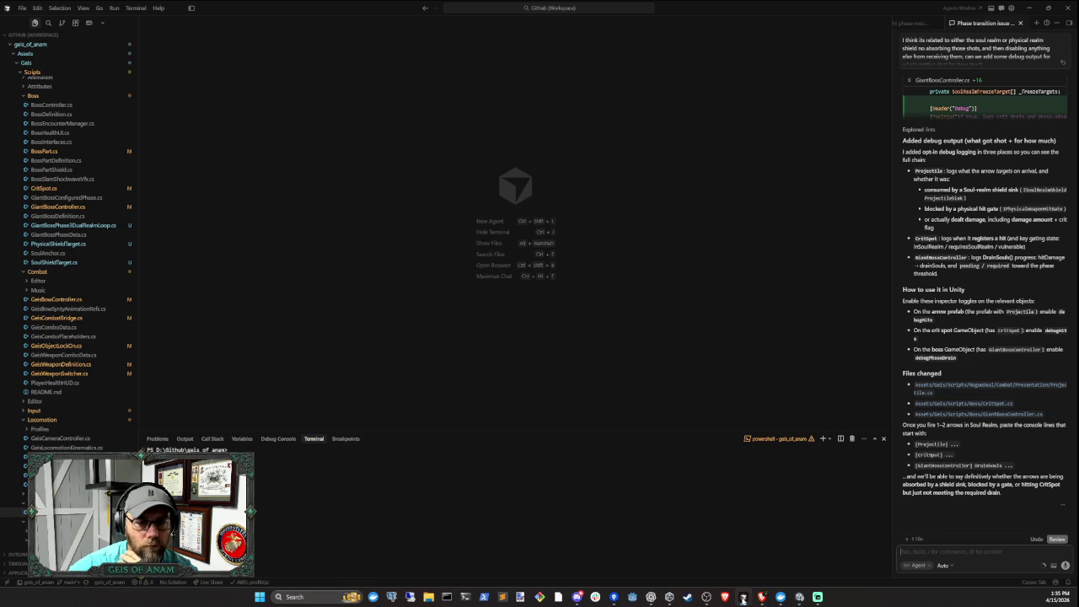
pyautogui.click(742, 597)
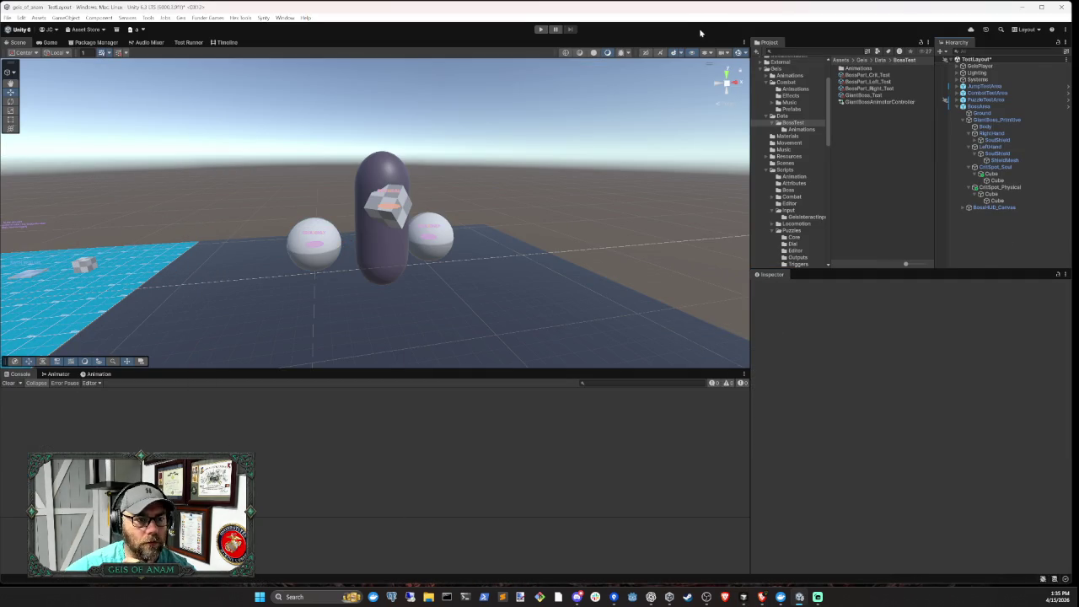
# Start Play mode and shoot the boss until both hands break and the crit spot is exposed
pyautogui.hotkey('ctrl', 'p')
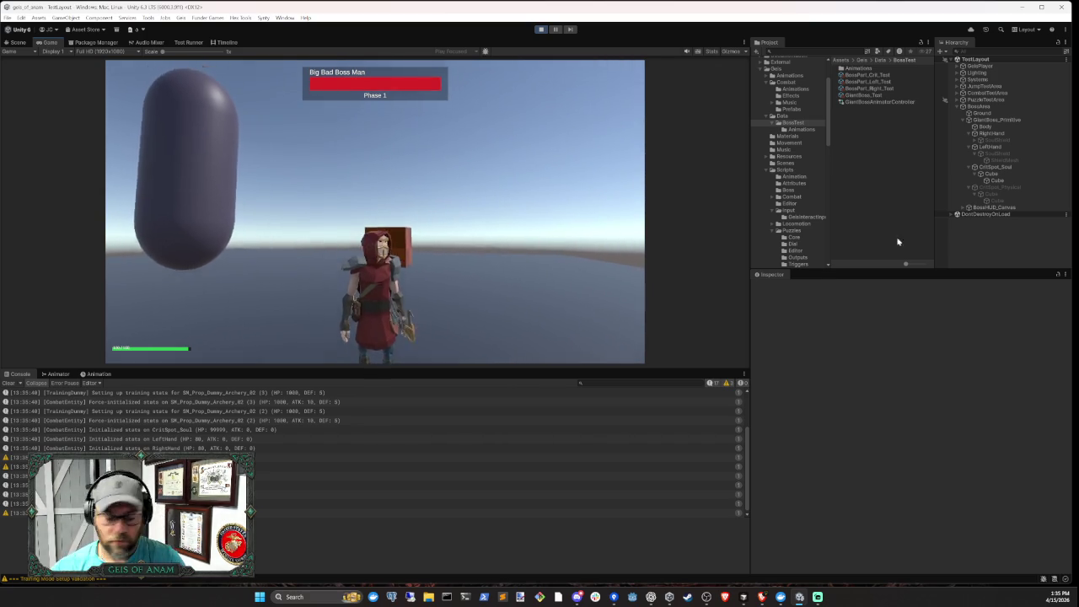
pyautogui.click(9, 382)
pyautogui.click(511, 265)
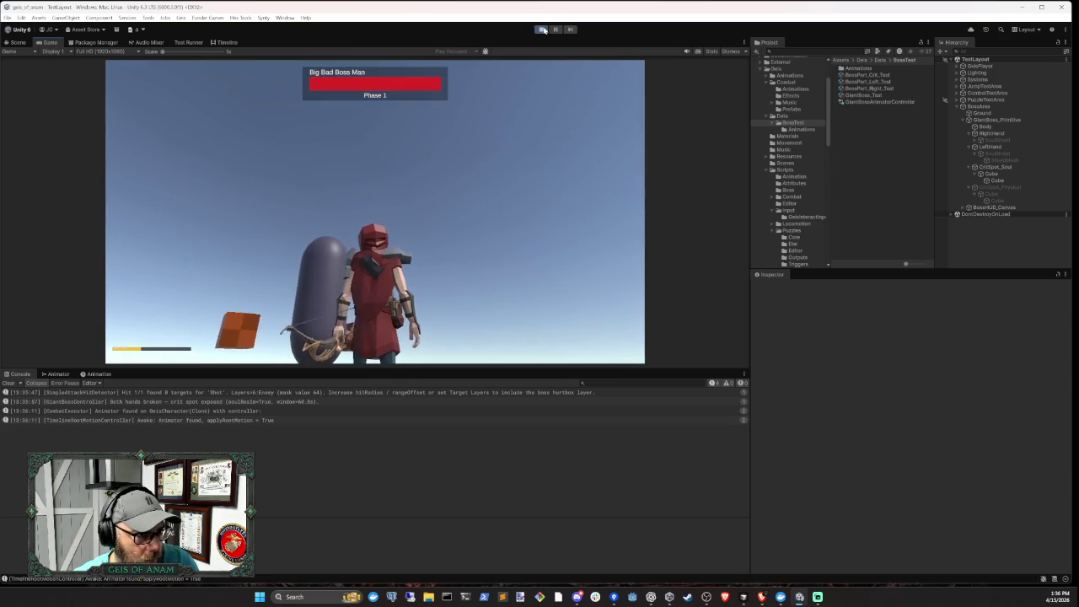
# Restart the play-test with a cleared Console, break both hands, and check CritSpot_Soul's Sphere Collider
pyautogui.hotkey('ctrl', 'p')
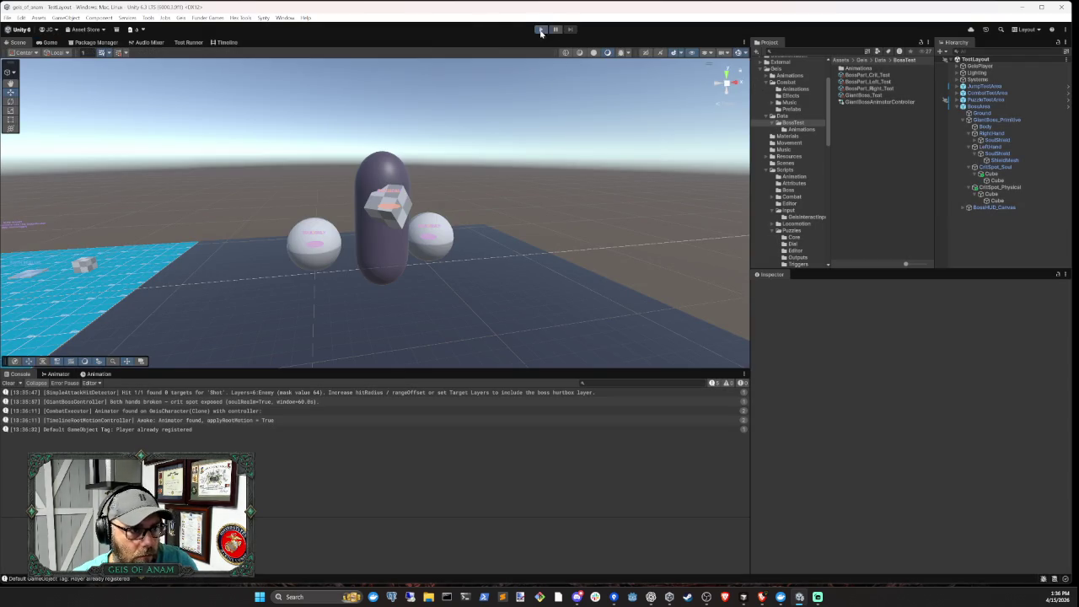
pyautogui.click(541, 29)
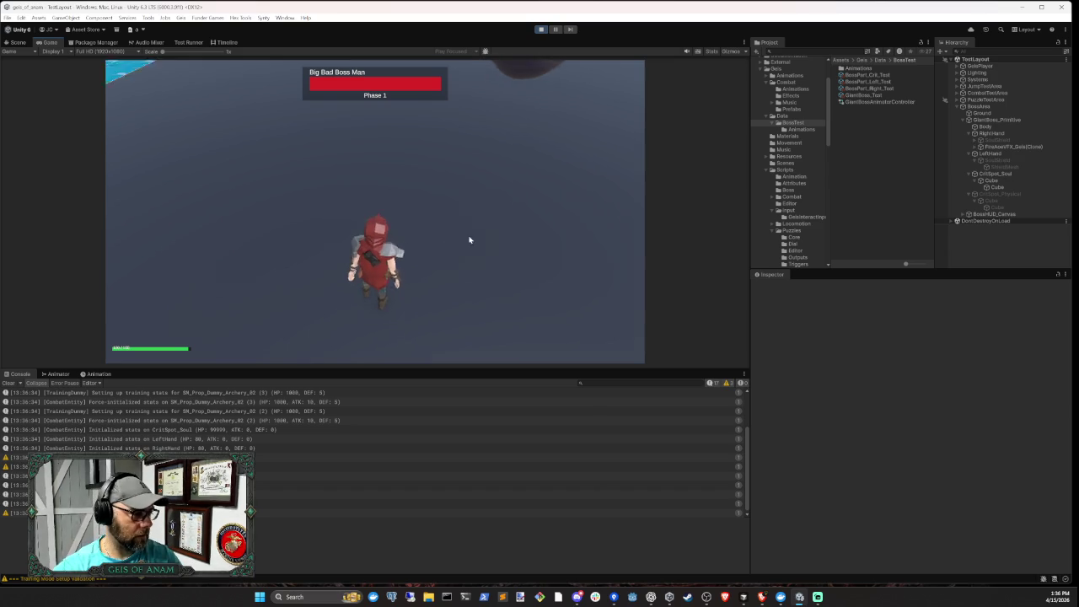
pyautogui.click(9, 383)
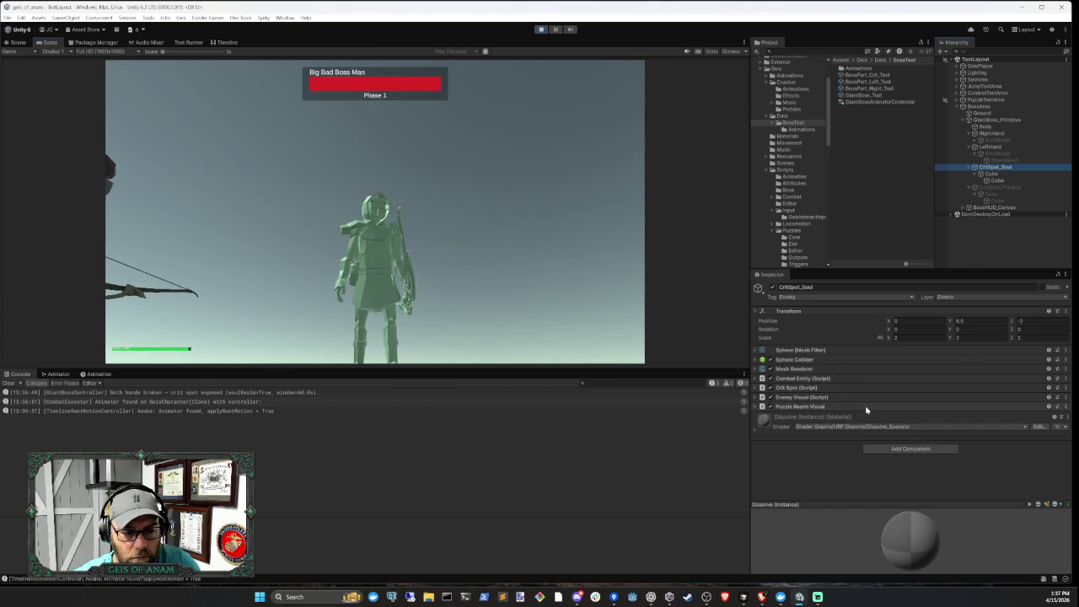
pyautogui.click(832, 359)
pyautogui.click(832, 361)
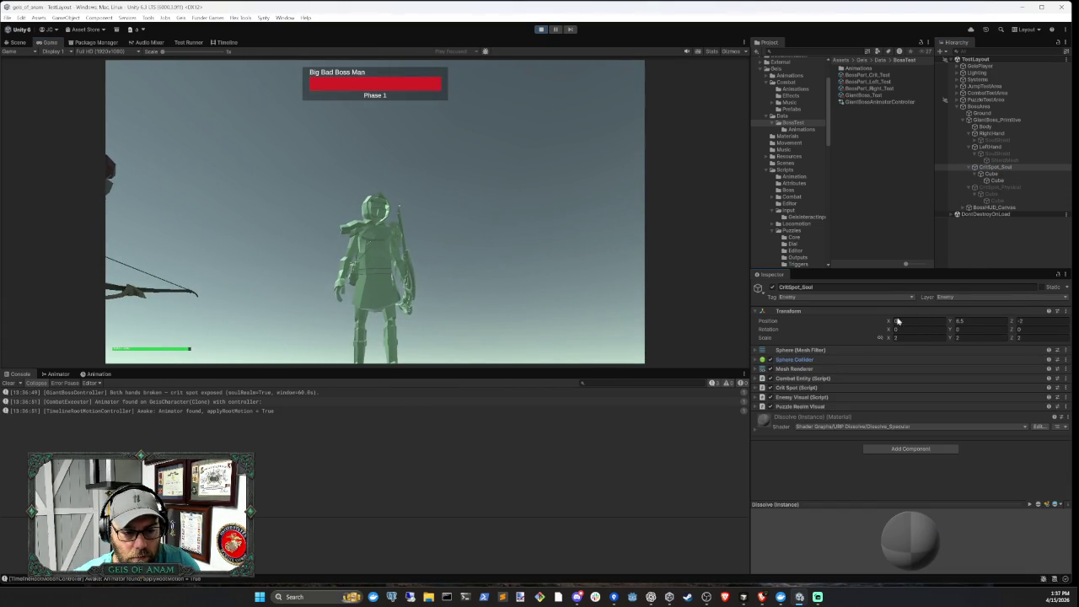
# Check the Sphere Collider on CritSpot_Physical while the game is playing
pyautogui.click(990, 175)
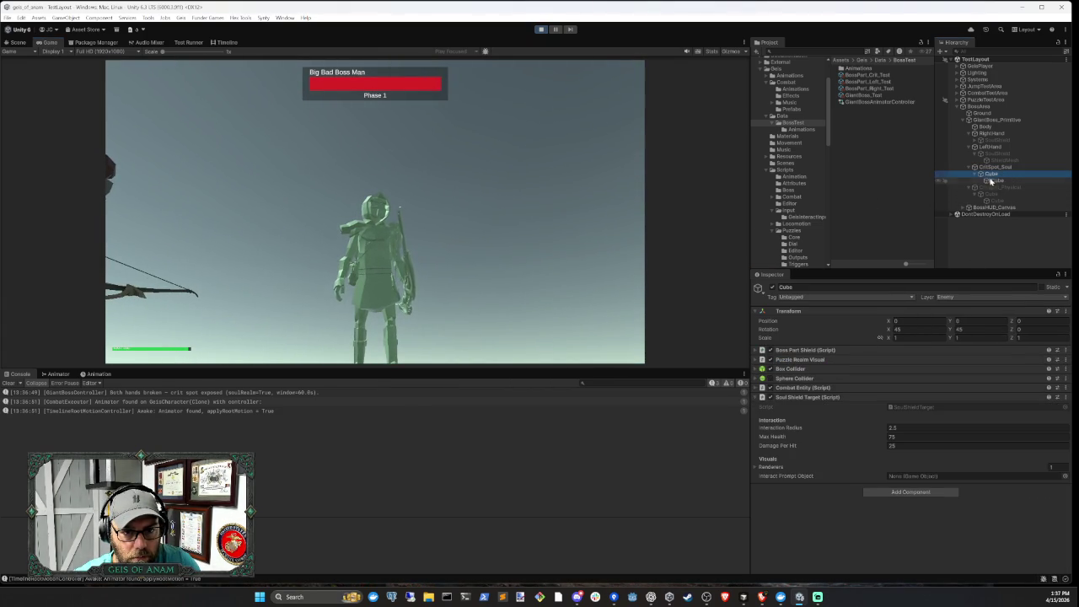
pyautogui.click(997, 188)
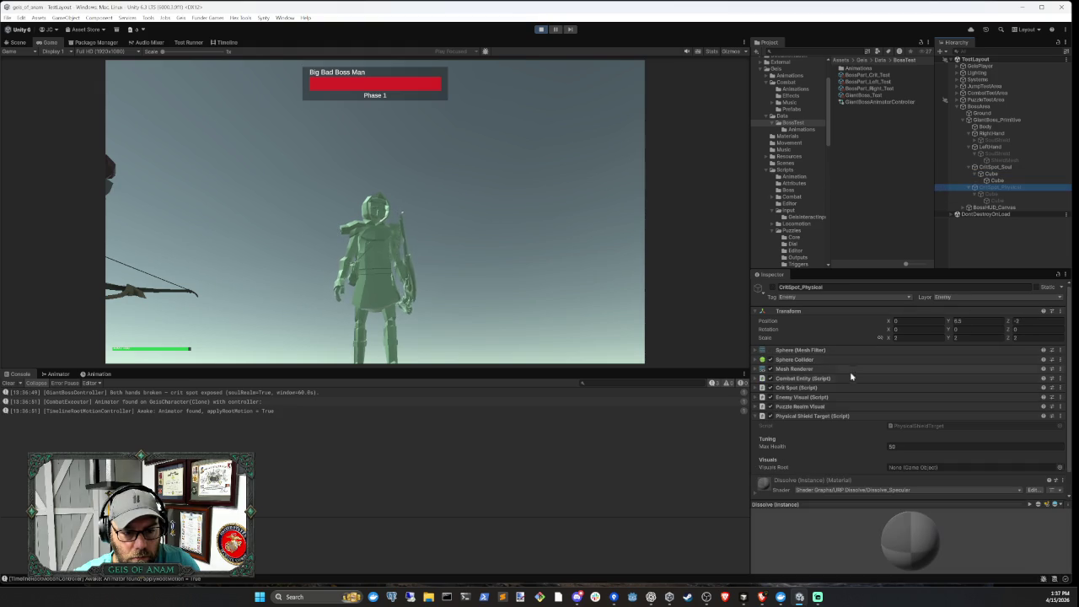
pyautogui.click(839, 361)
pyautogui.click(839, 361)
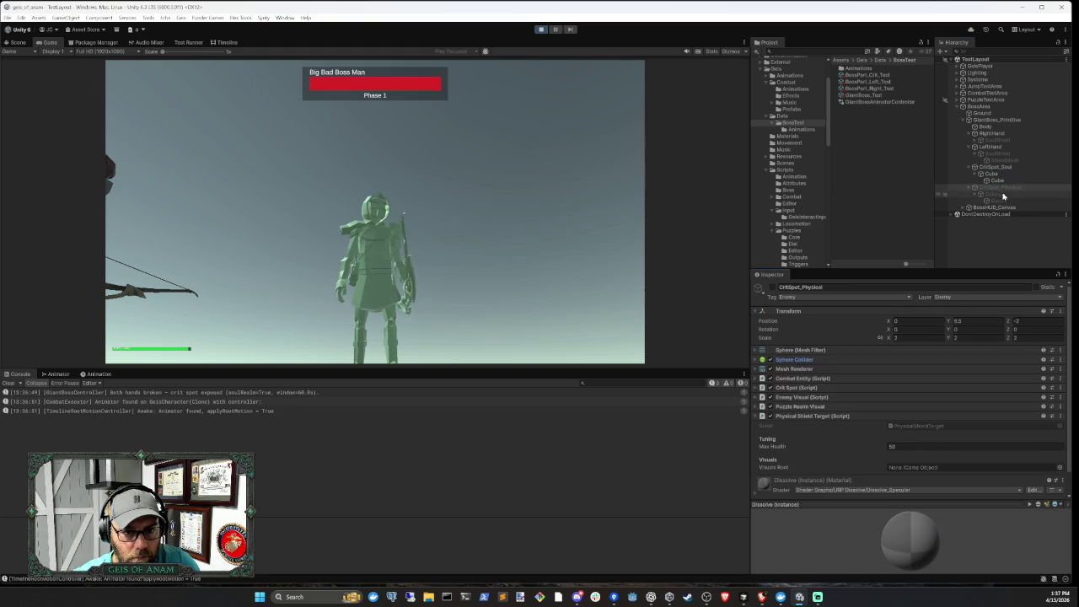
# Check the SoulShield's script settings and its Sphere Collider trigger and radius
pyautogui.click(995, 154)
pyautogui.click(836, 361)
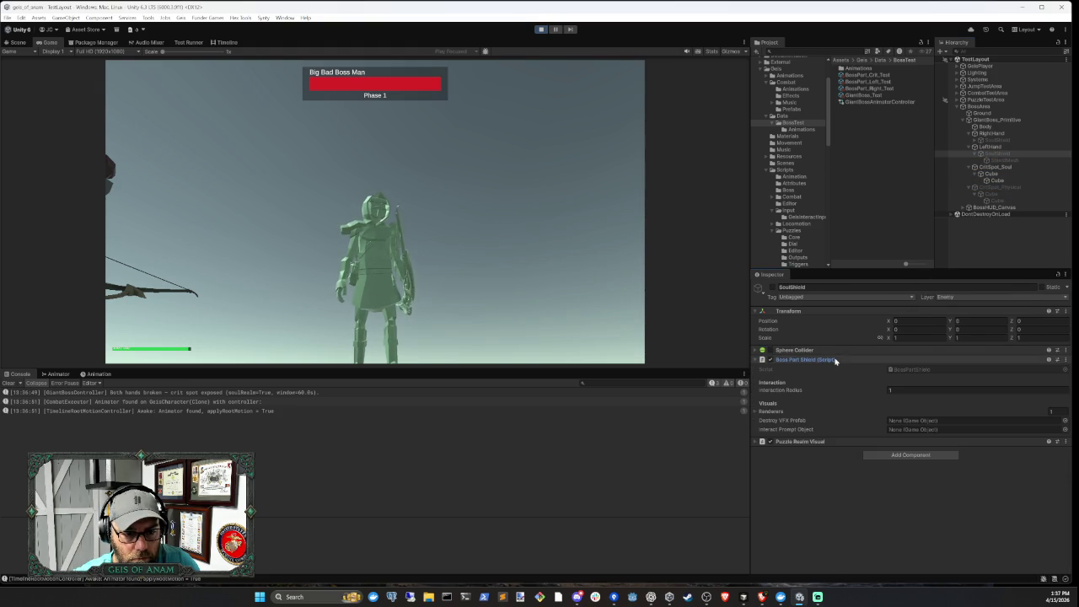
pyautogui.click(834, 358)
pyautogui.click(833, 351)
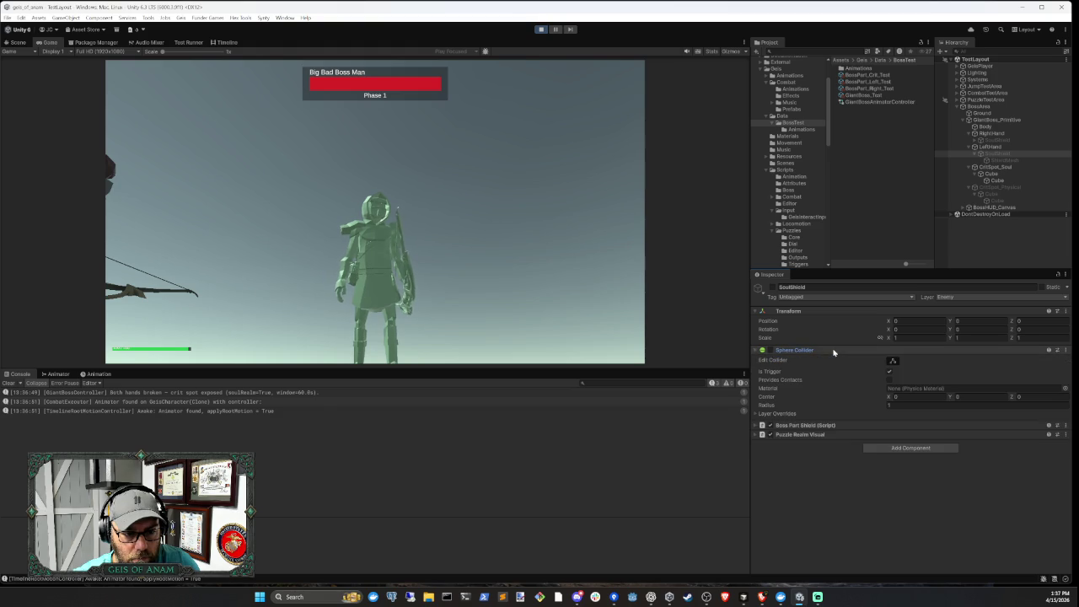
pyautogui.click(833, 350)
# Inspect CritSpot_Soul's Sphere Collider, fire a test shot at the boss, then stop Play mode
pyautogui.click(997, 167)
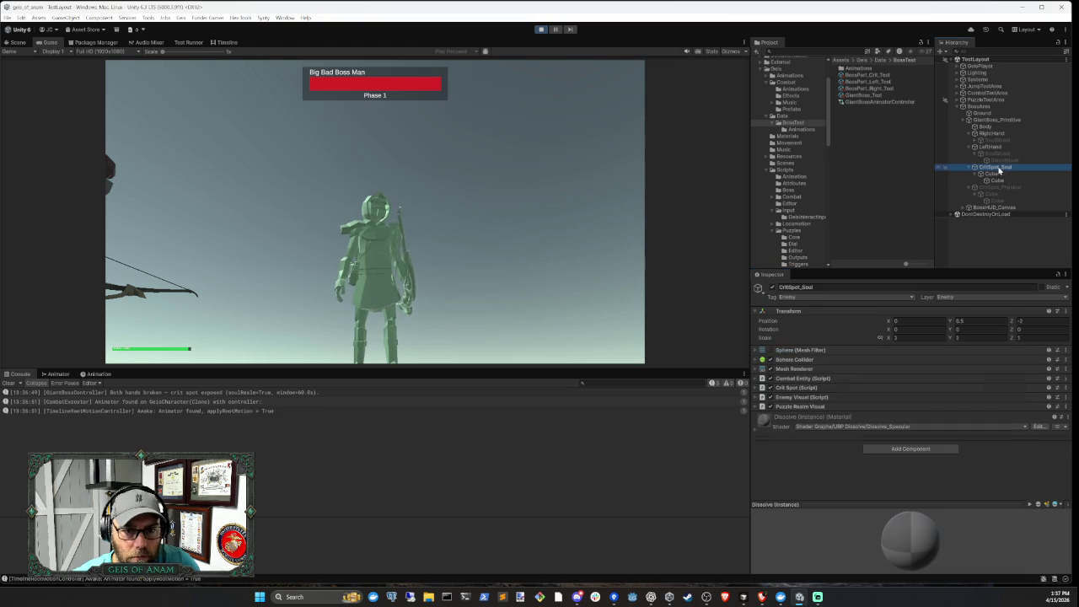
pyautogui.click(806, 360)
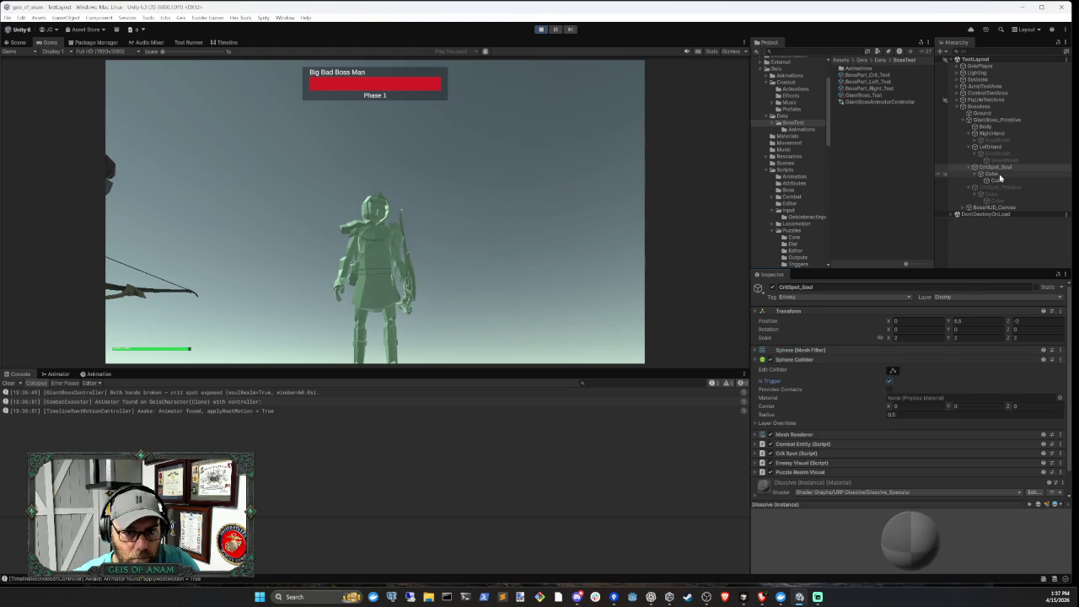
pyautogui.click(323, 268)
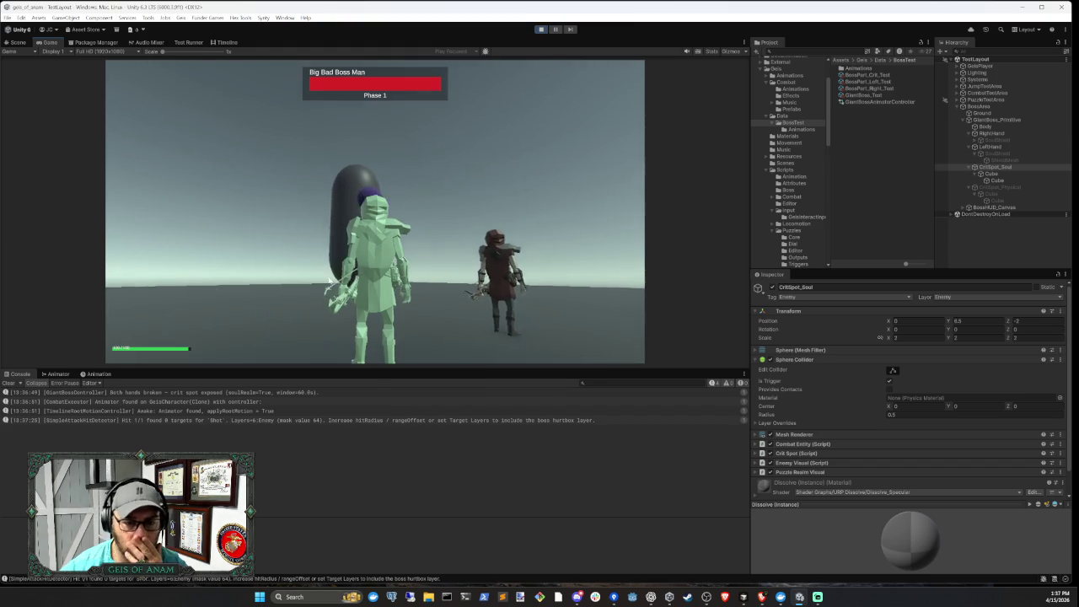
pyautogui.click(540, 30)
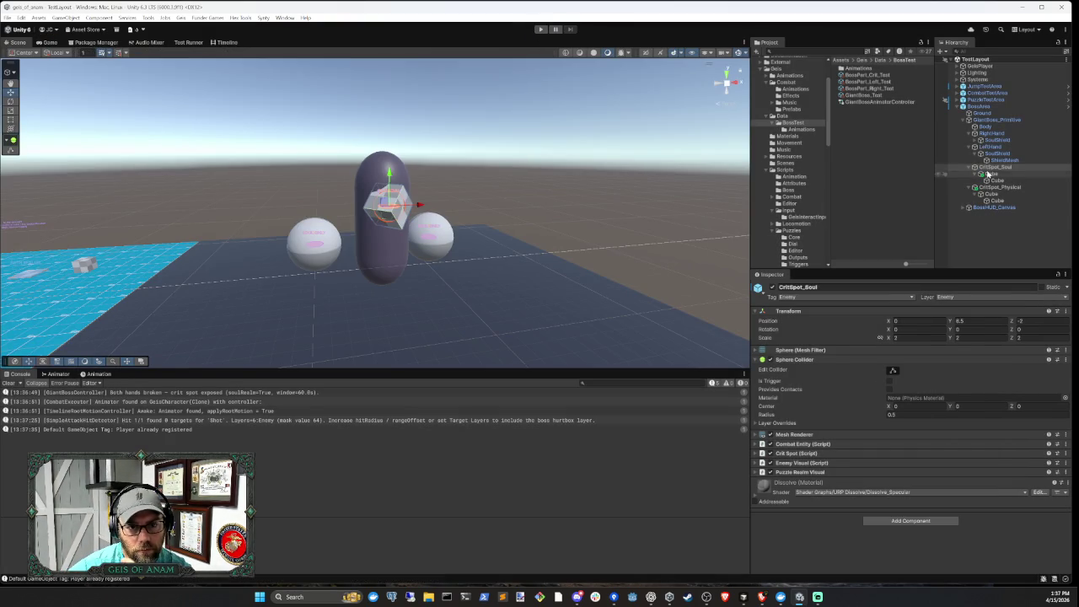
pyautogui.click(990, 173)
pyautogui.click(831, 378)
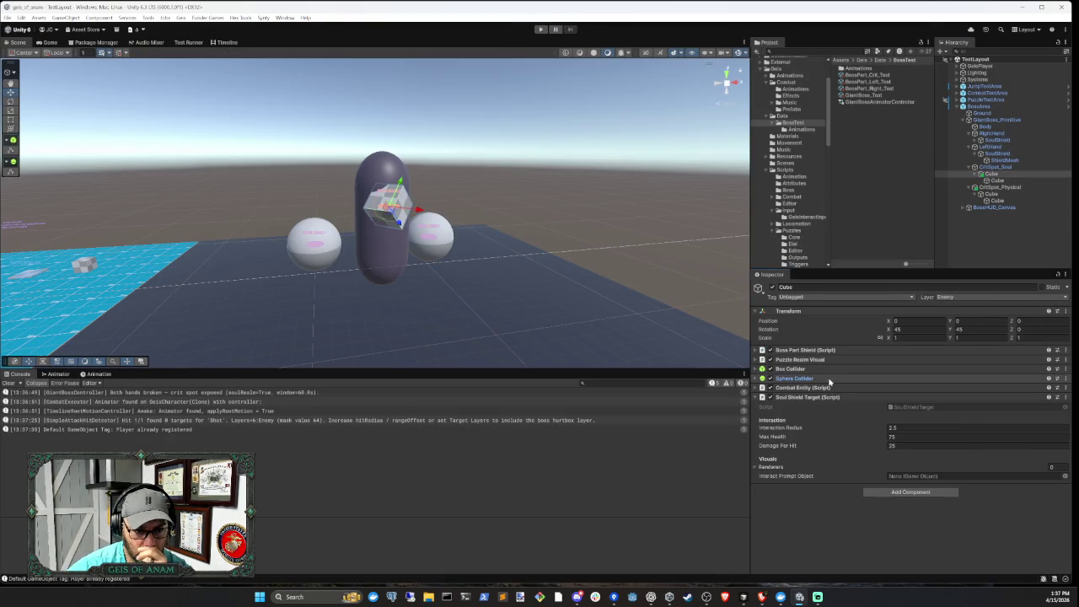
pyautogui.click(803, 370)
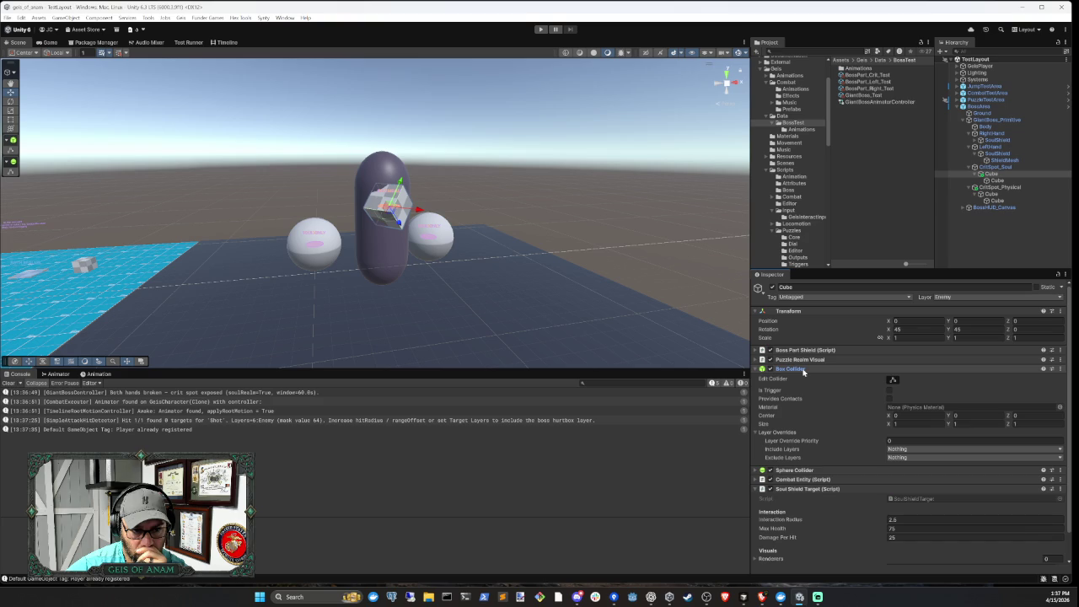
pyautogui.click(803, 371)
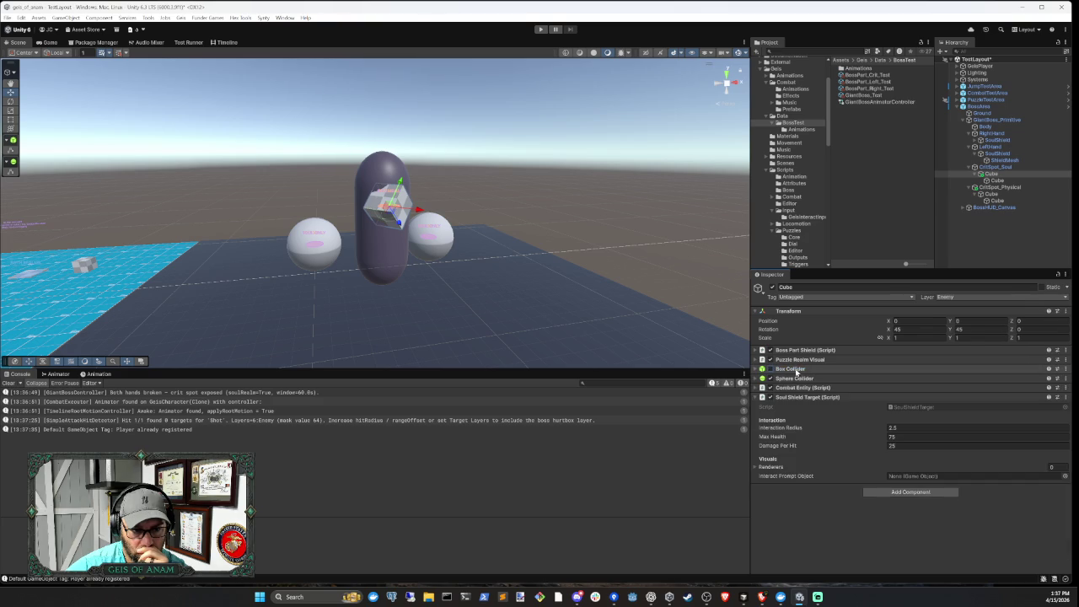
pyautogui.click(997, 180)
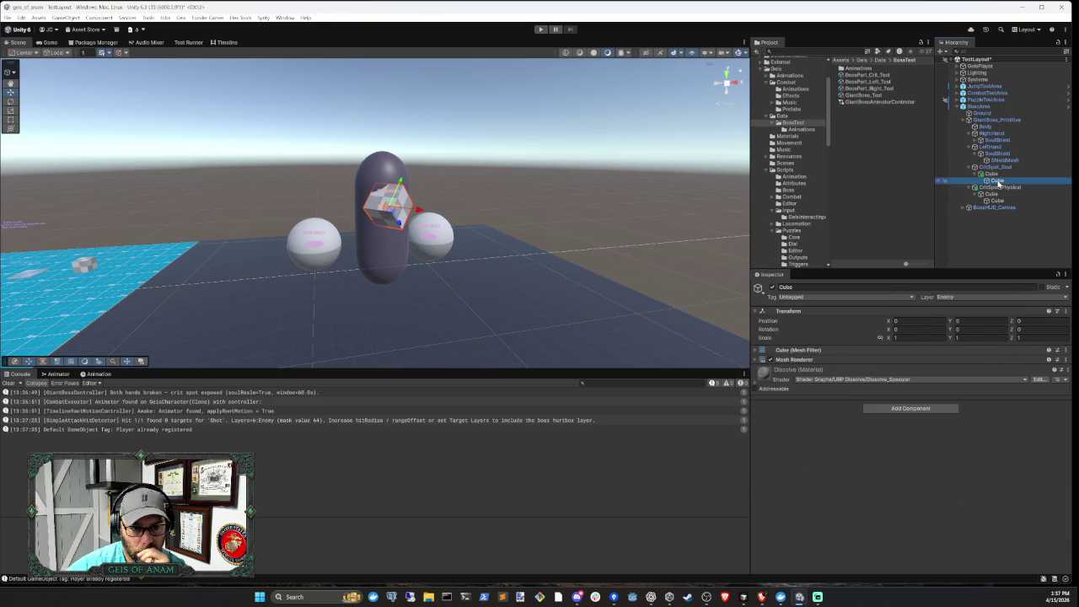
pyautogui.click(998, 175)
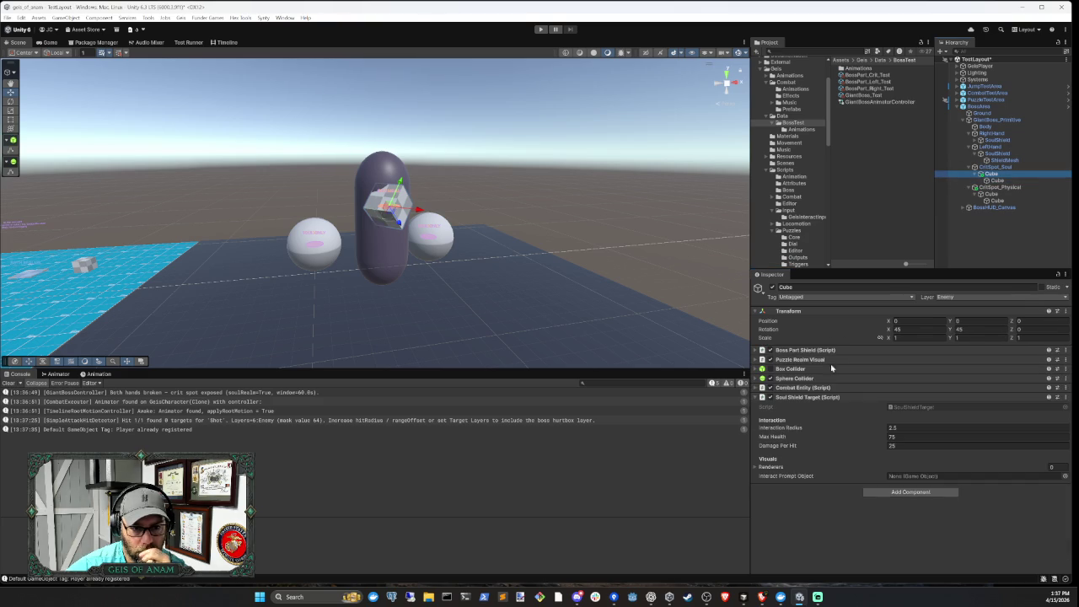
pyautogui.click(800, 398)
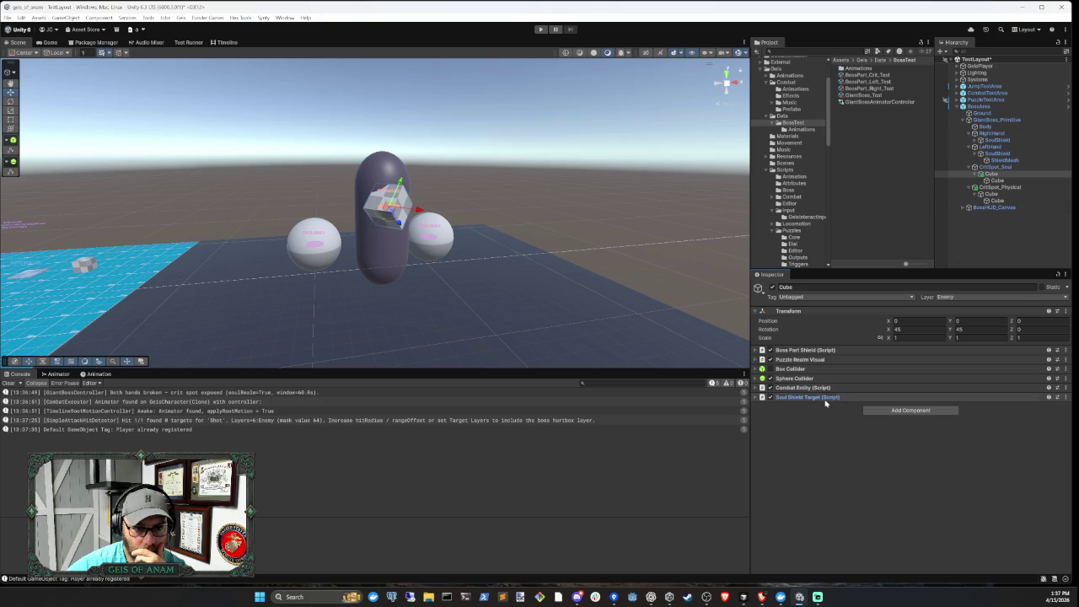
pyautogui.click(998, 168)
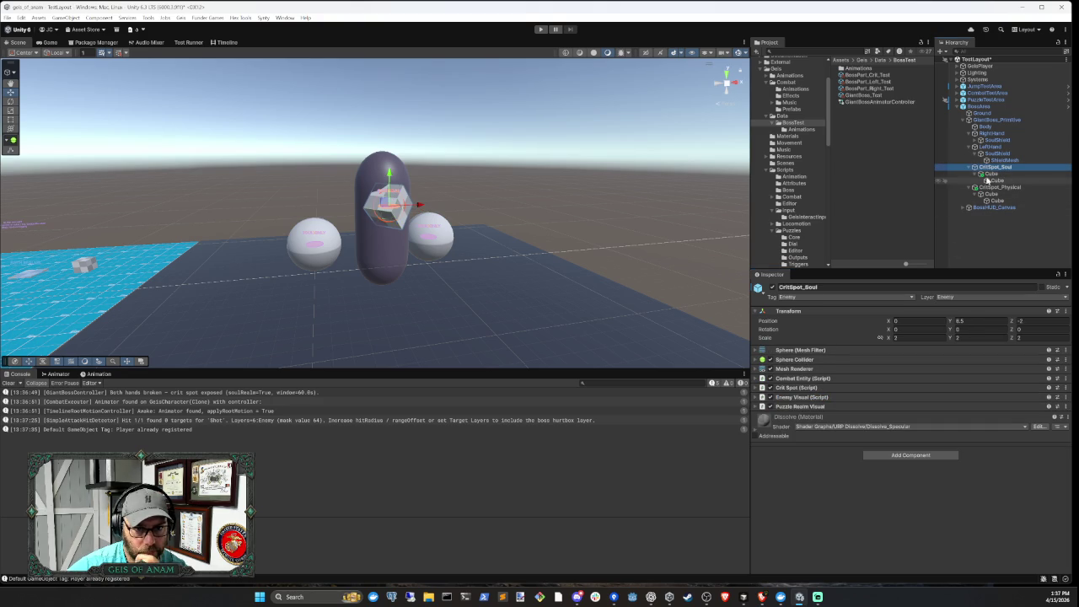
pyautogui.click(992, 174)
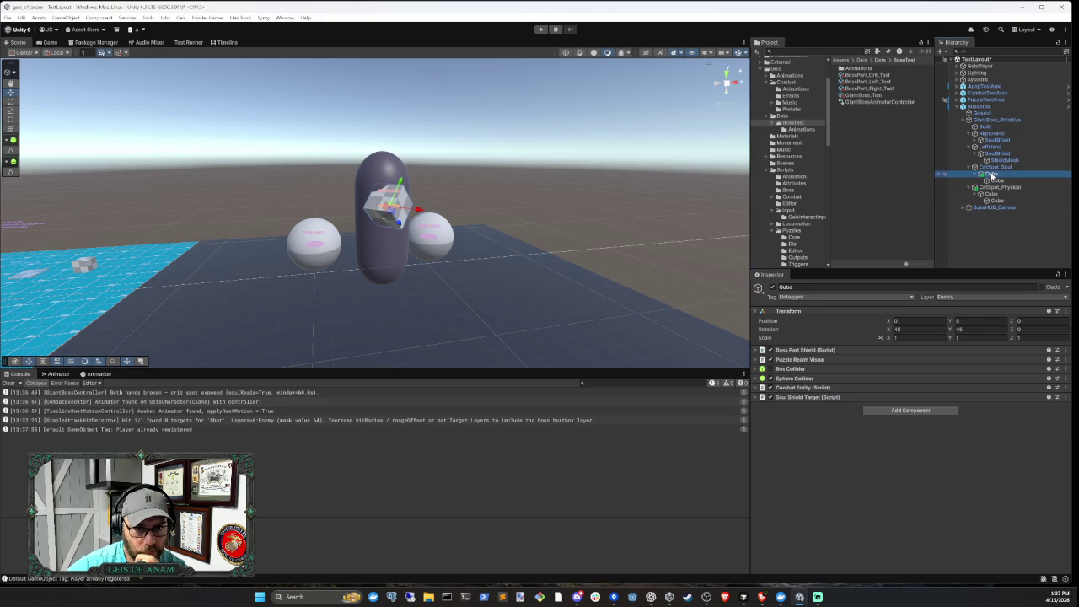
pyautogui.rightClick(811, 380)
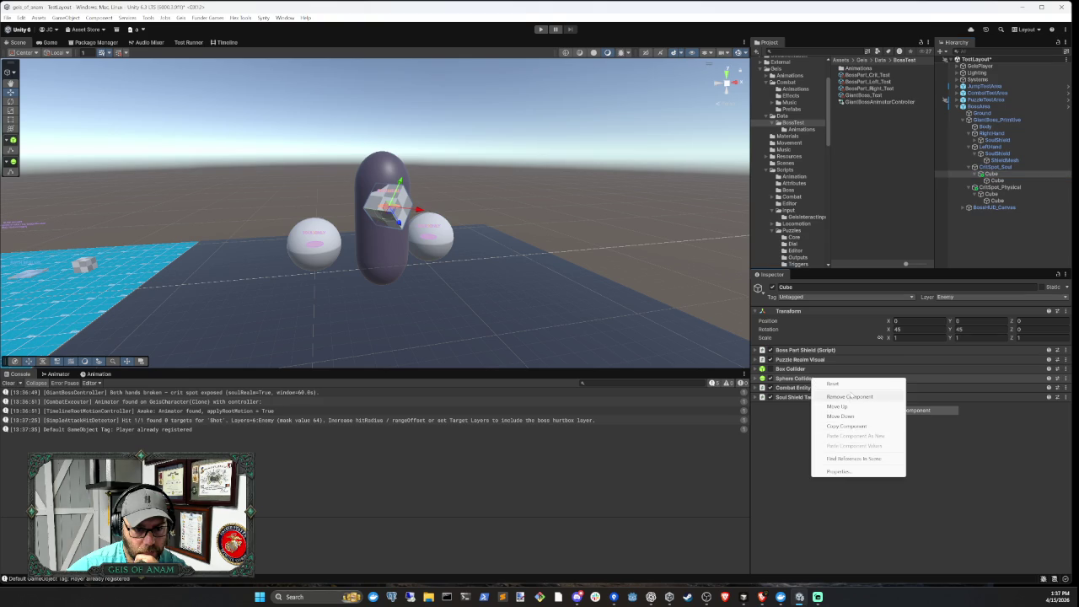
pyautogui.click(850, 396)
pyautogui.click(586, 310)
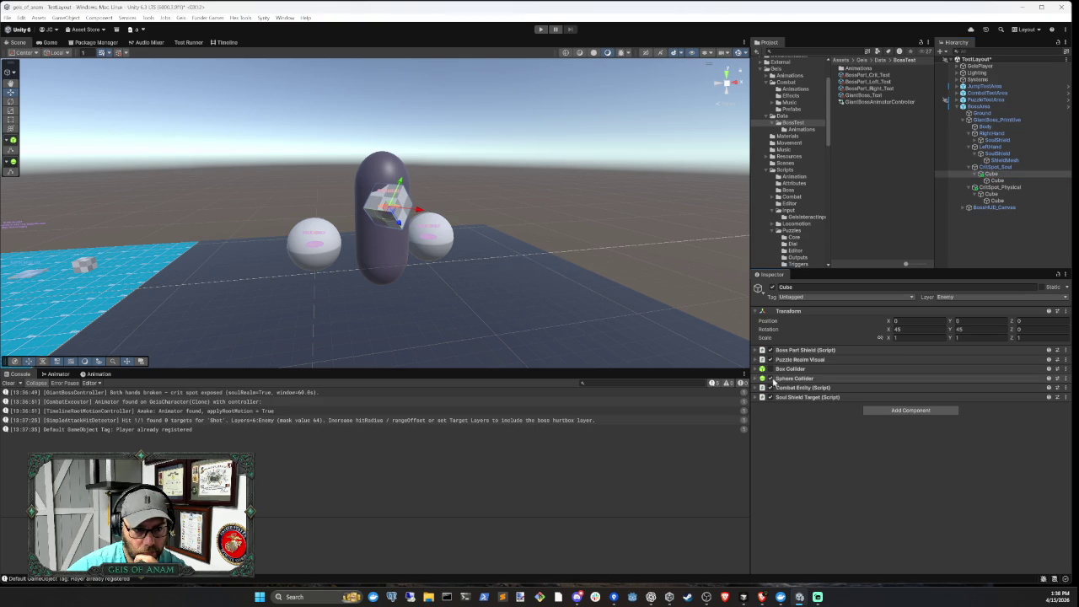
pyautogui.click(771, 371)
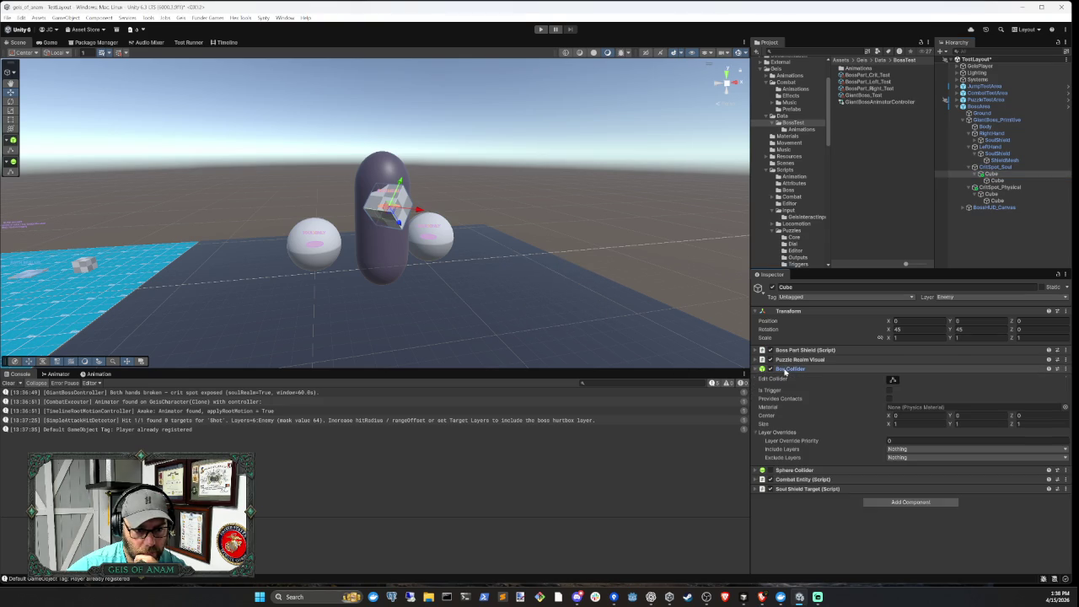
pyautogui.click(788, 371)
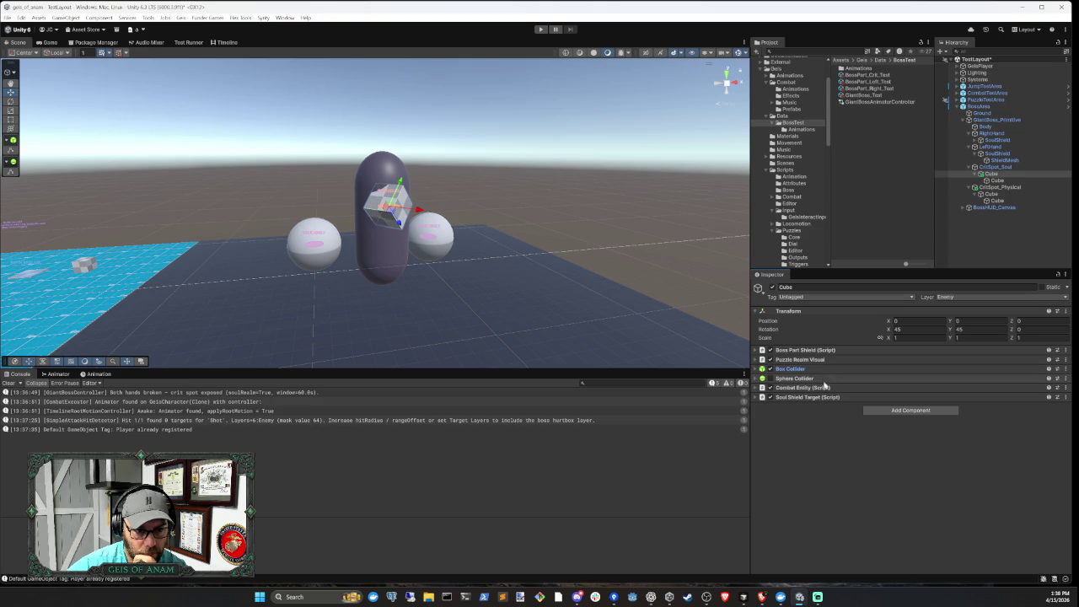
pyautogui.click(993, 233)
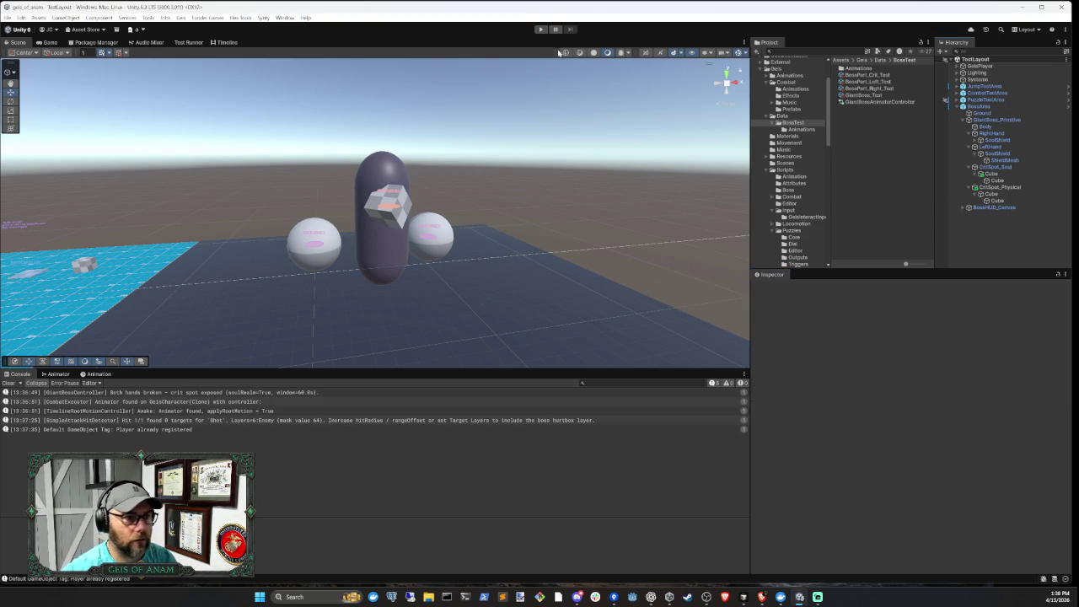
pyautogui.click(540, 29)
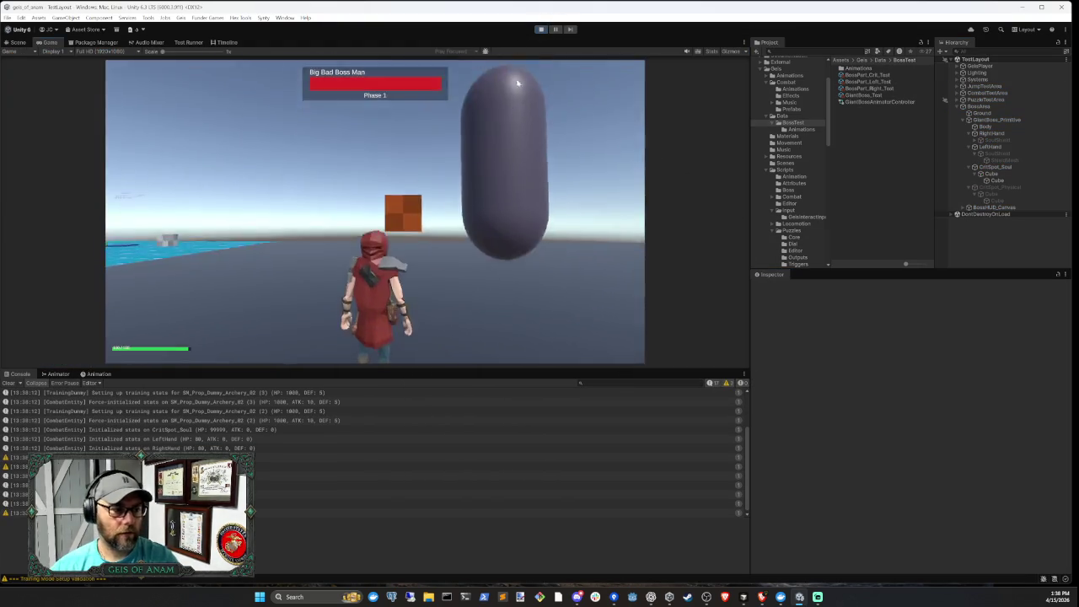
# Select the soul crit spot's shield Cube, then aim and shoot arrows at the boss
pyautogui.click(993, 181)
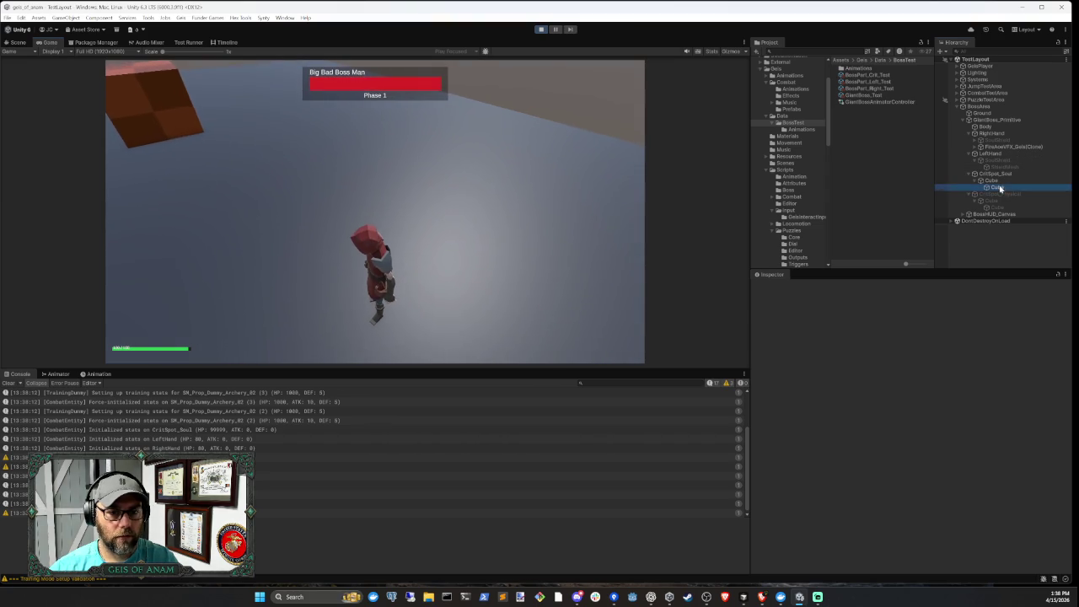
pyautogui.click(996, 174)
pyautogui.click(348, 177)
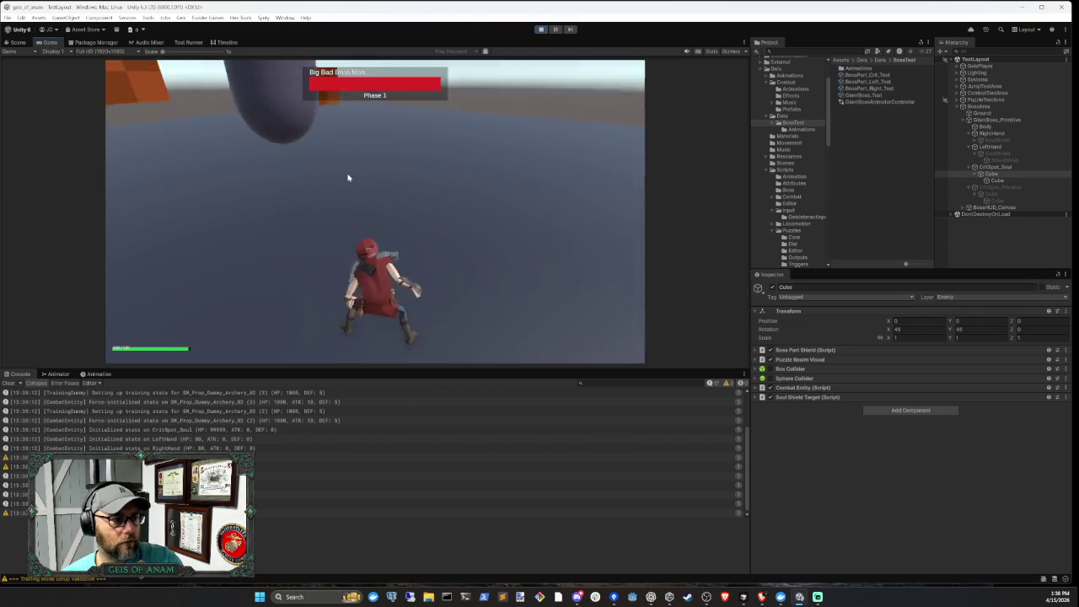
pyautogui.rightClick(347, 177)
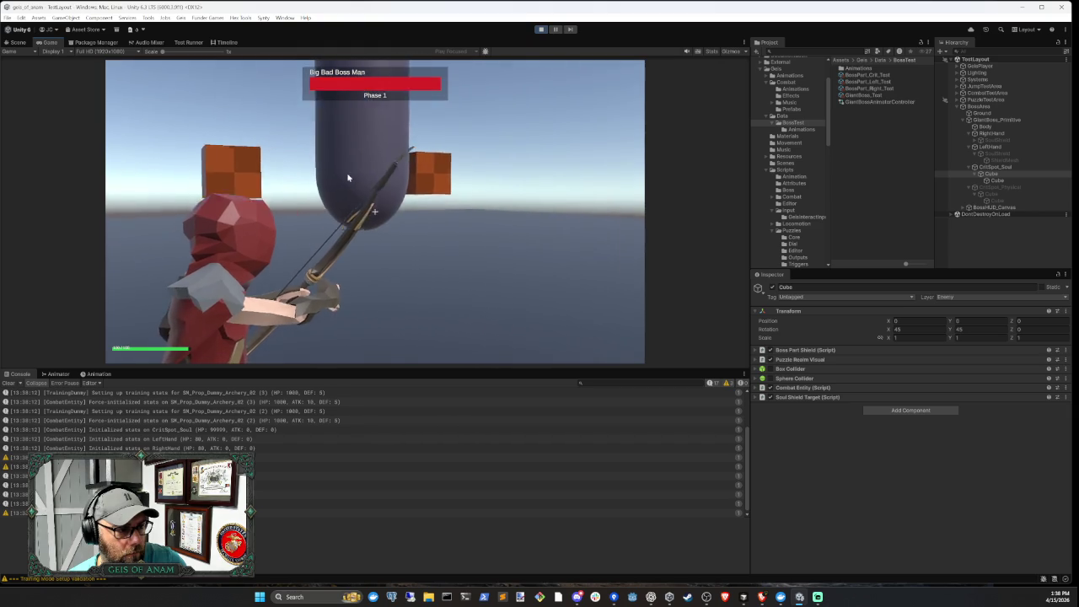
pyautogui.click(347, 177)
pyautogui.rightClick(347, 177)
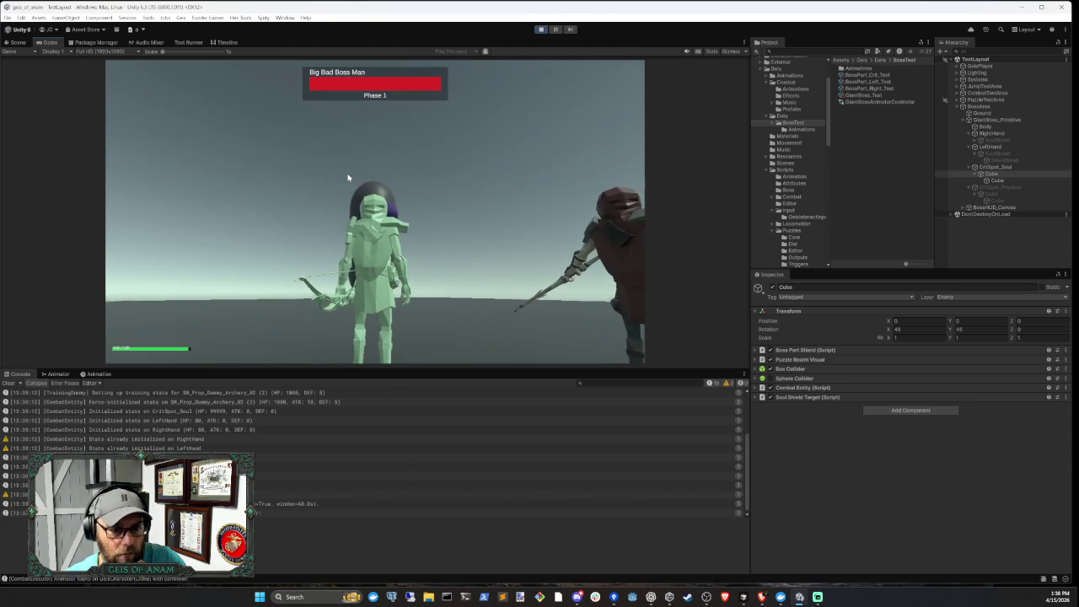
# Stop the play-test and disable the Cube's Box Collider
pyautogui.hotkey('ctrl', 'p')
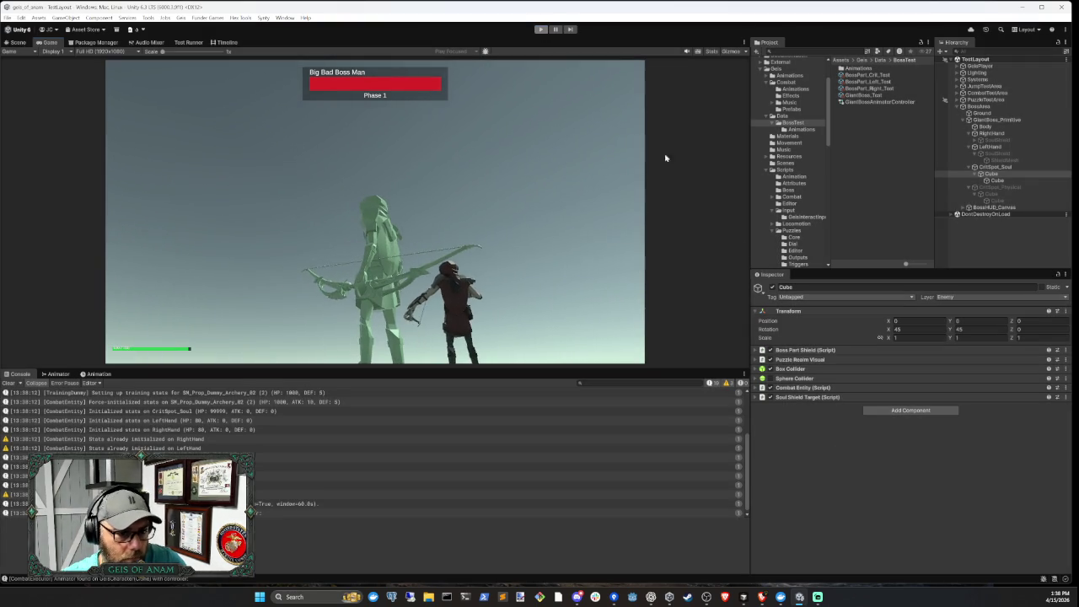
pyautogui.click(770, 369)
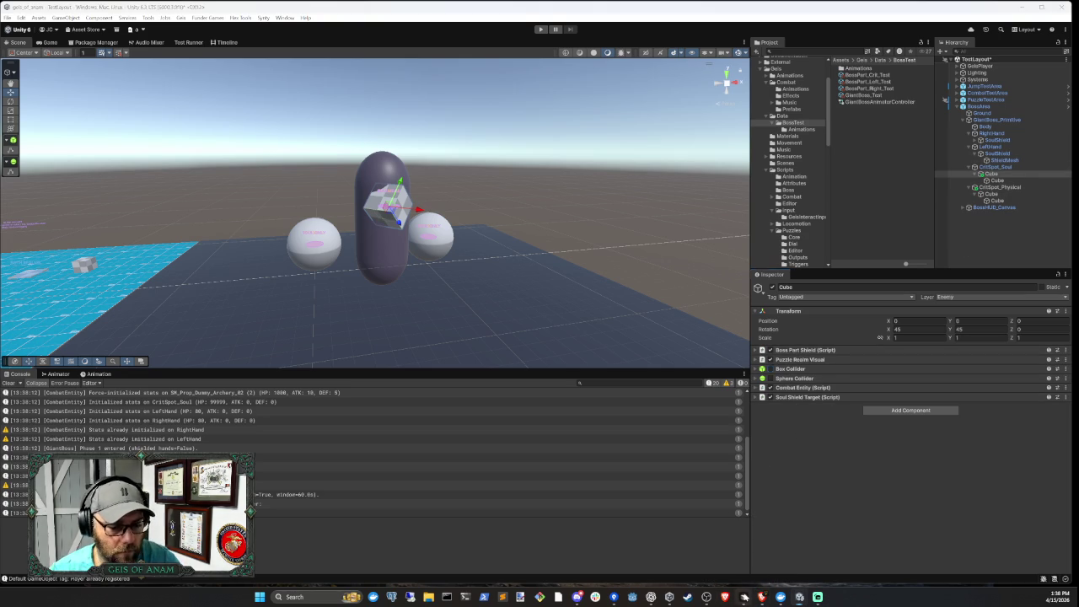
pyautogui.hotkey('alt', 'Tab')
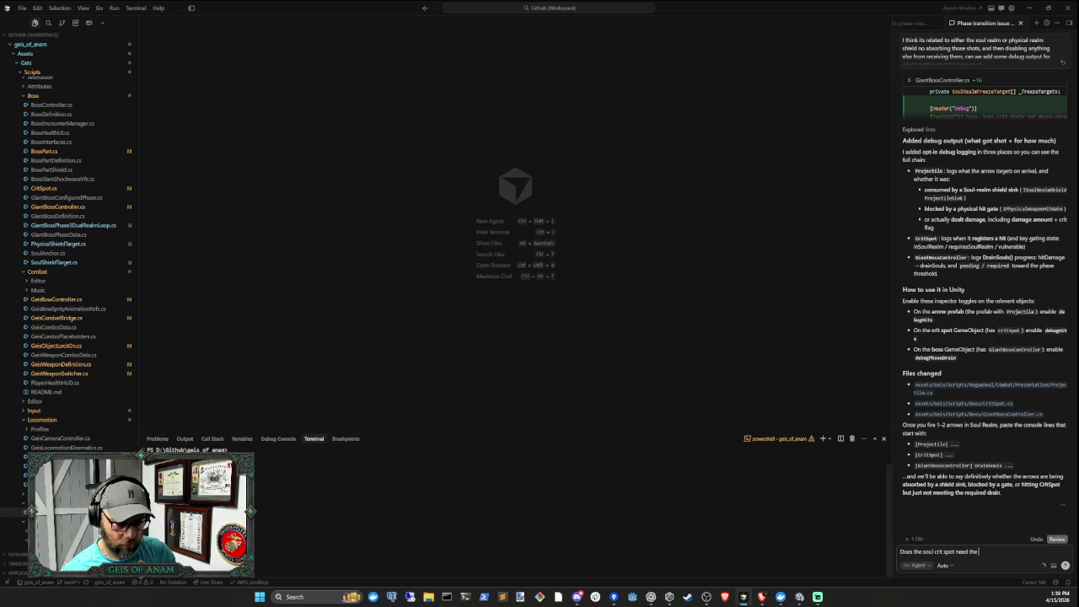
# Ask Cursor's agent whether the soul crit spot needs BossPartShield, then return to Unity after its 'no' reply
pyautogui.click(799, 597)
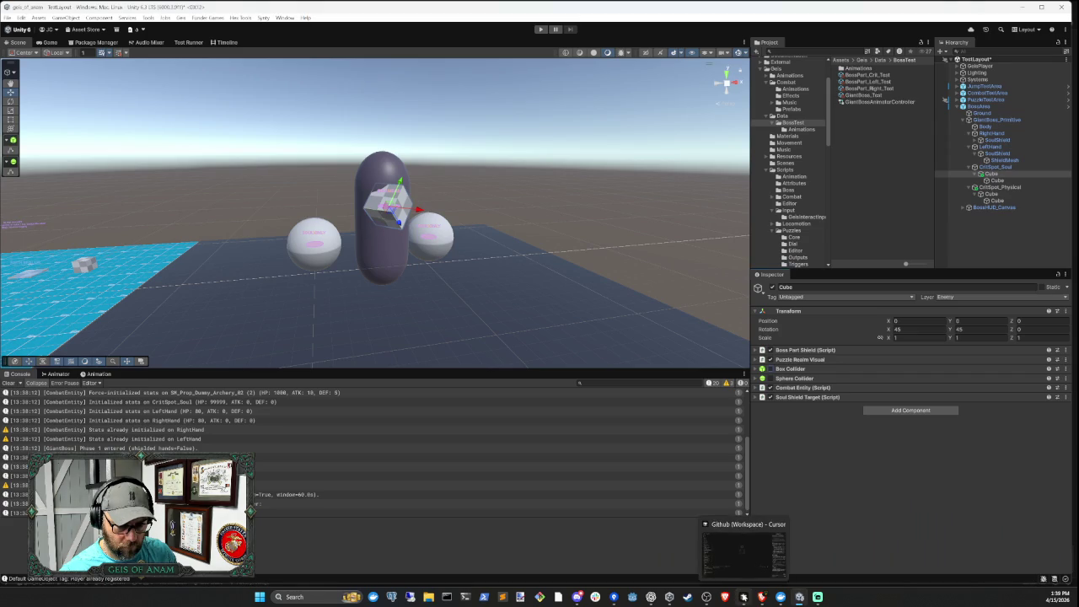
pyautogui.click(743, 596)
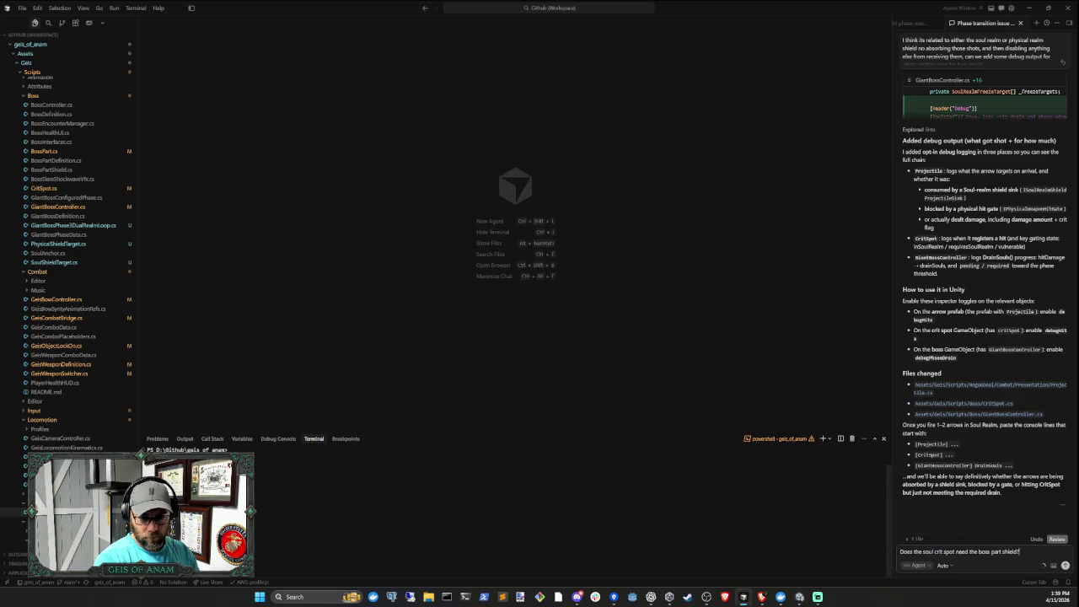
pyautogui.press('Return')
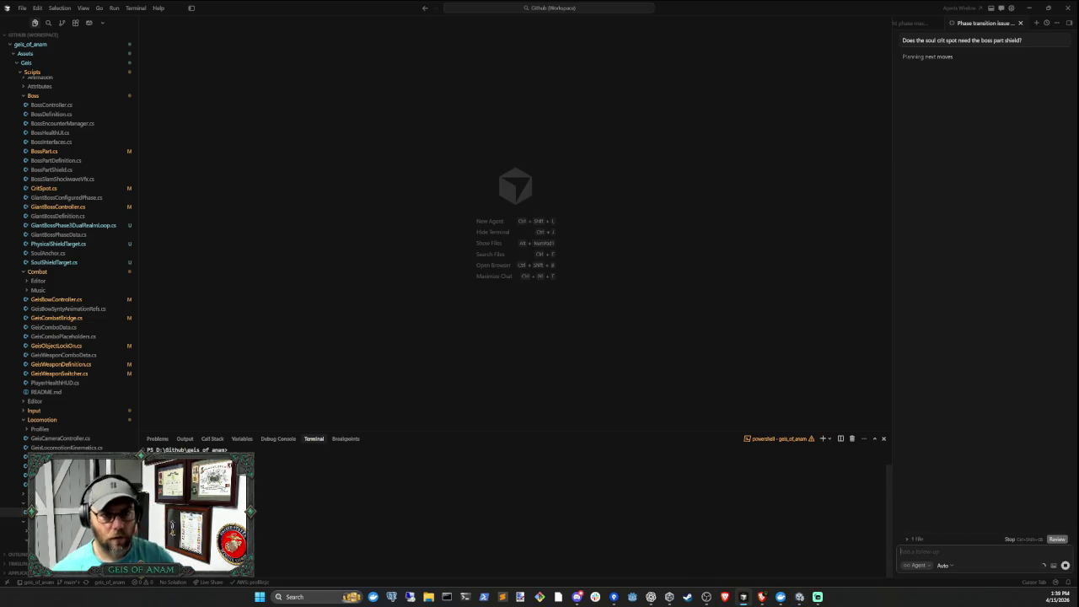
pyautogui.moveTo(801, 596)
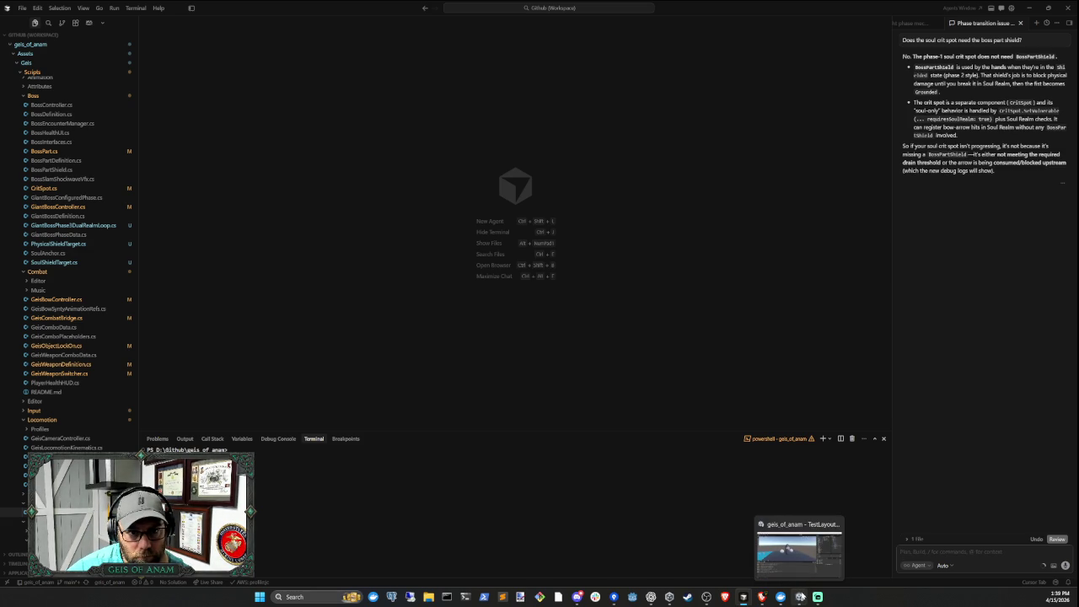
pyautogui.click(802, 596)
pyautogui.click(831, 352)
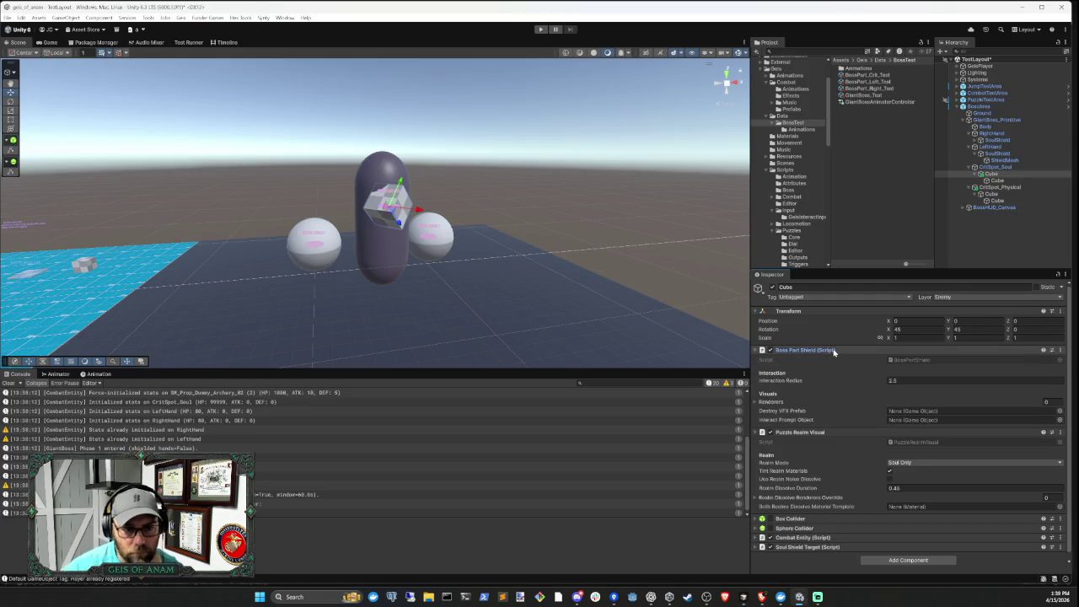
# Remove Boss Part Shield from the soul Cube; dismiss the warning that Sphere Collider can't be removed
pyautogui.rightClick(837, 349)
pyautogui.click(770, 350)
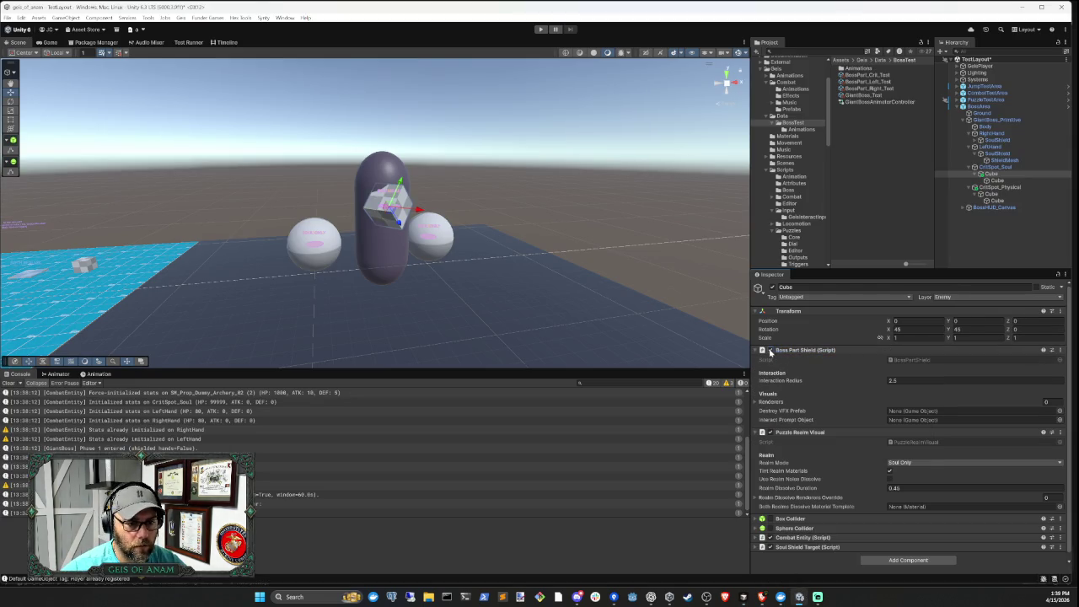
pyautogui.rightClick(850, 350)
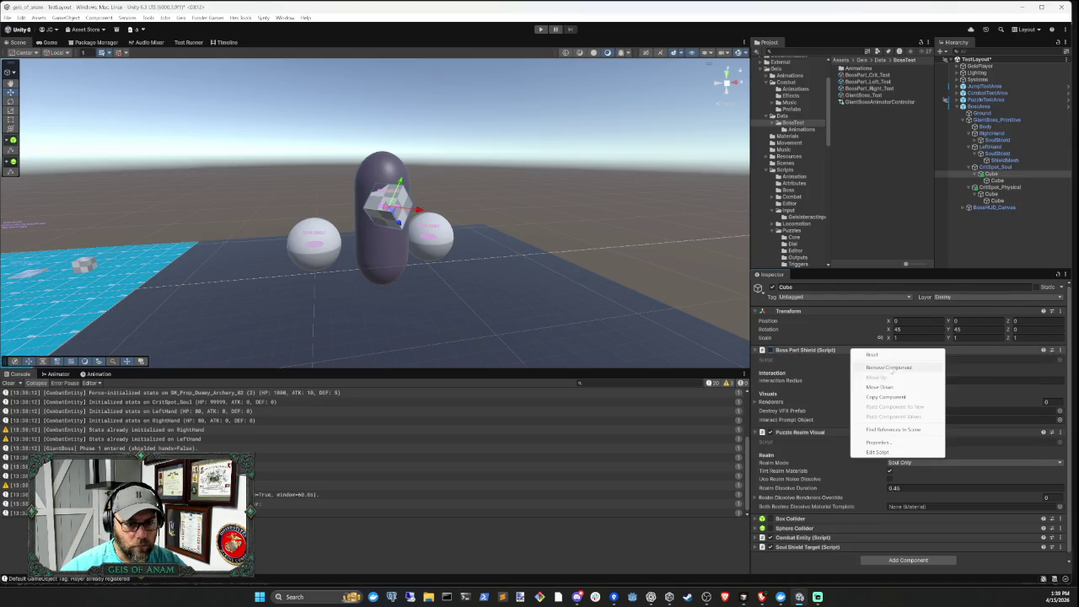
pyautogui.click(889, 369)
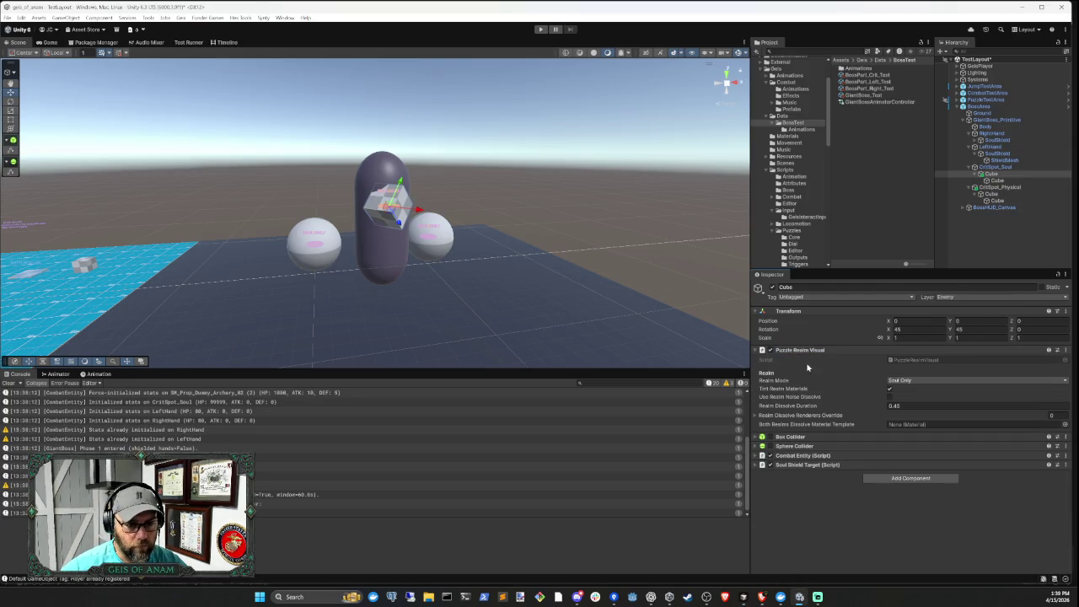
pyautogui.rightClick(817, 446)
pyautogui.click(841, 463)
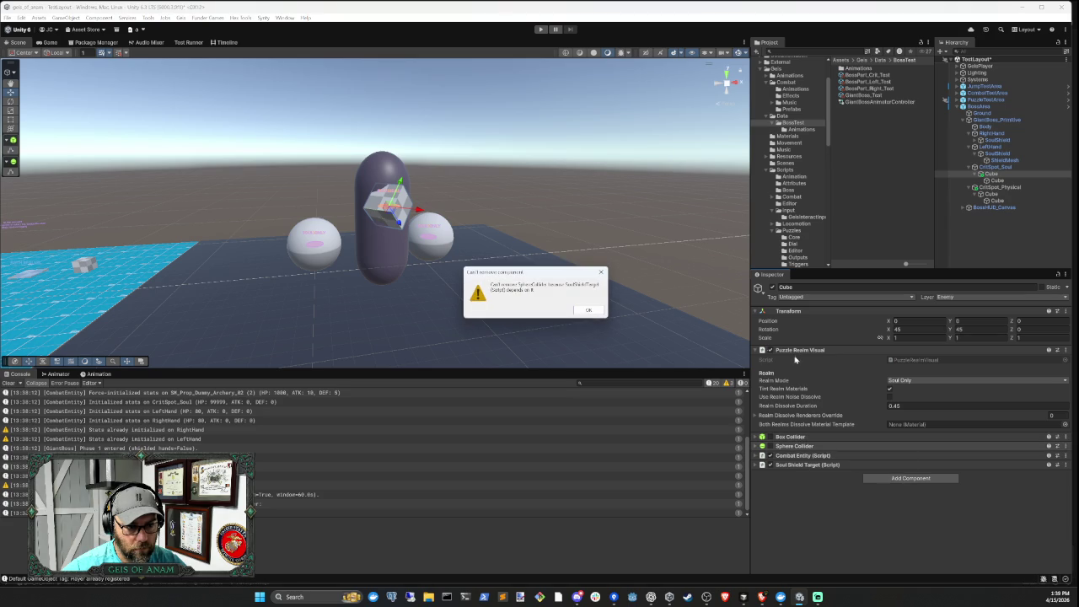
pyautogui.click(588, 310)
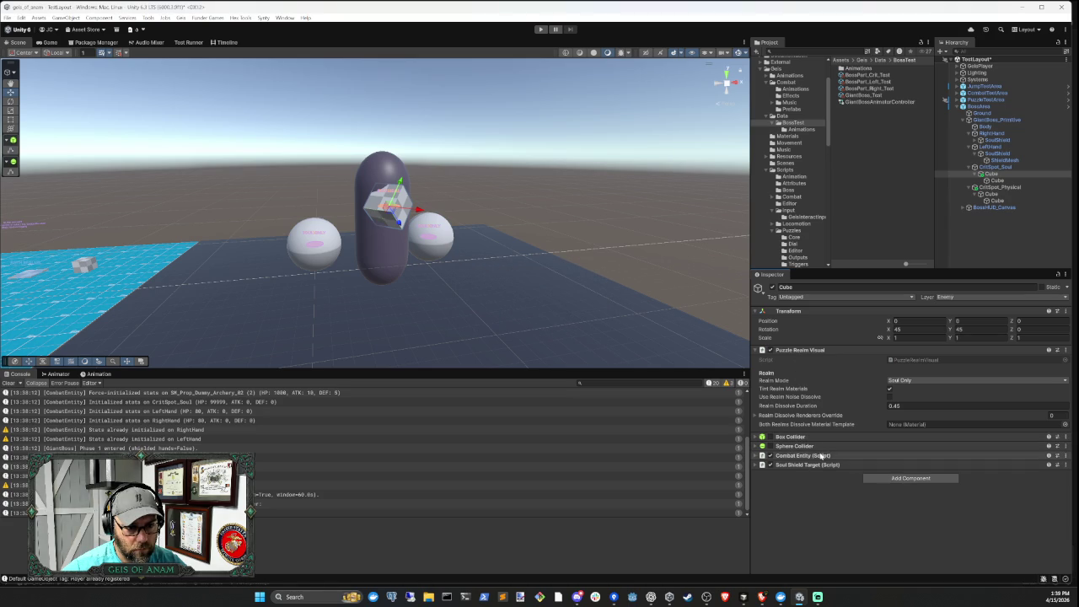
pyautogui.click(784, 351)
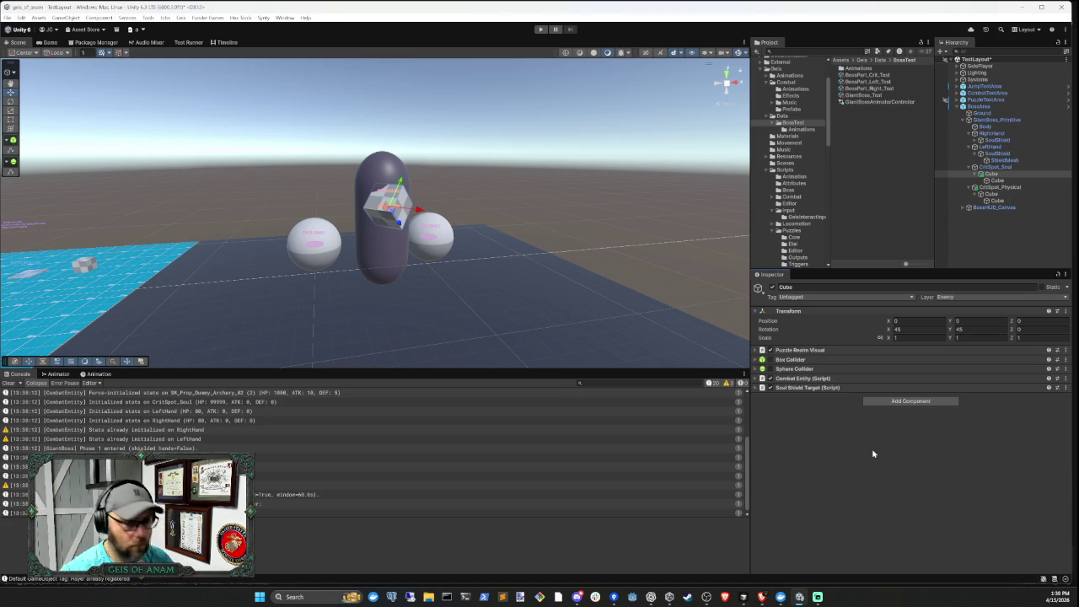
# Play-test the boss until Phase 2 appears, stop, and select CritSpot_Physical's Cube
pyautogui.click(541, 29)
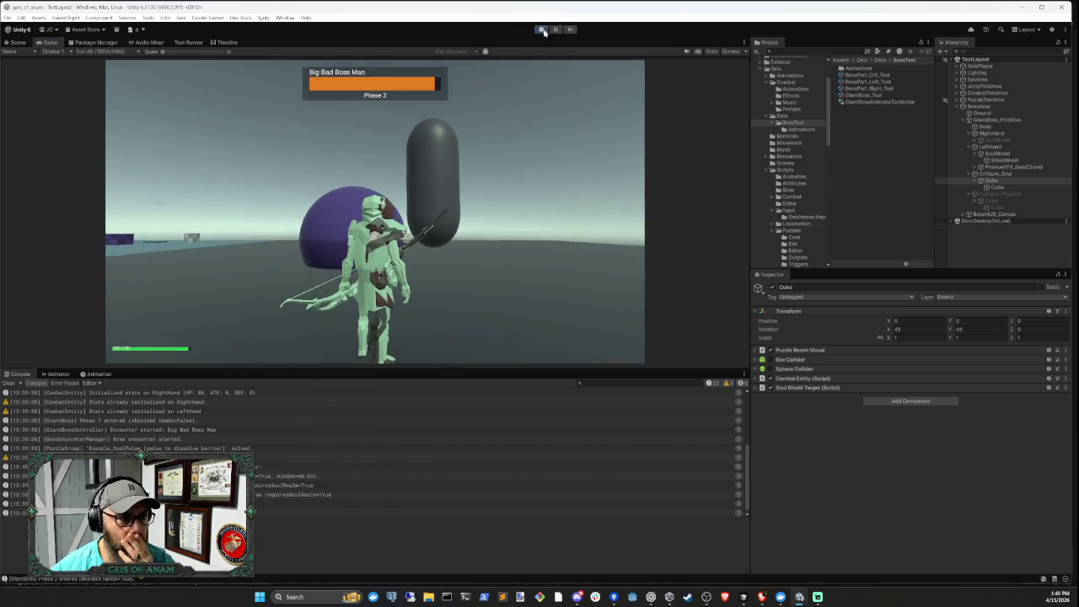
pyautogui.click(542, 29)
pyautogui.click(994, 187)
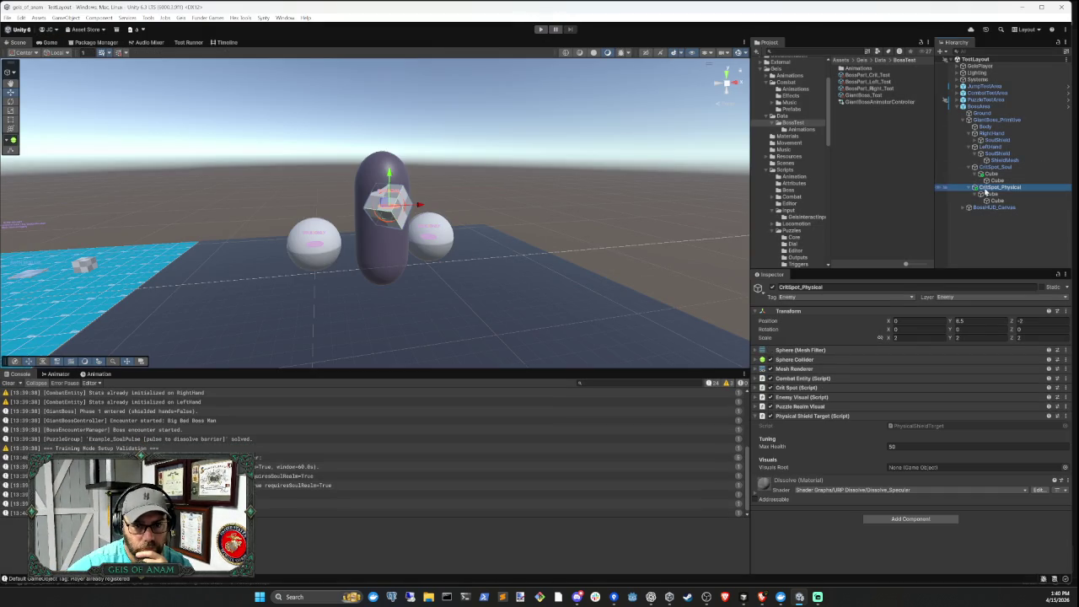
pyautogui.click(991, 193)
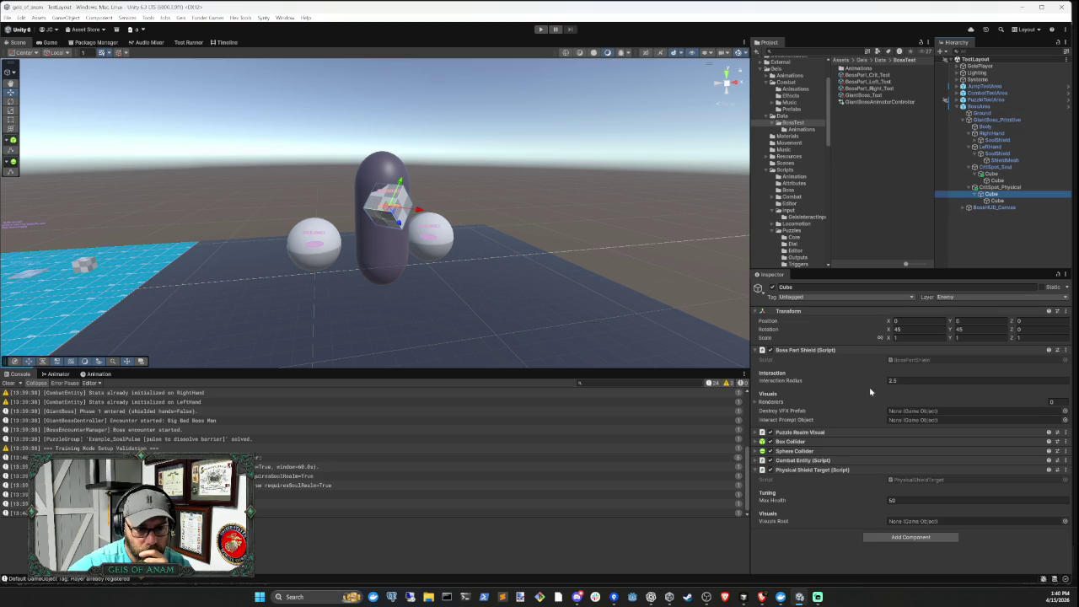
# Remove the Boss Part Shield component from CritSpot_Physical's Cube
pyautogui.click(823, 353)
pyautogui.rightClick(839, 349)
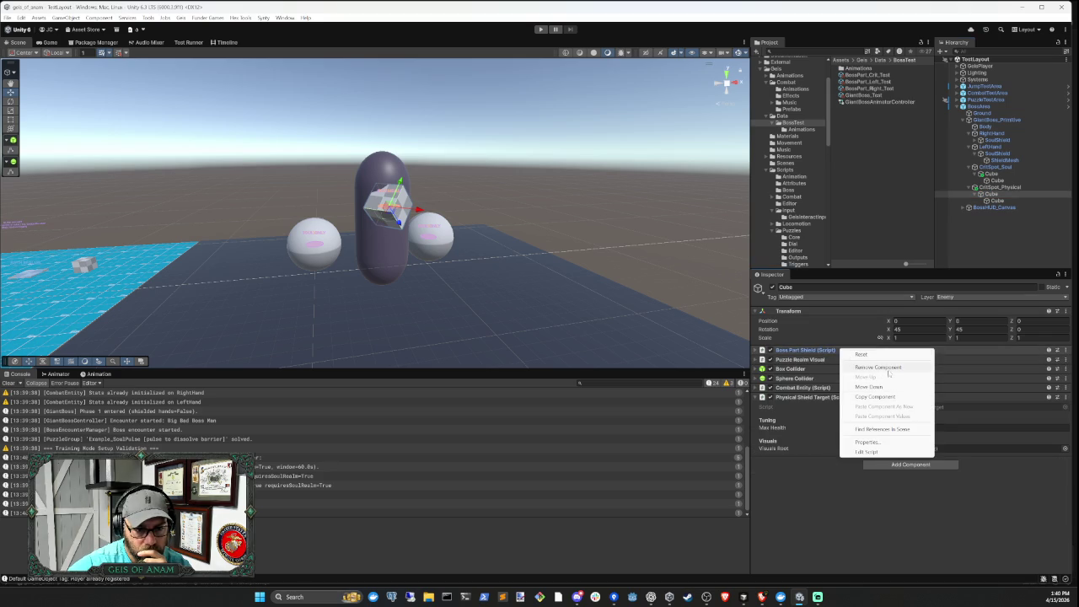
pyautogui.click(883, 368)
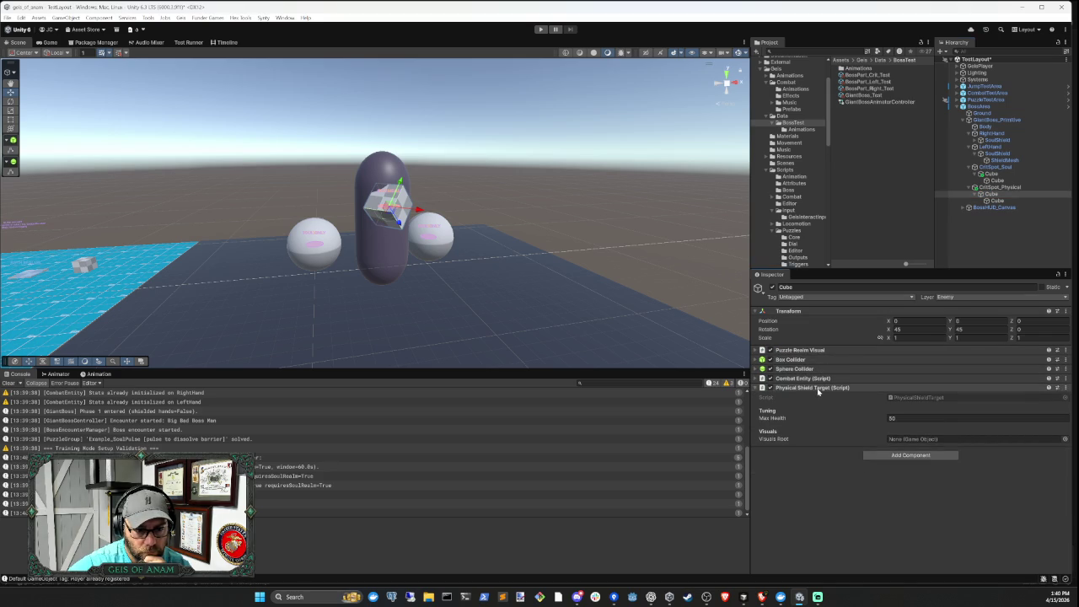
pyautogui.click(818, 389)
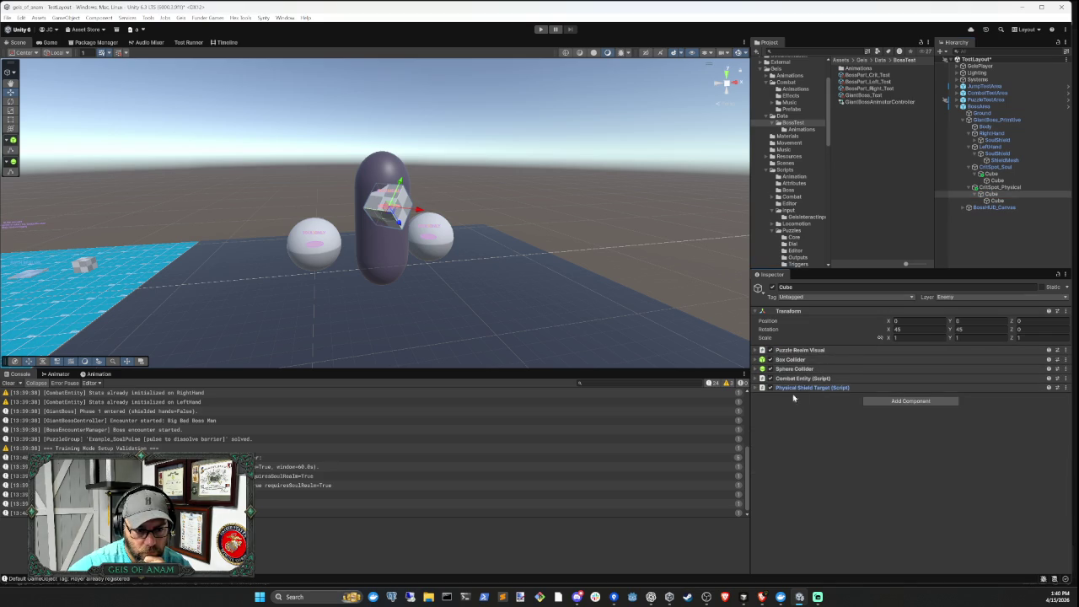
pyautogui.click(744, 596)
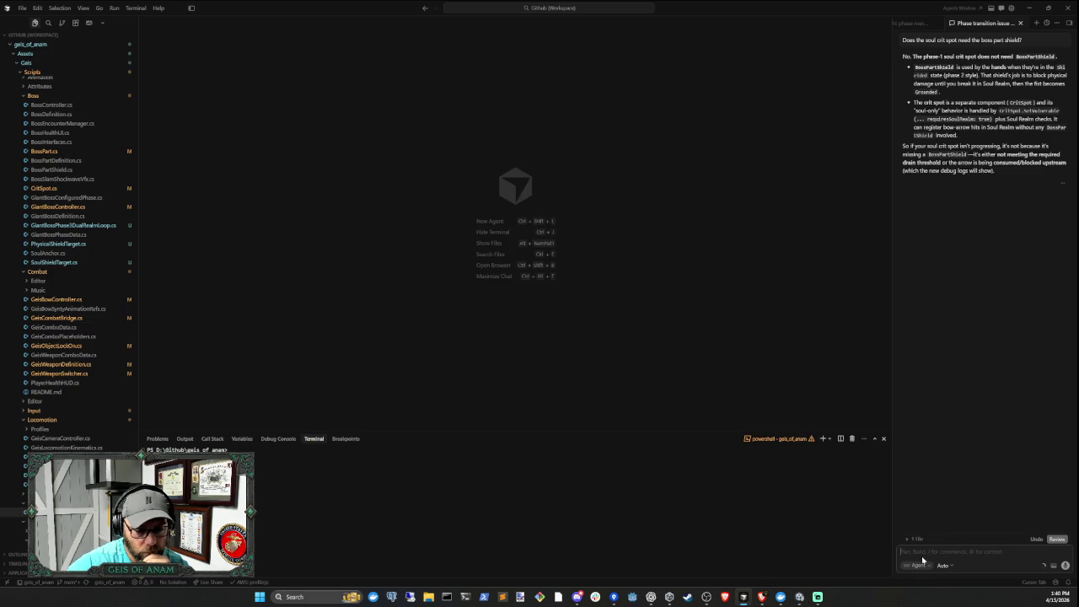
pyautogui.click(799, 597)
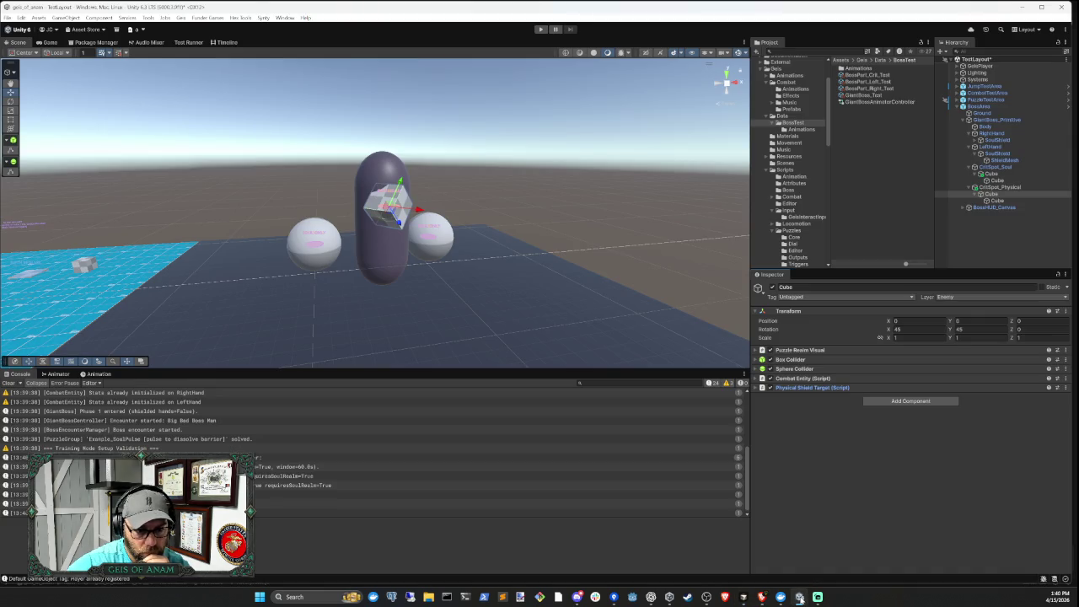
pyautogui.click(814, 389)
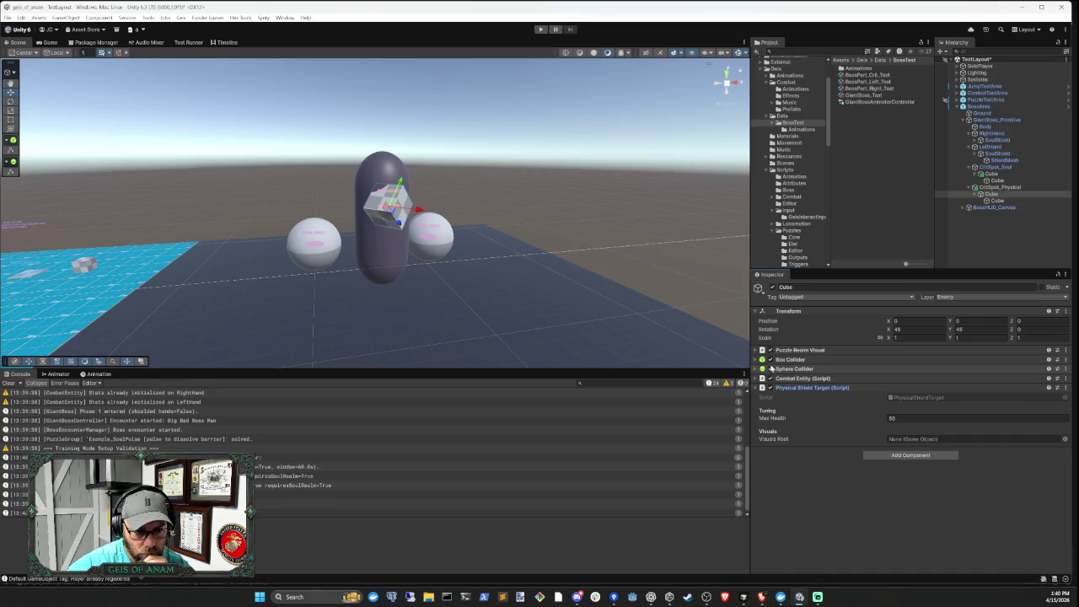
# Remove the Sphere Collider from CritSpot_Physical's Cube
pyautogui.rightClick(811, 372)
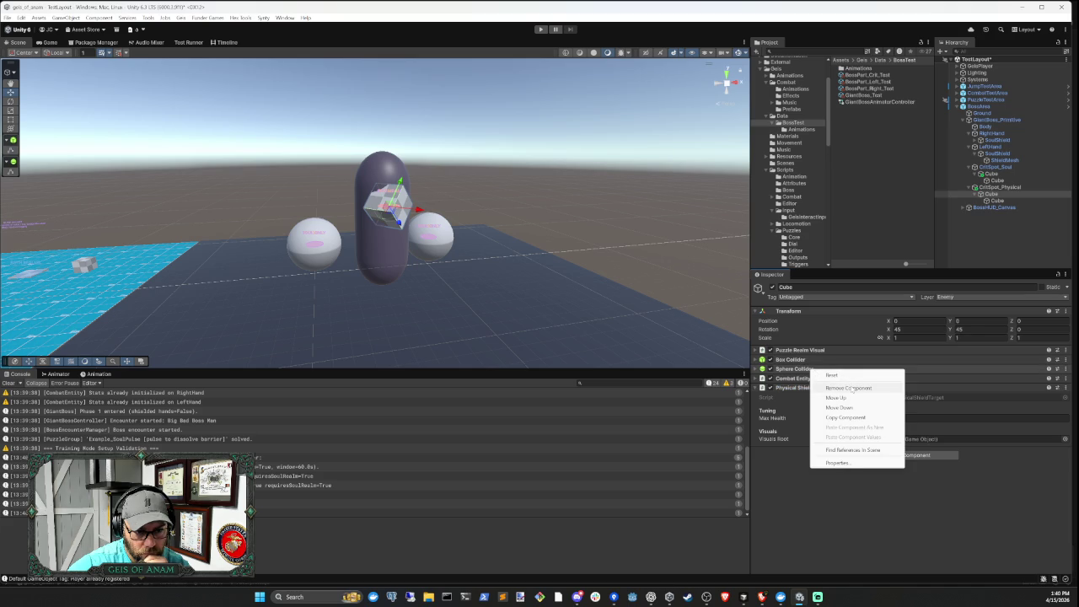
pyautogui.click(1014, 188)
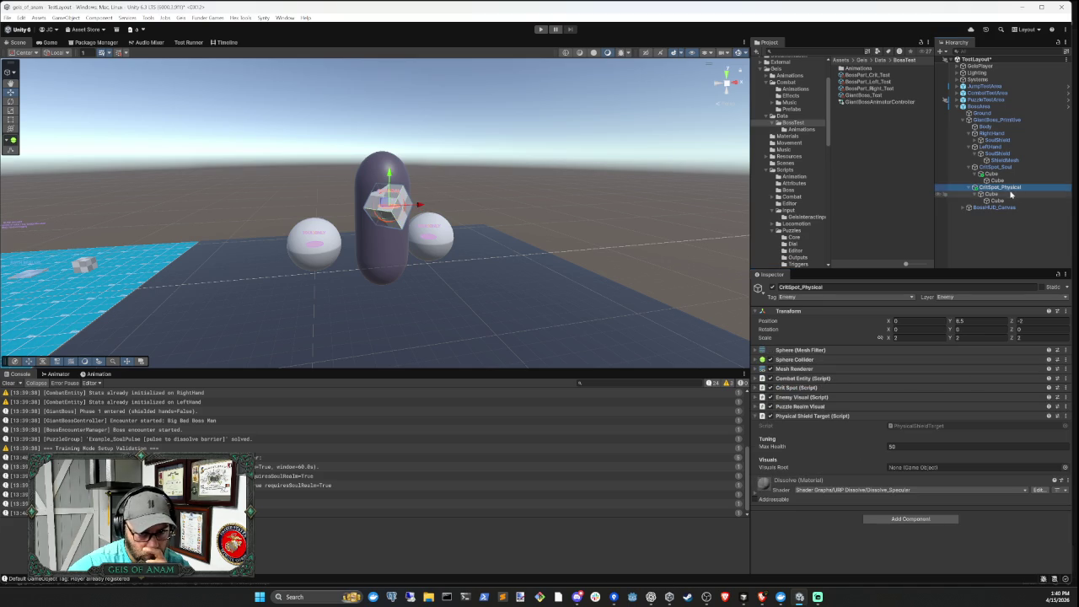
pyautogui.click(1005, 193)
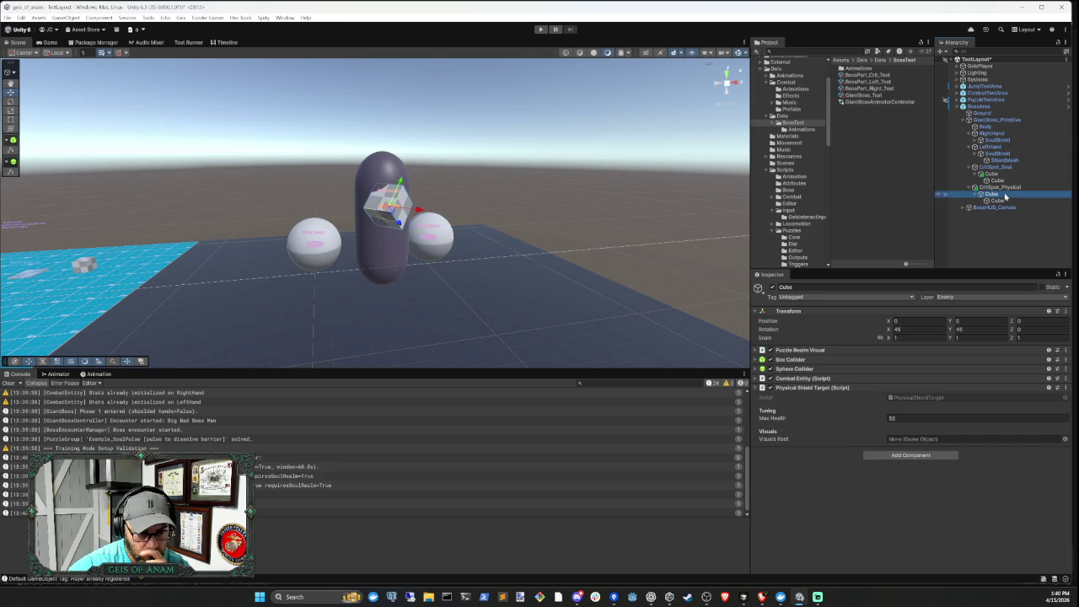
pyautogui.click(804, 389)
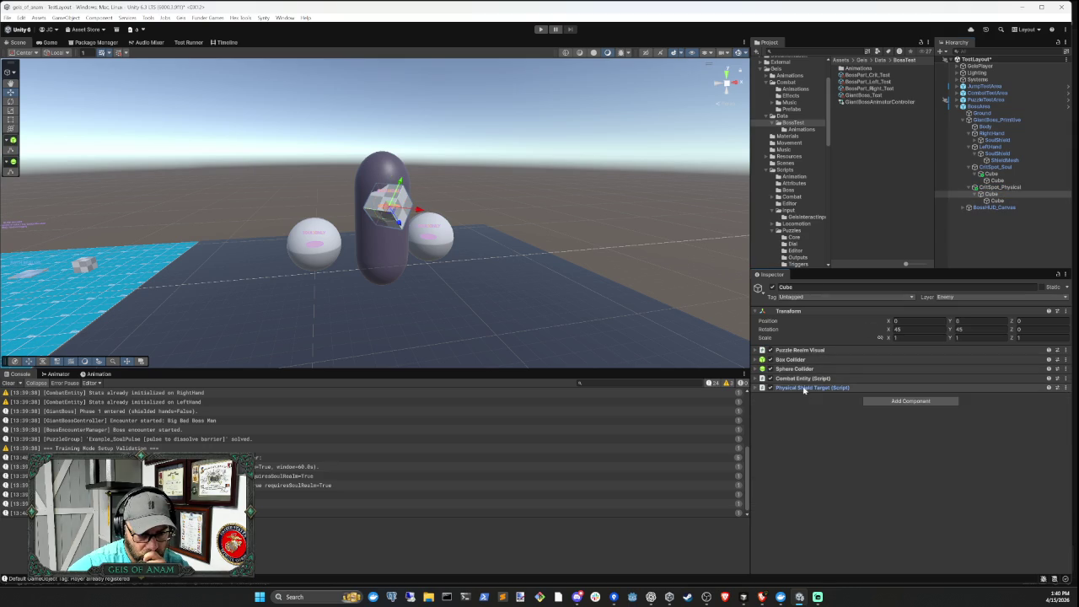
pyautogui.rightClick(797, 369)
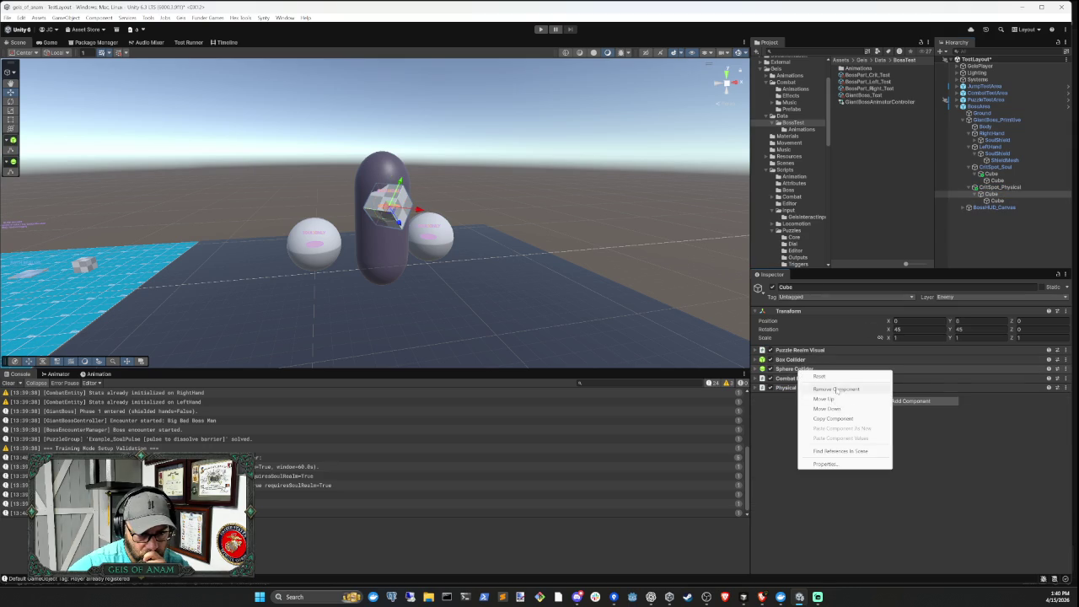
pyautogui.click(829, 389)
pyautogui.click(813, 379)
pyautogui.click(814, 379)
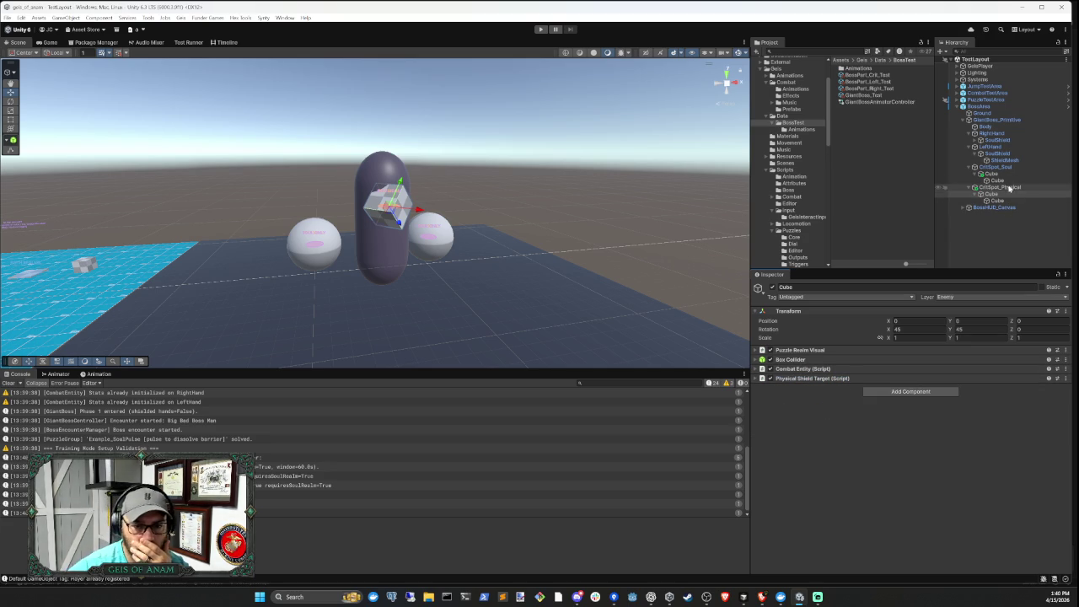
# Review CritSpot_Soul and CritSpot_Physical, deselect everything, and clear the Console log
pyautogui.click(996, 167)
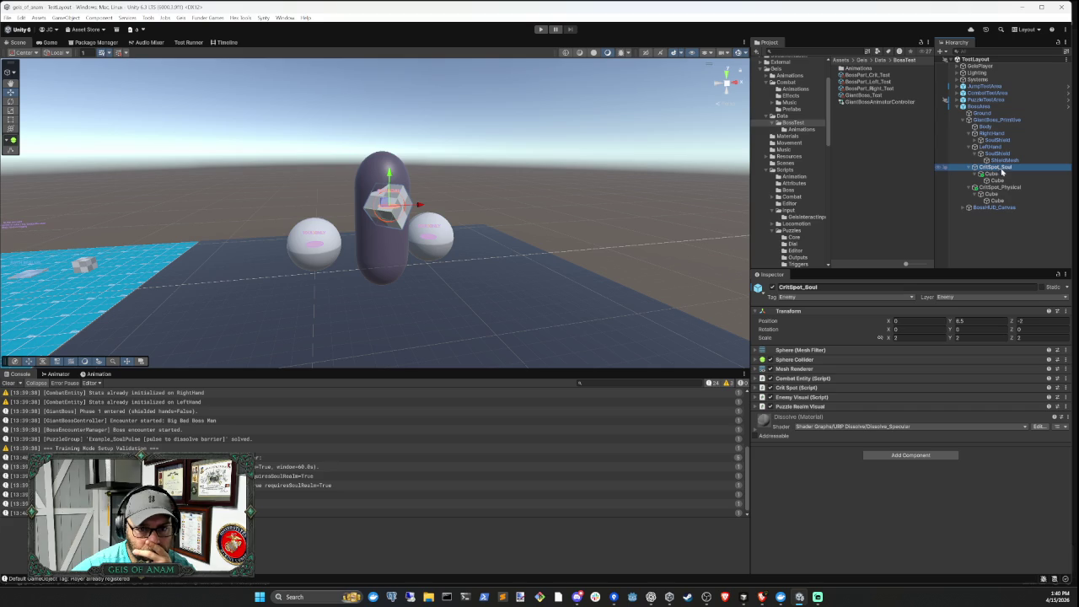
pyautogui.click(1001, 187)
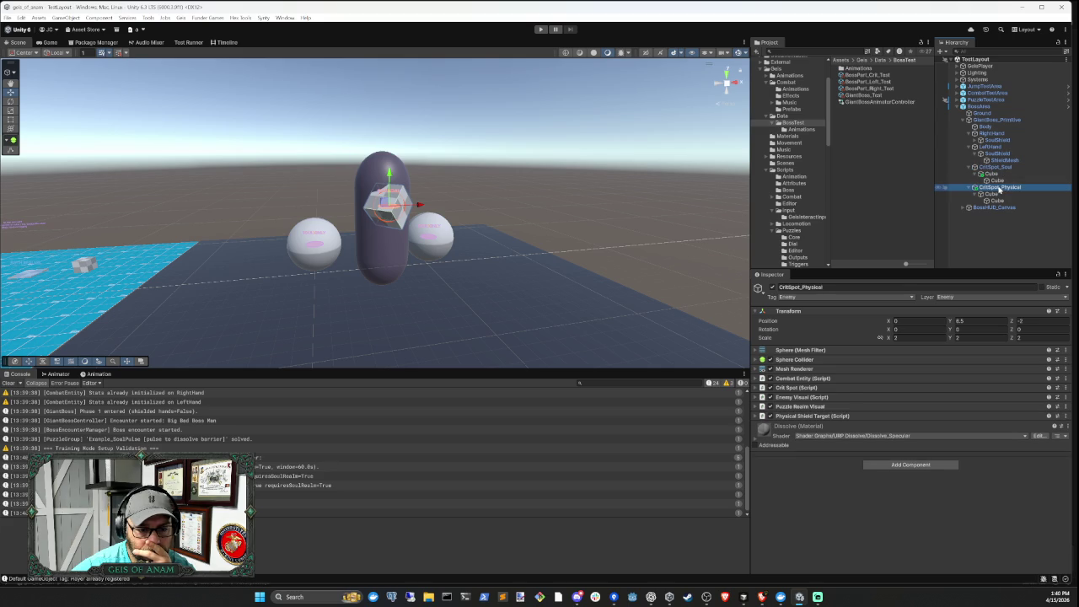
pyautogui.press('Up')
pyautogui.press('Up')
pyautogui.press('Up')
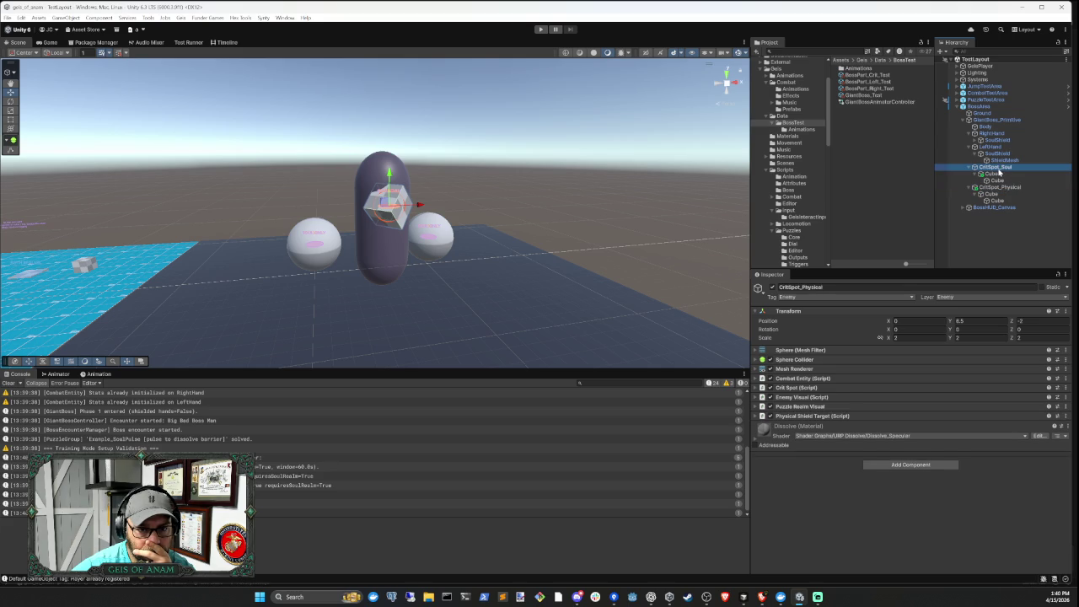
pyautogui.click(1001, 188)
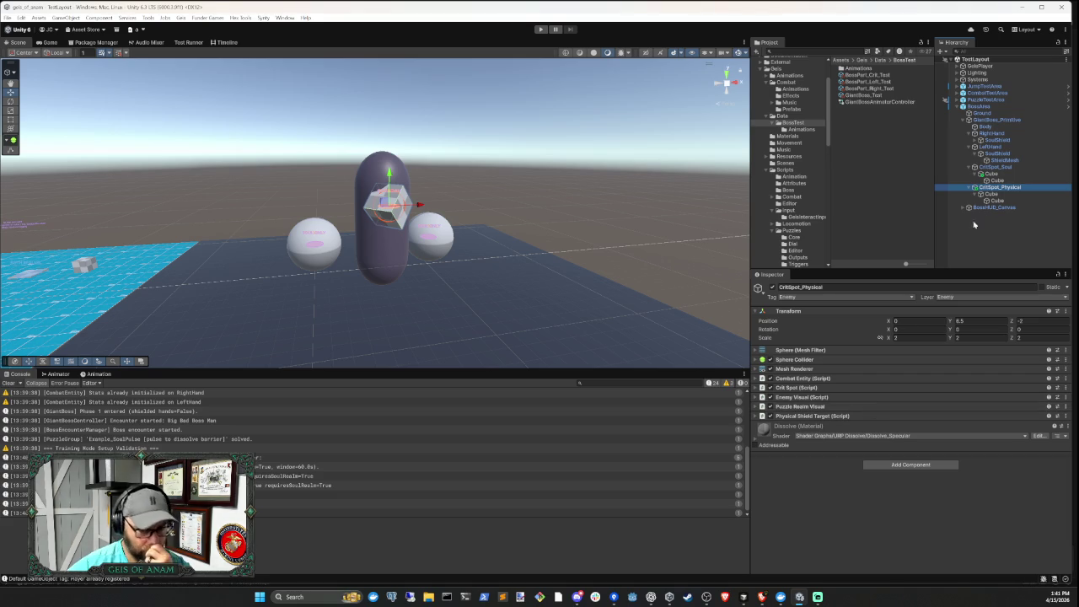
pyautogui.click(987, 232)
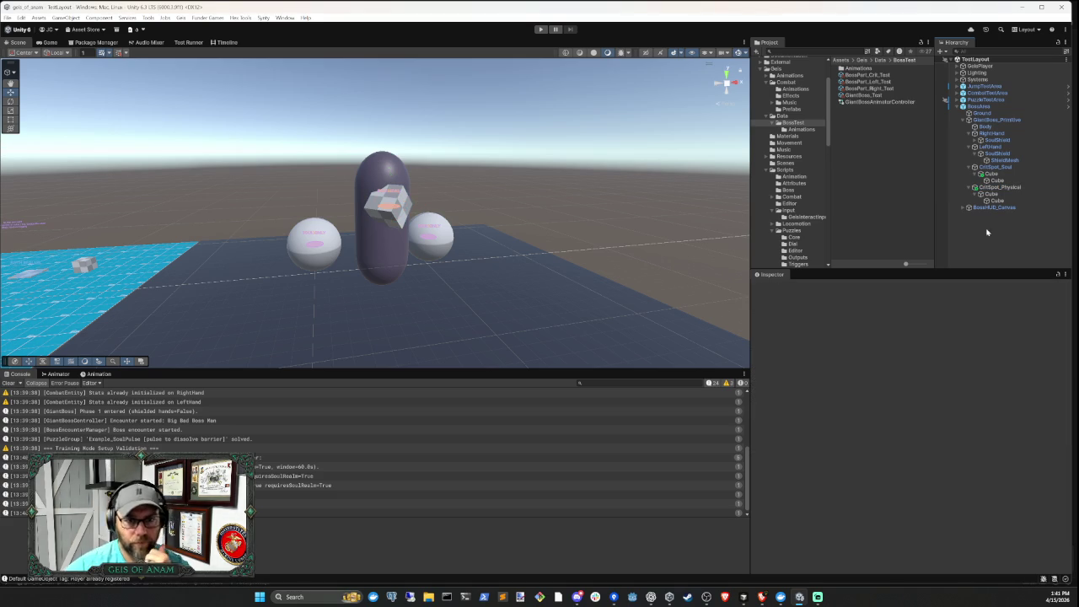
pyautogui.click(8, 383)
# Retest the boss fight through to Phase 3, then stop Play mode
pyautogui.click(541, 29)
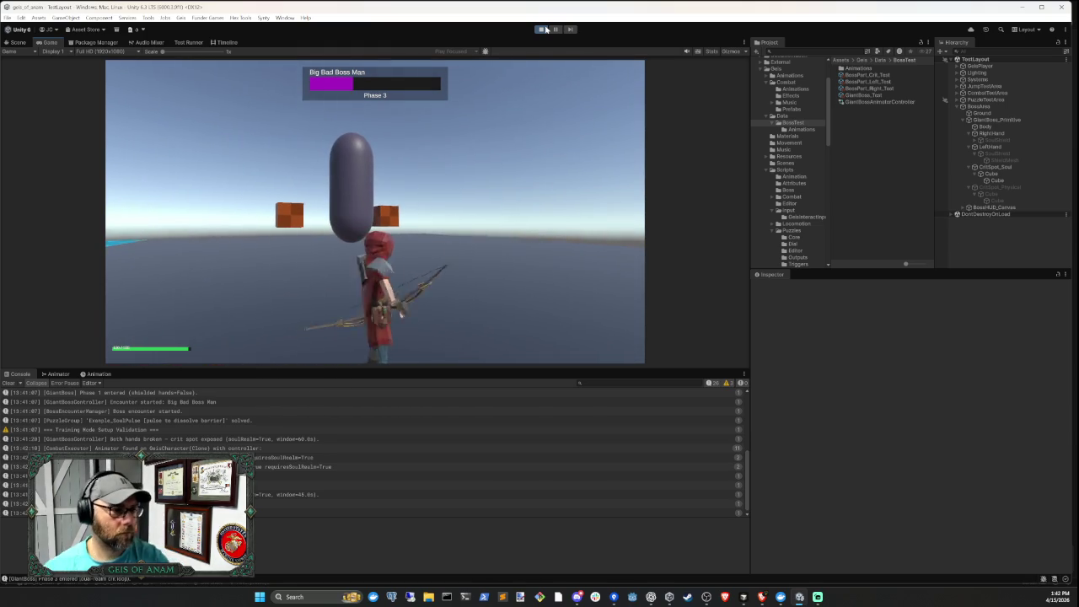
pyautogui.click(544, 30)
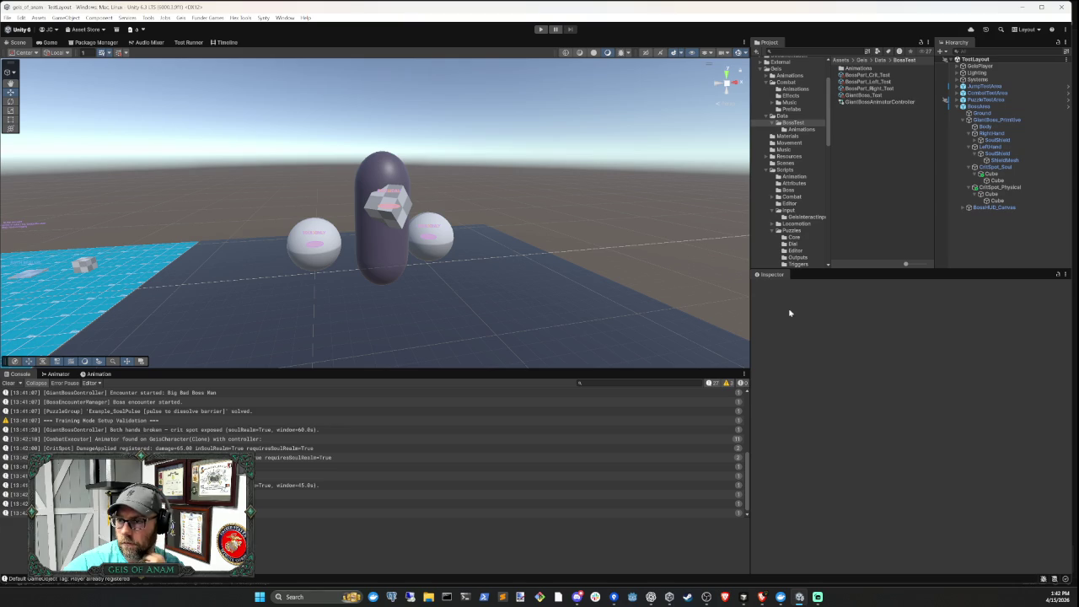
pyautogui.click(742, 599)
pyautogui.write('the second phase should be sh')
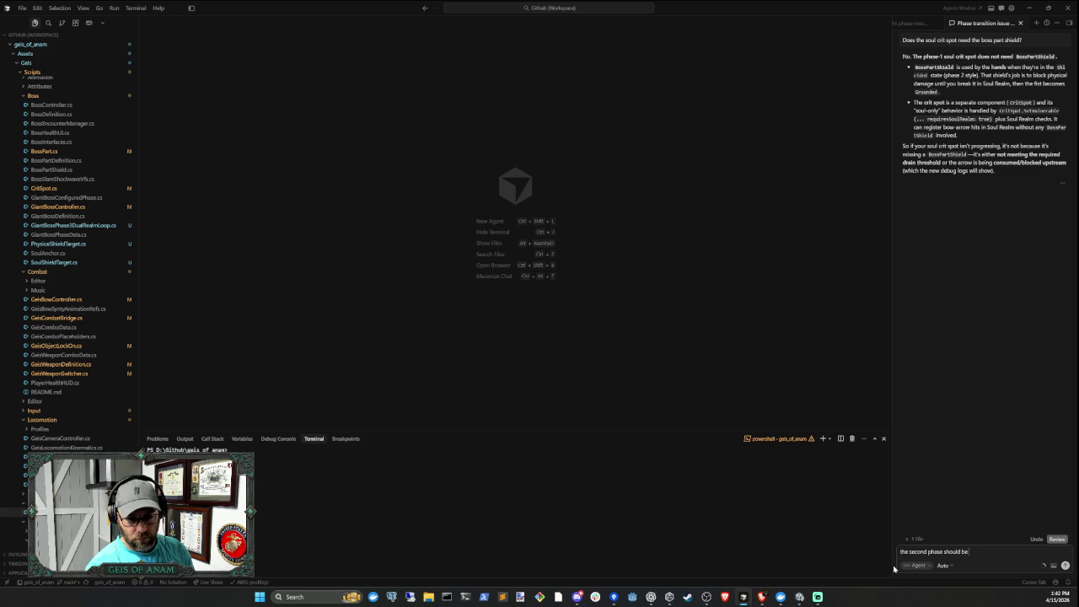
# Start the phase 2 prompt: shoot hand shields, switch to physical realm, destroy hand 1
pyautogui.write('oo')
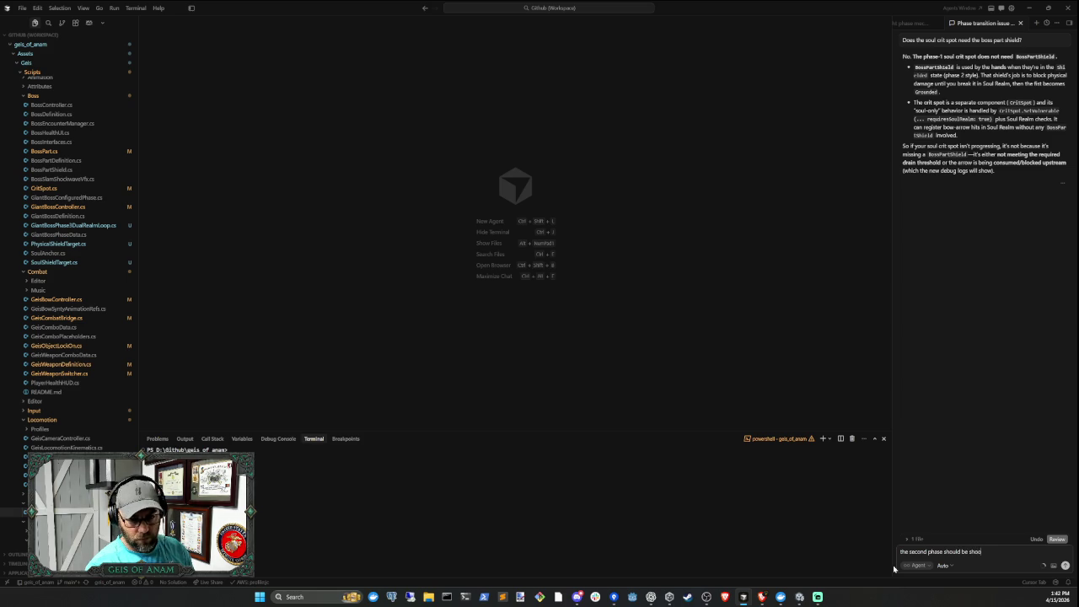
pyautogui.write('t sheilds on hands')
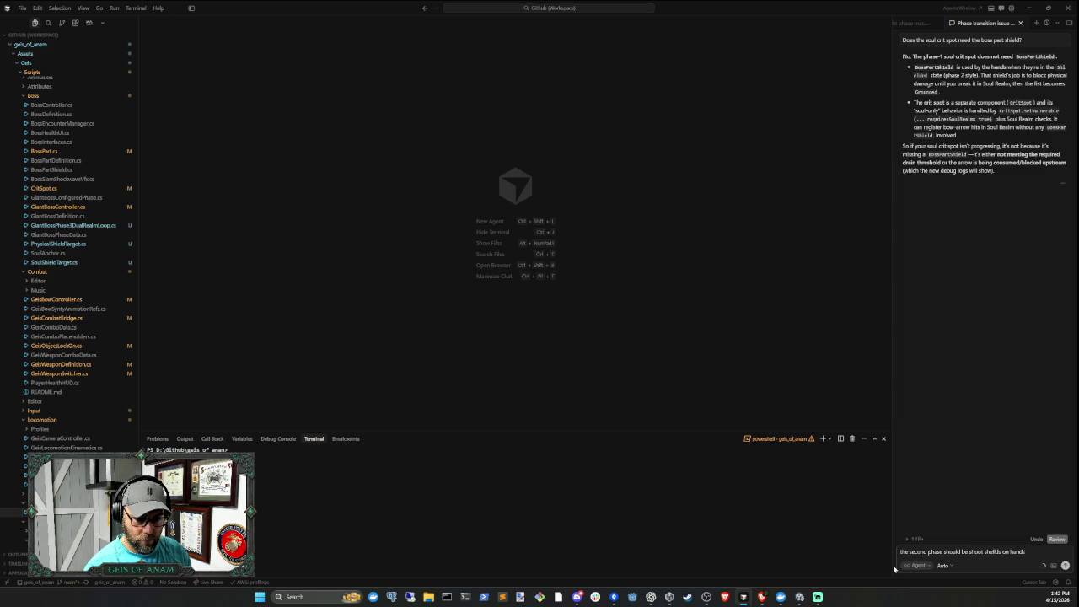
pyautogui.write(' one,')
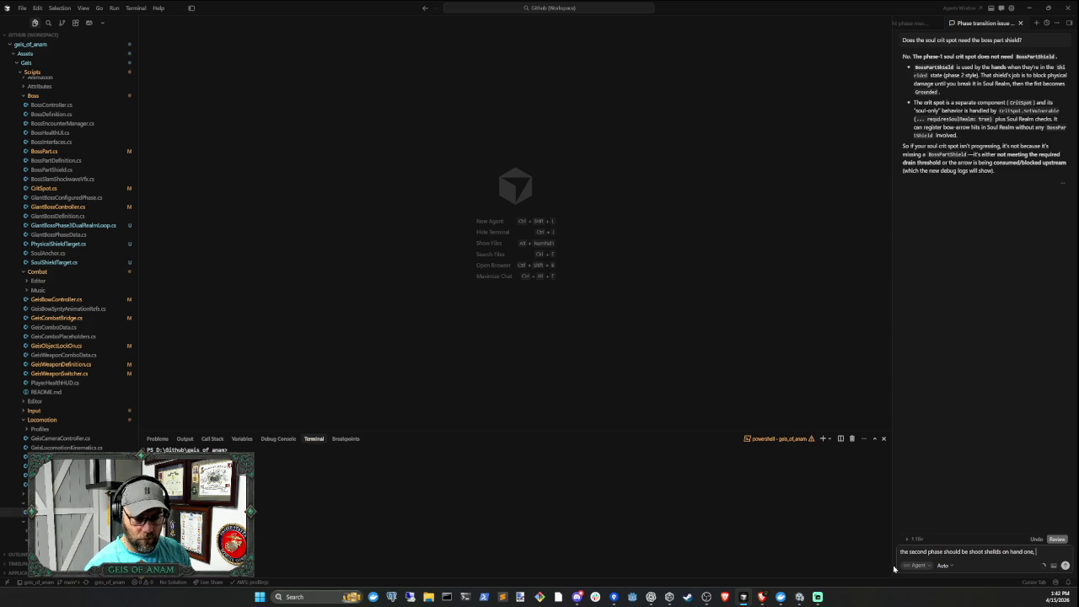
pyautogui.write(' switch to')
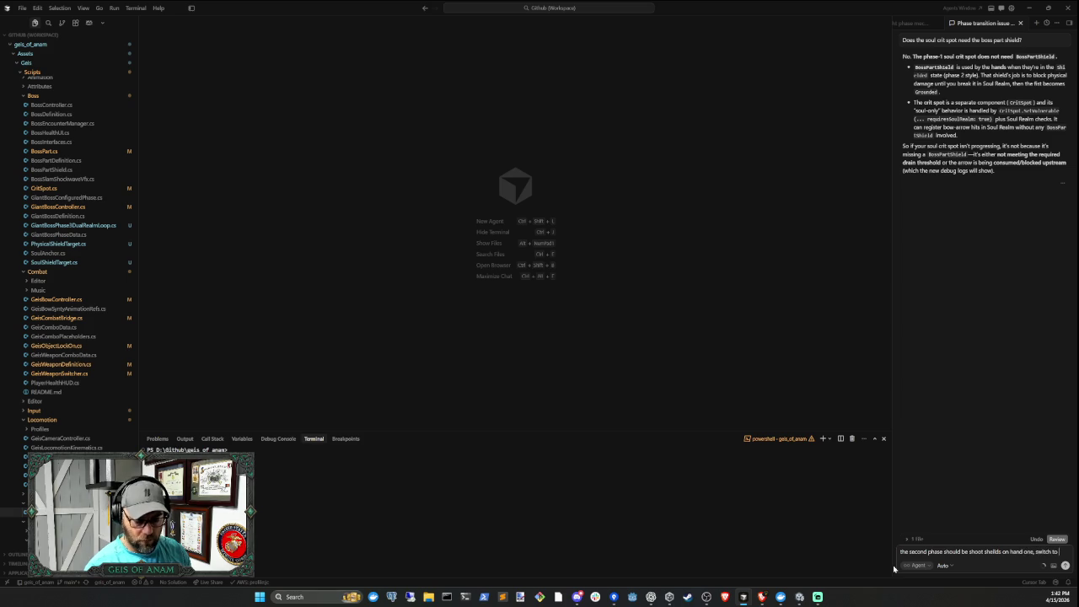
pyautogui.write(' physical r')
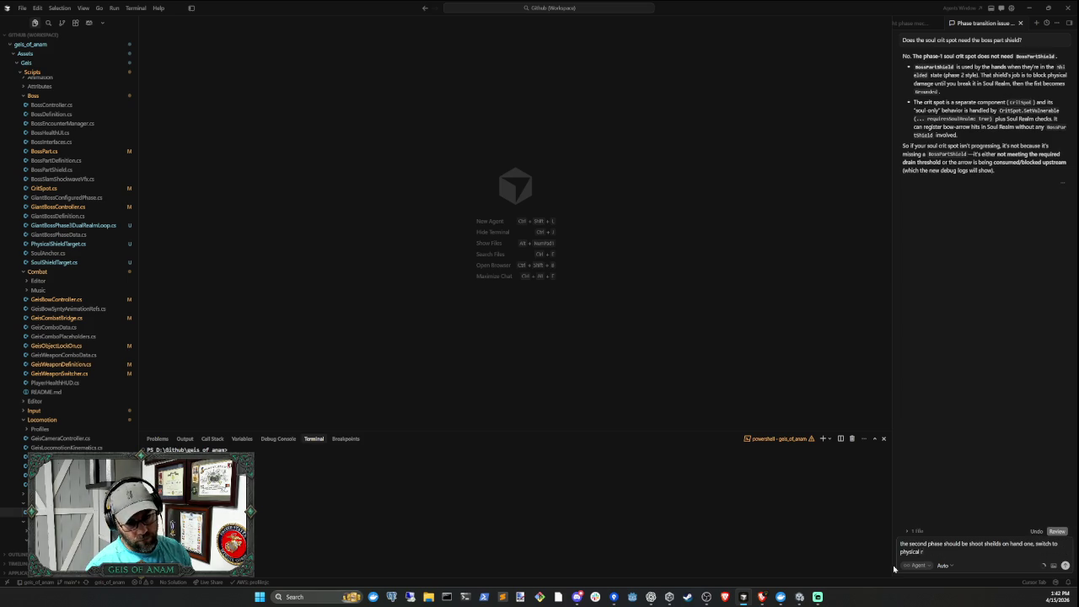
pyautogui.write('ealm and des')
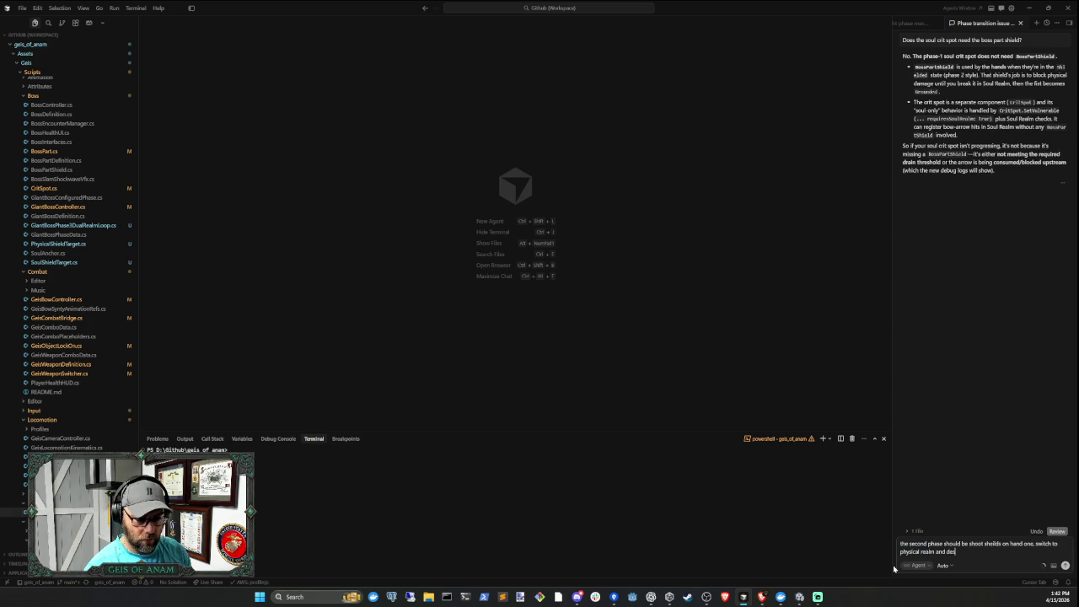
pyautogui.write('troy hand 1')
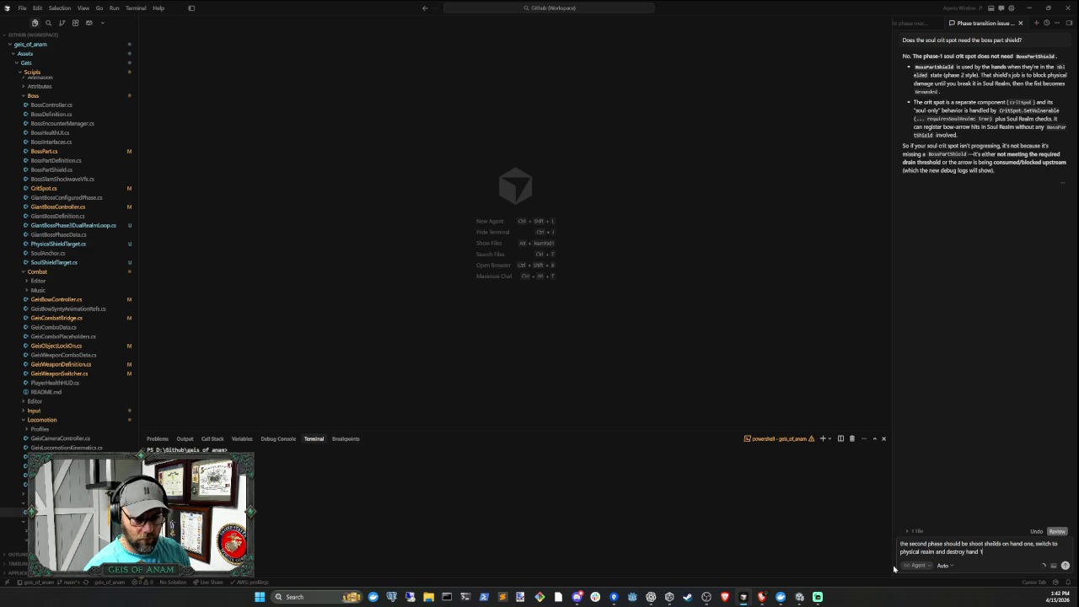
pyautogui.hotkey('ctrl', 'BackSpace')
pyautogui.hotkey('ctrl', 'BackSpace')
pyautogui.hotkey('ctrl', 'BackSpace')
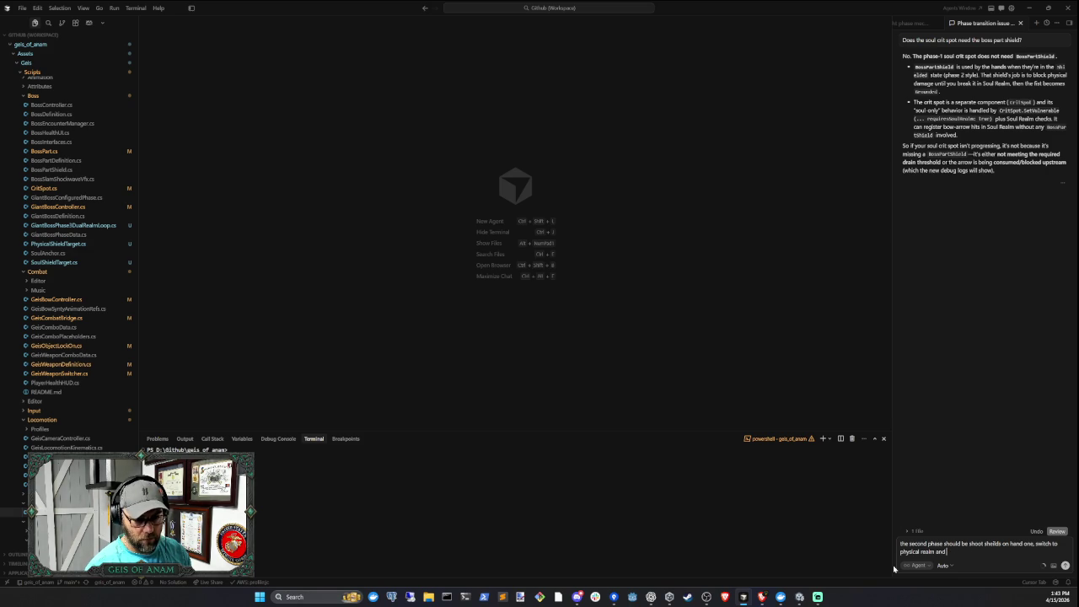
pyautogui.write('destroy damage')
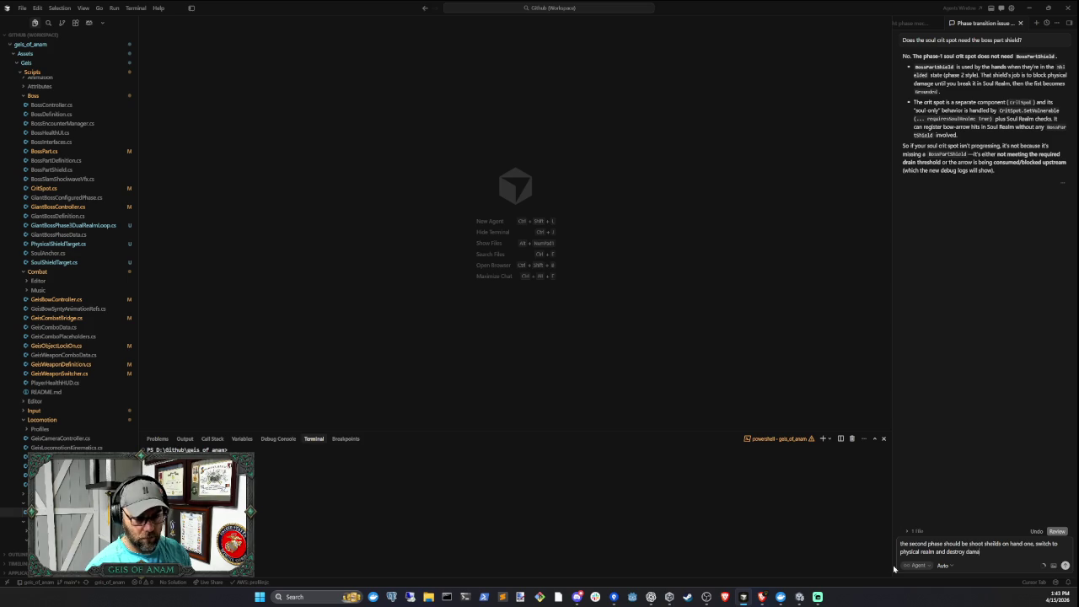
pyautogui.press('BackSpace')
pyautogui.press('BackSpace')
pyautogui.press('BackSpace')
pyautogui.write('hand 1,')
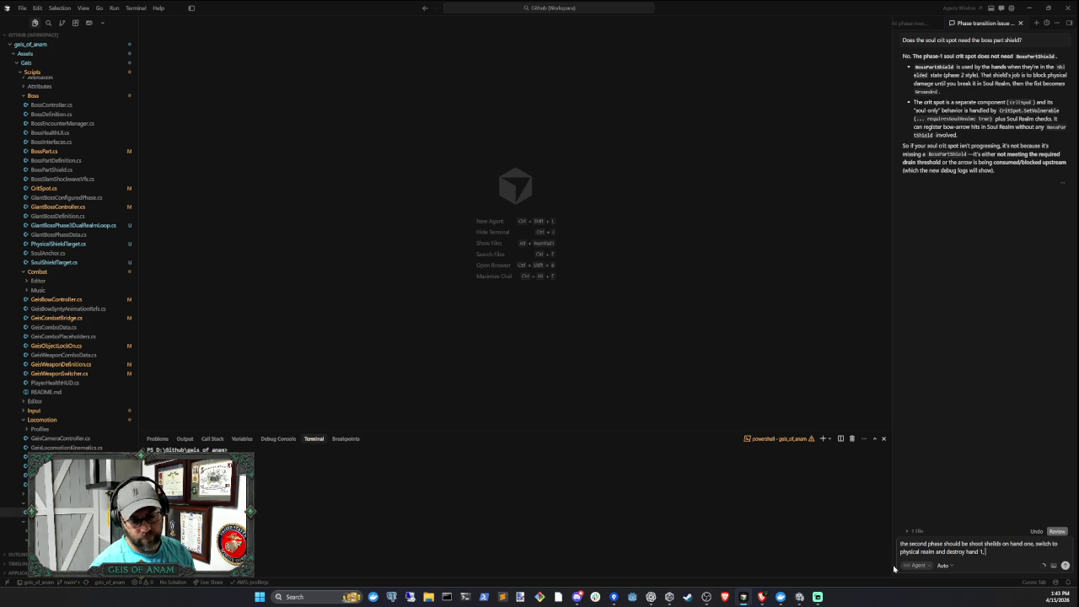
pyautogui.write(' go bgack t')
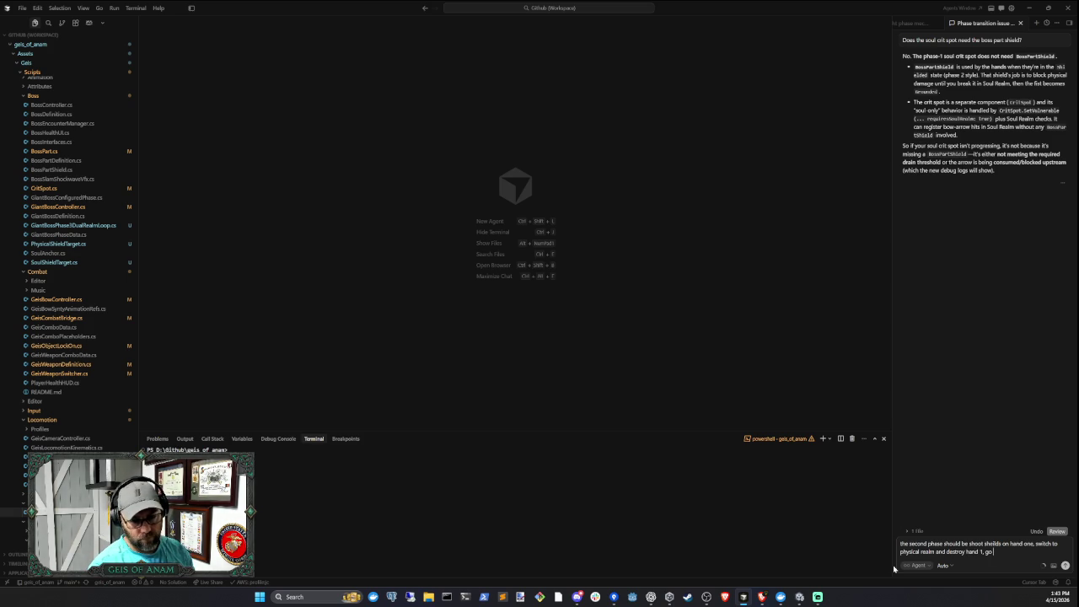
pyautogui.press('BackSpace')
pyautogui.press('BackSpace')
pyautogui.press('BackSpace')
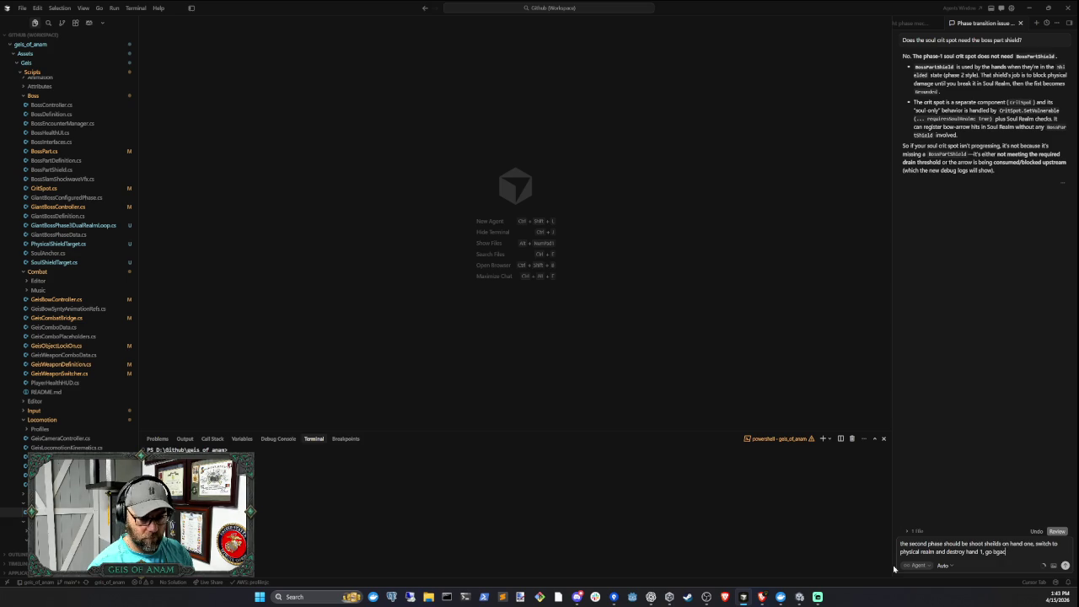
pyautogui.write('ack to soul')
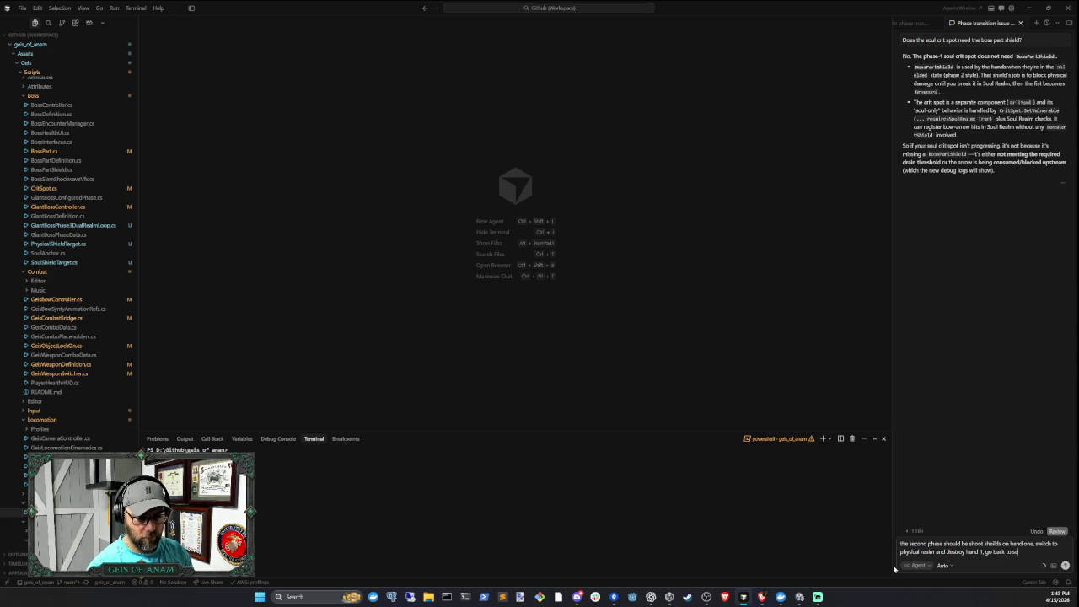
pyautogui.write(' realm')
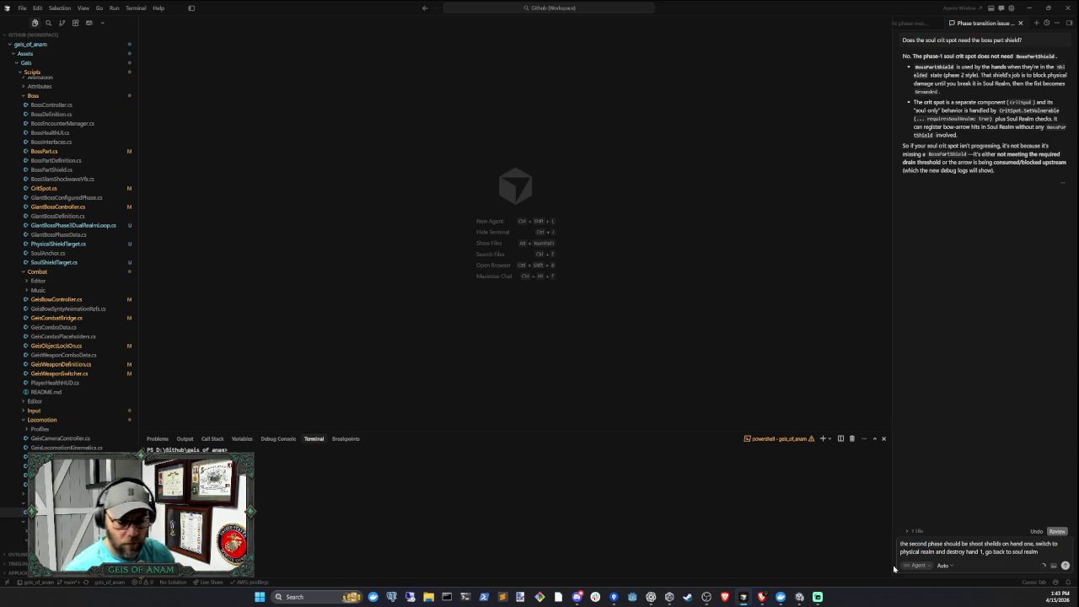
pyautogui.press('BackSpace')
pyautogui.press('BackSpace')
pyautogui.press('BackSpace')
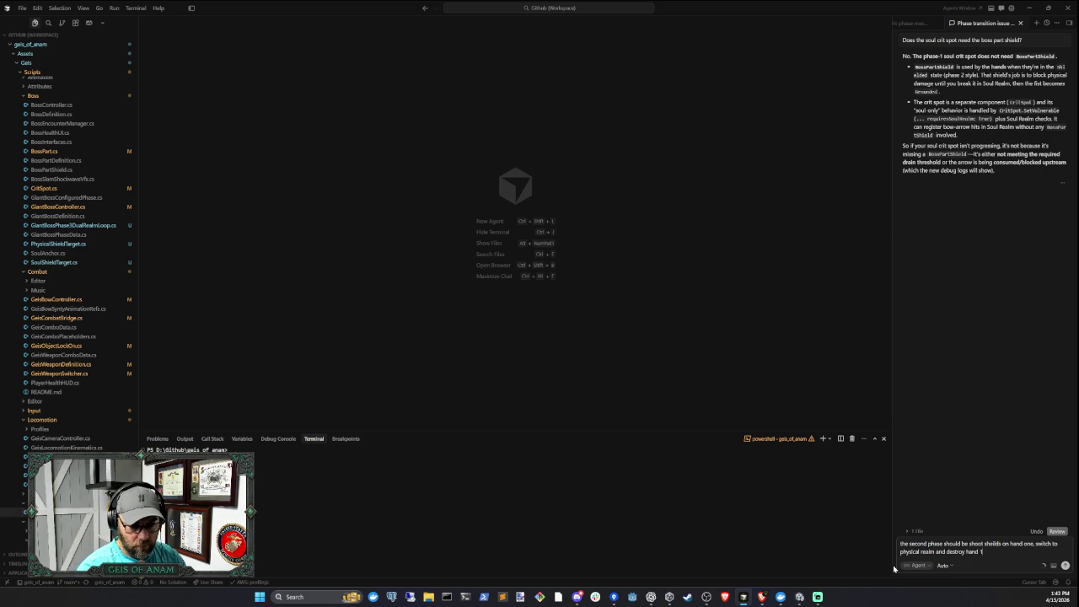
pyautogui.write(', hand')
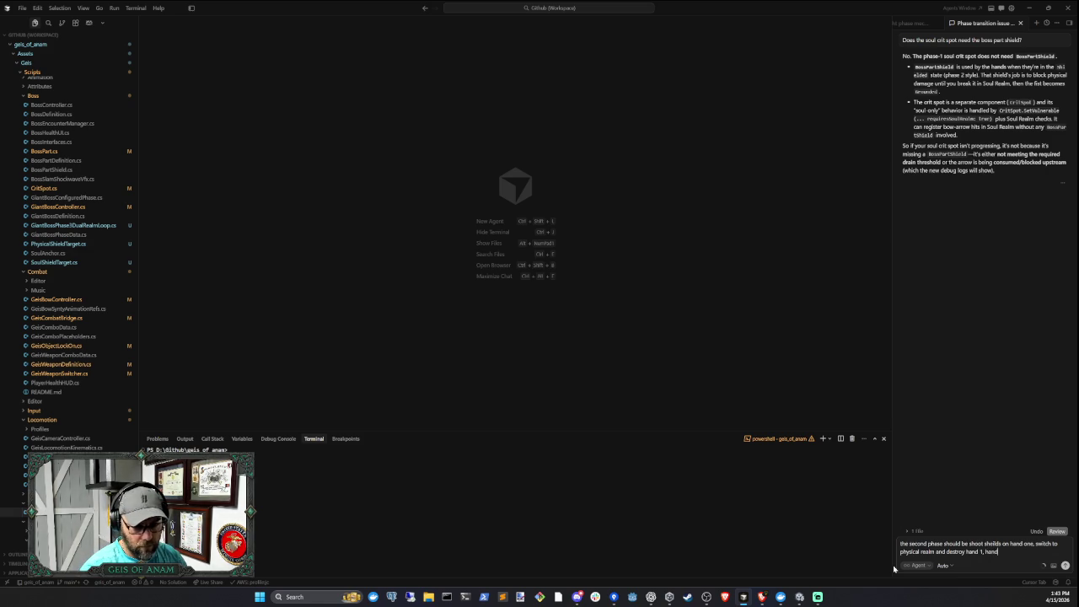
pyautogui.write(' 1 stays')
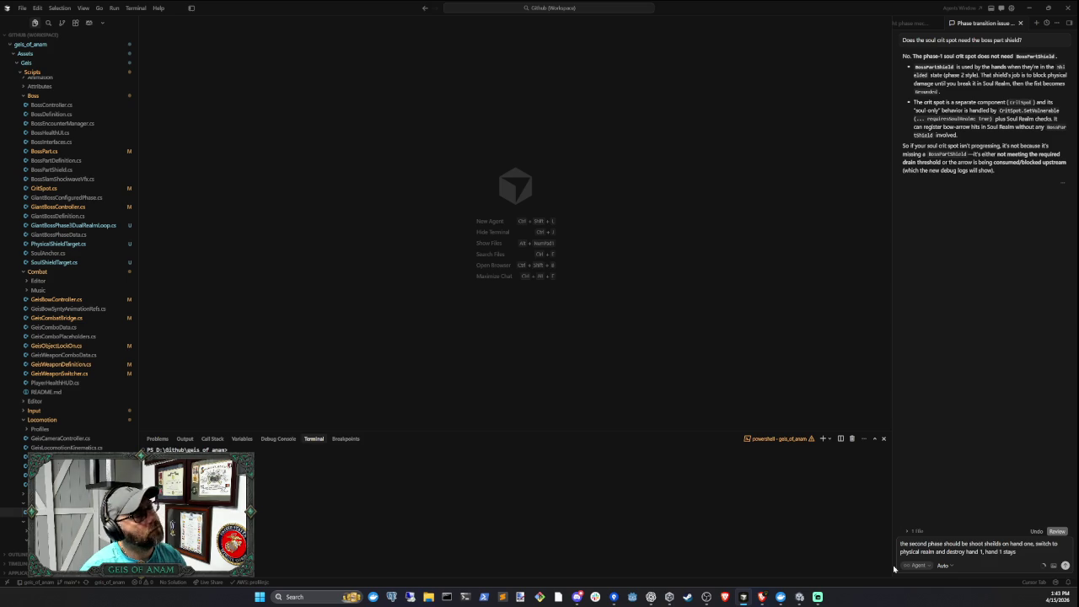
pyautogui.press('BackSpace')
pyautogui.press('BackSpace')
pyautogui.press('BackSpace')
pyautogui.press('BackSpace')
pyautogui.press('BackSpace')
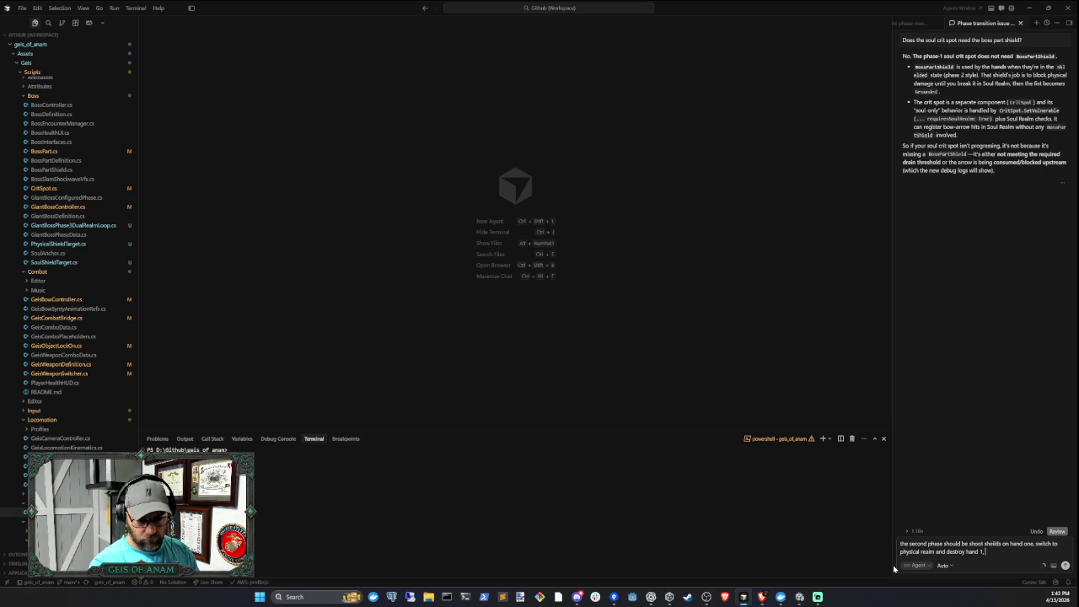
# Continue: soul realm shield for hand 2, destroy hand 2, then destroy the shield on the eye
pyautogui.write('go to soul')
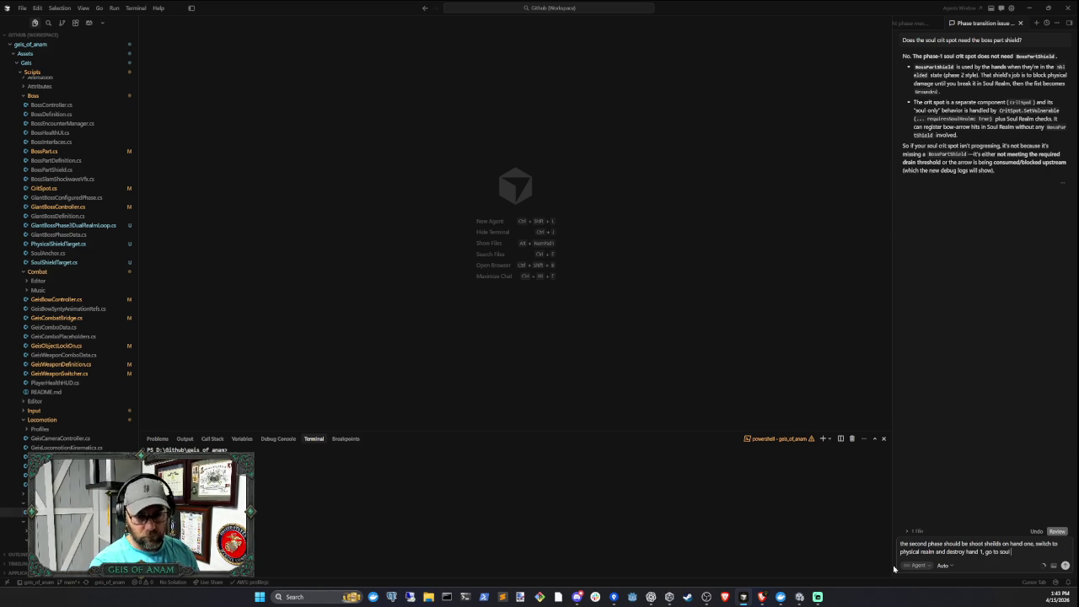
pyautogui.write(' realm shoot')
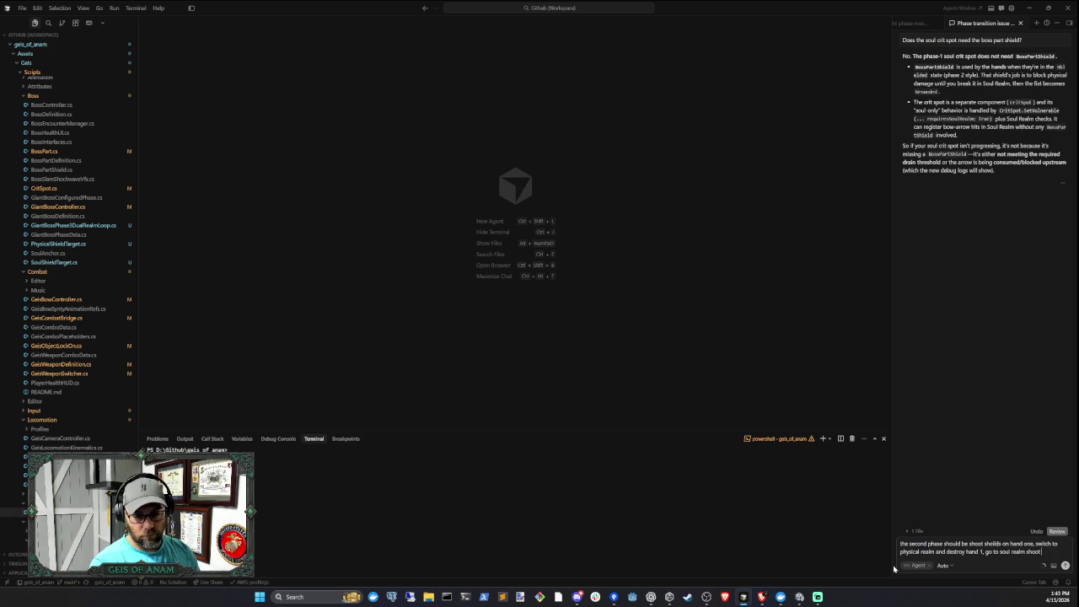
pyautogui.write(' shield ')
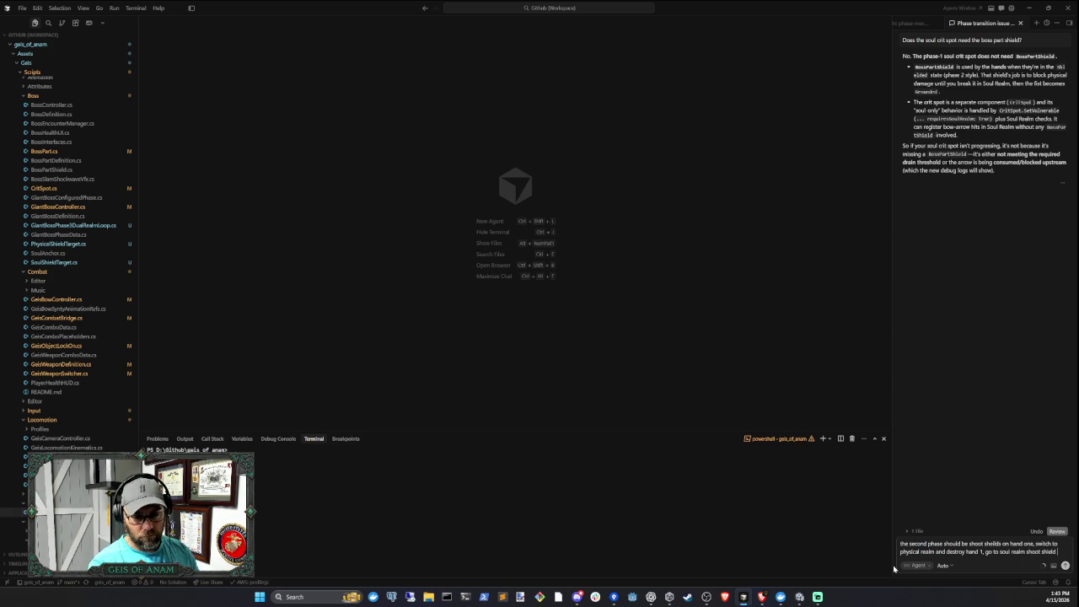
pyautogui.write('for hand 2, switch back destroy hand 2, s')
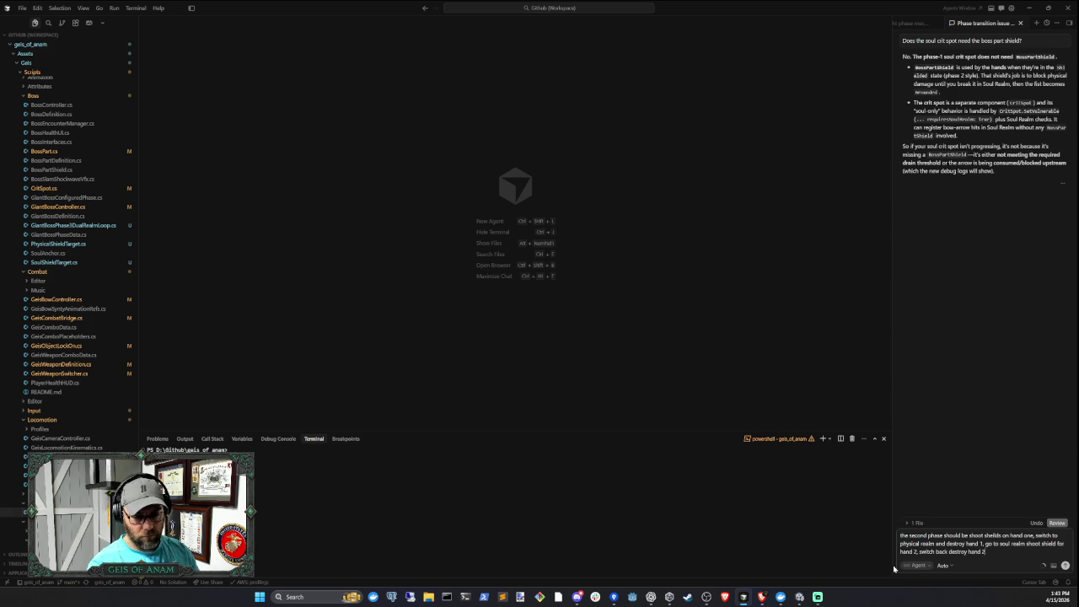
pyautogui.write('witch back to soul')
pyautogui.press('BackSpace')
pyautogui.press('BackSpace')
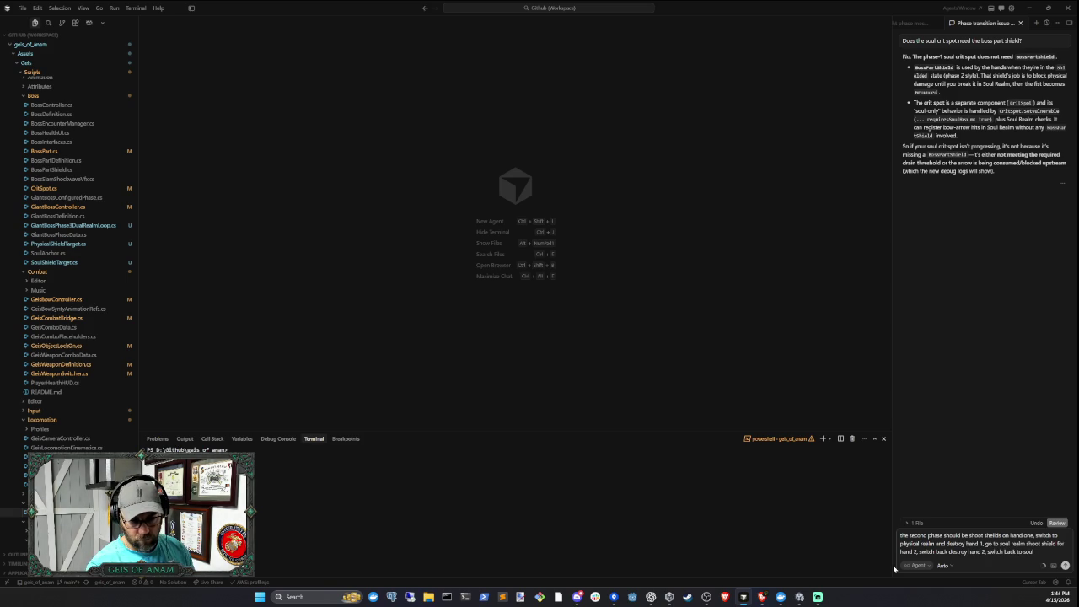
pyautogui.write('realm')
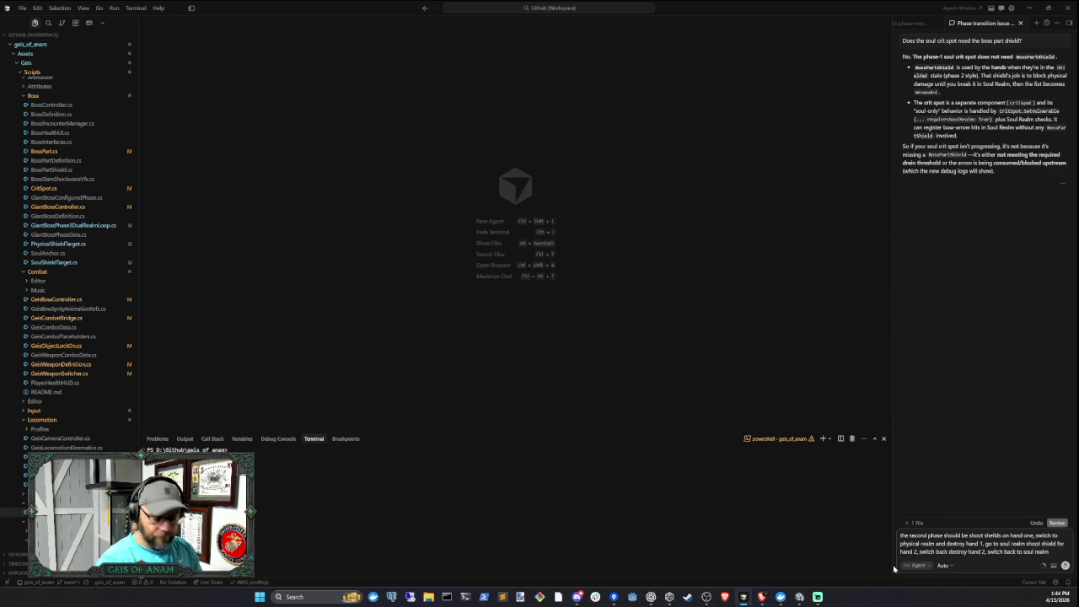
pyautogui.write('estro')
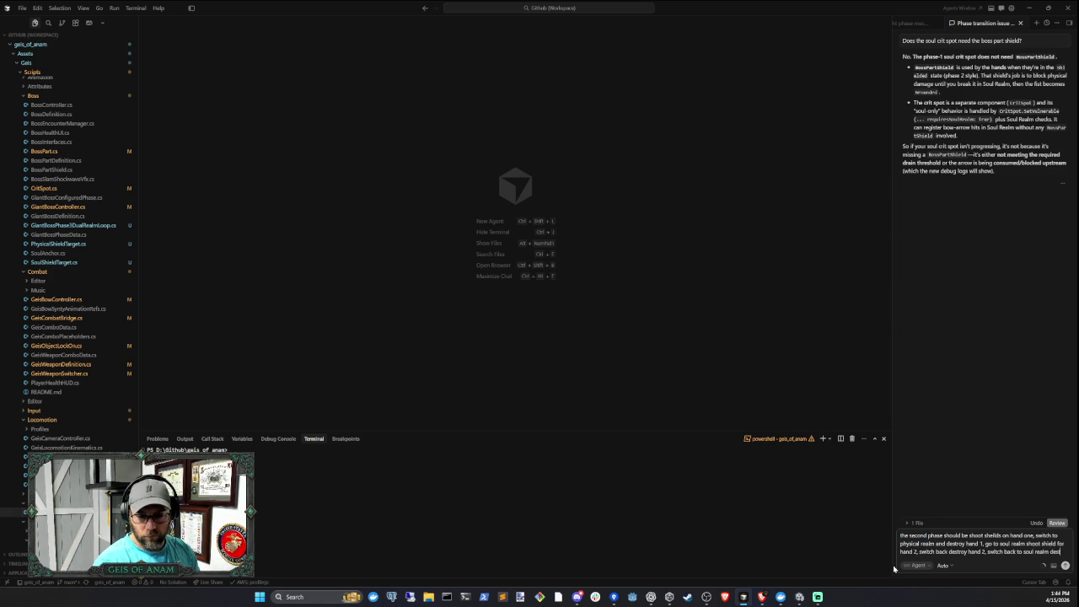
pyautogui.write('oy')
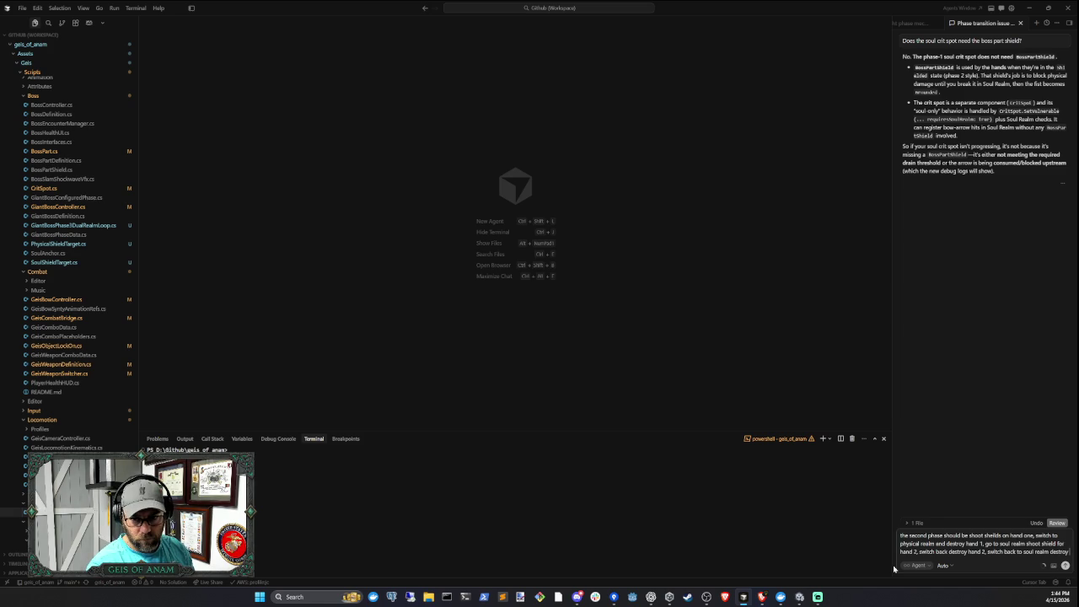
pyautogui.write(' shield')
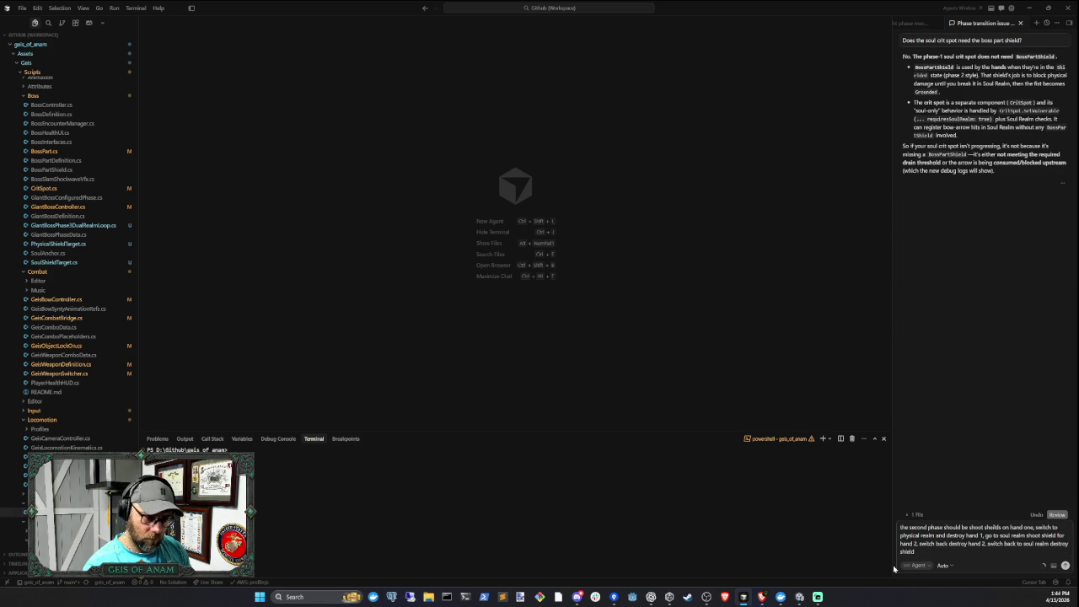
pyautogui.press('BackSpace')
pyautogui.write('ld on eye,')
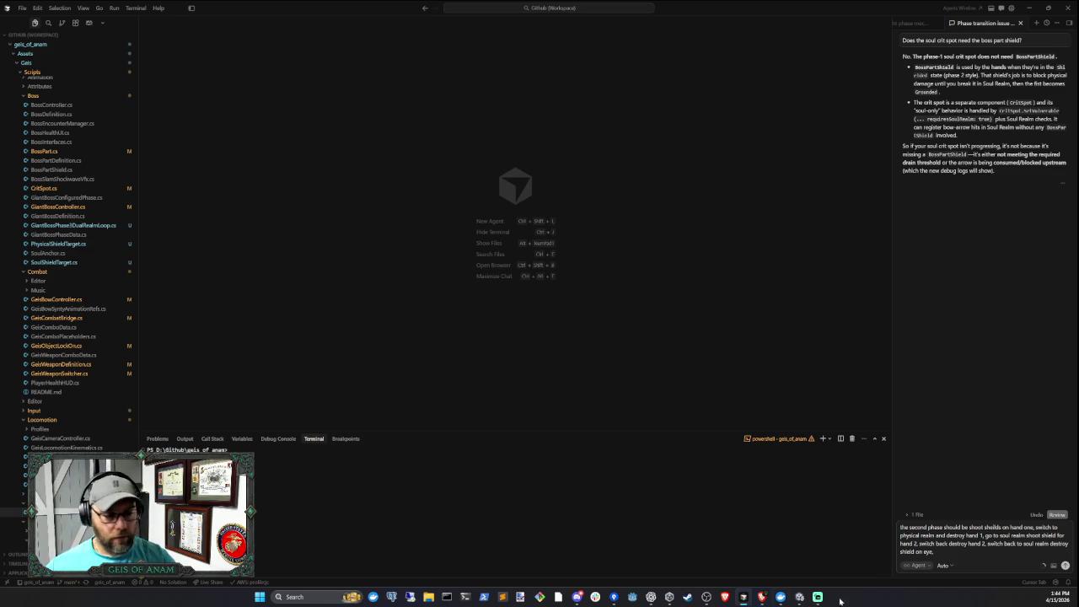
pyautogui.rightClick(503, 597)
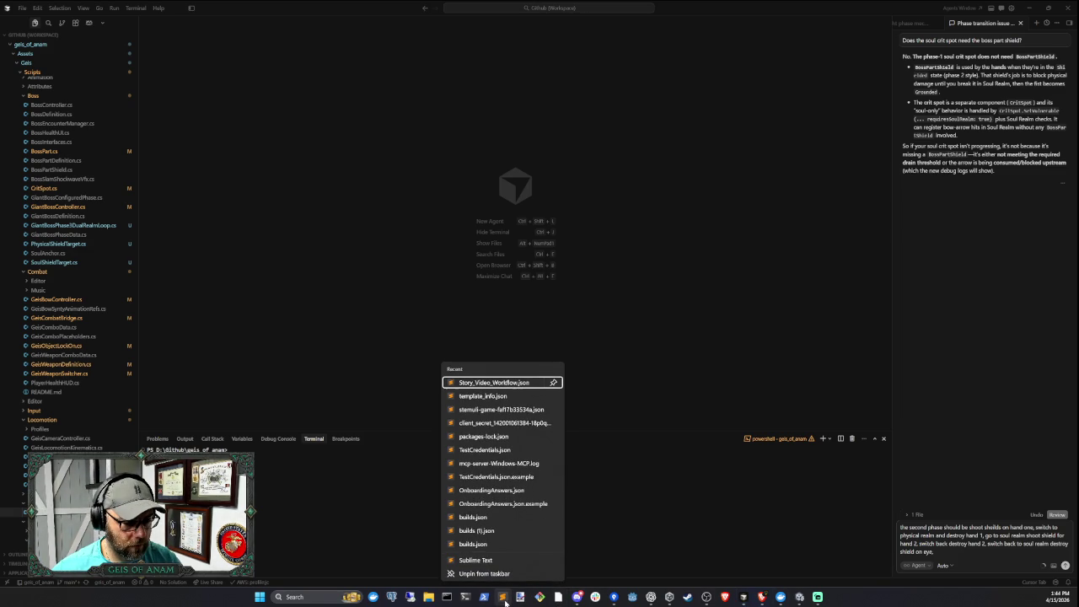
# Open a new Sublime Text window and type 'Phase' and 'Physical Fist Slam - take damage to stun'
pyautogui.click(475, 560)
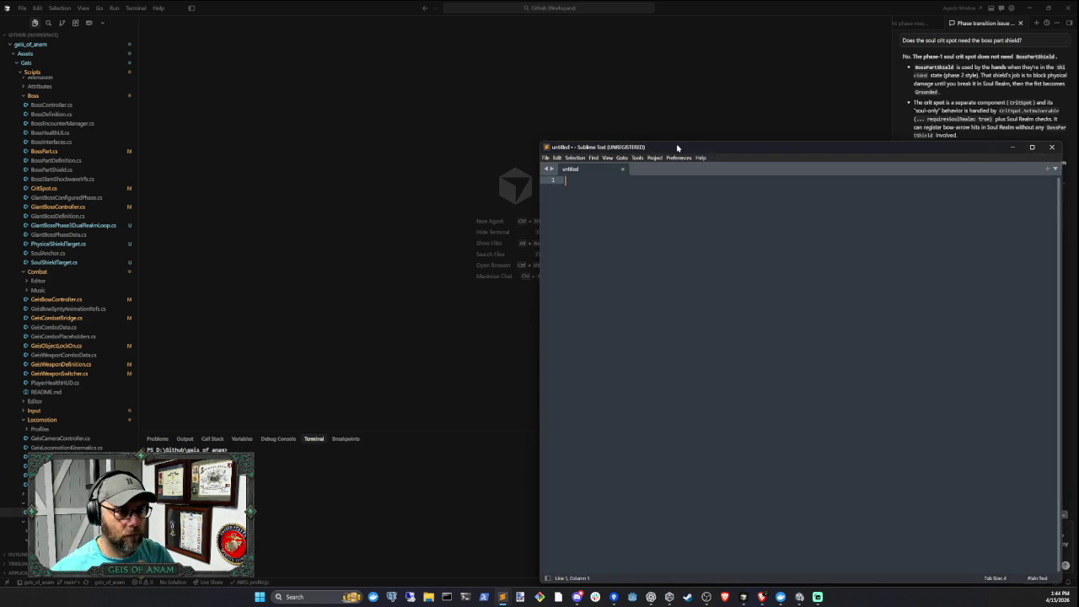
pyautogui.moveTo(678, 146); pyautogui.dragTo(547, 70)
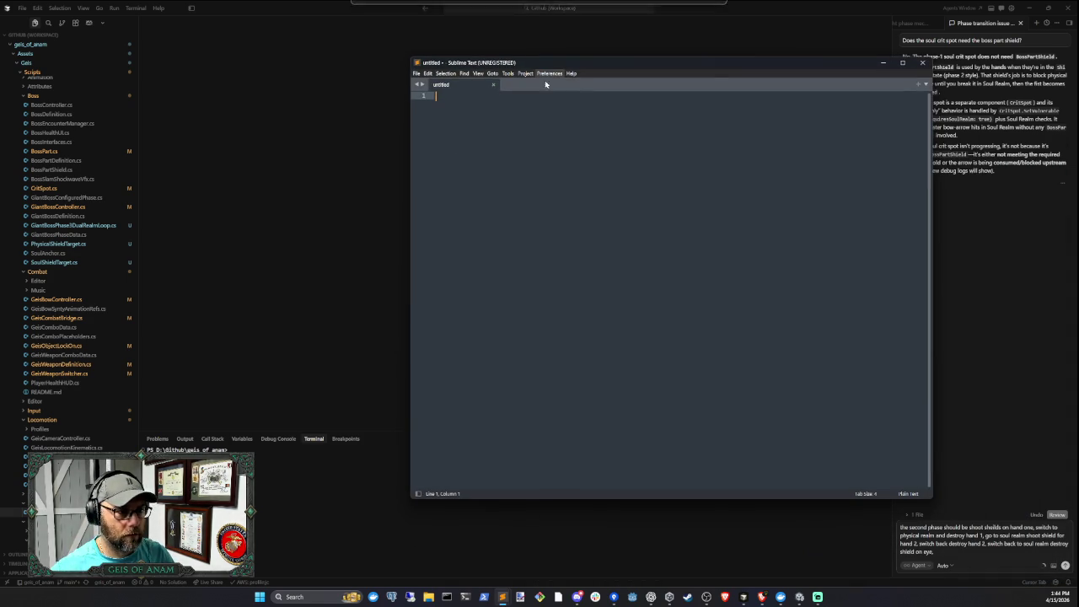
pyautogui.write('Phase')
pyautogui.press('Return')
pyautogui.press('Return')
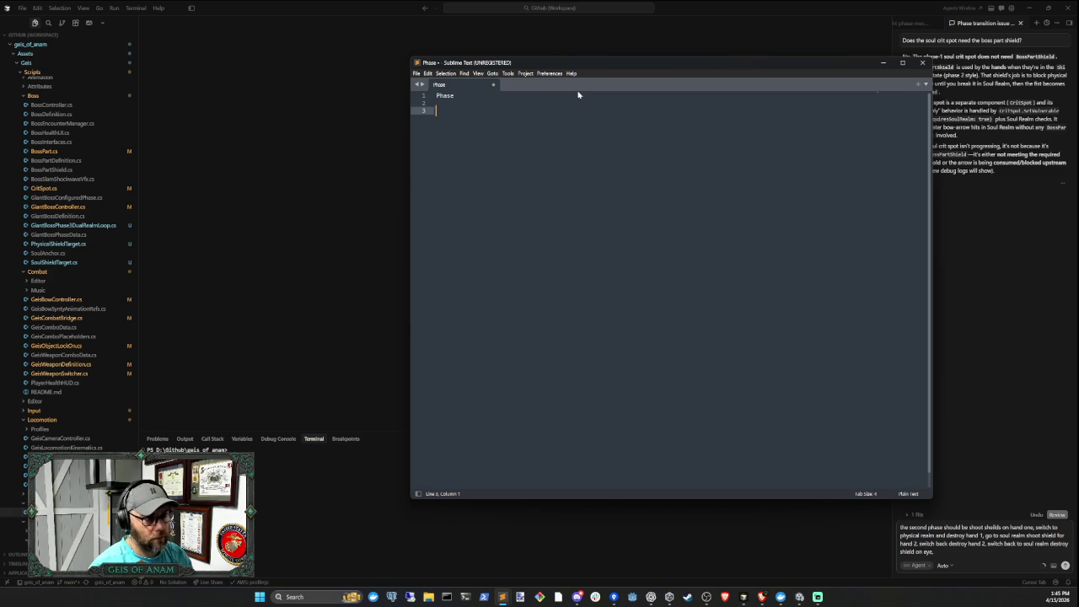
pyautogui.write('Physical')
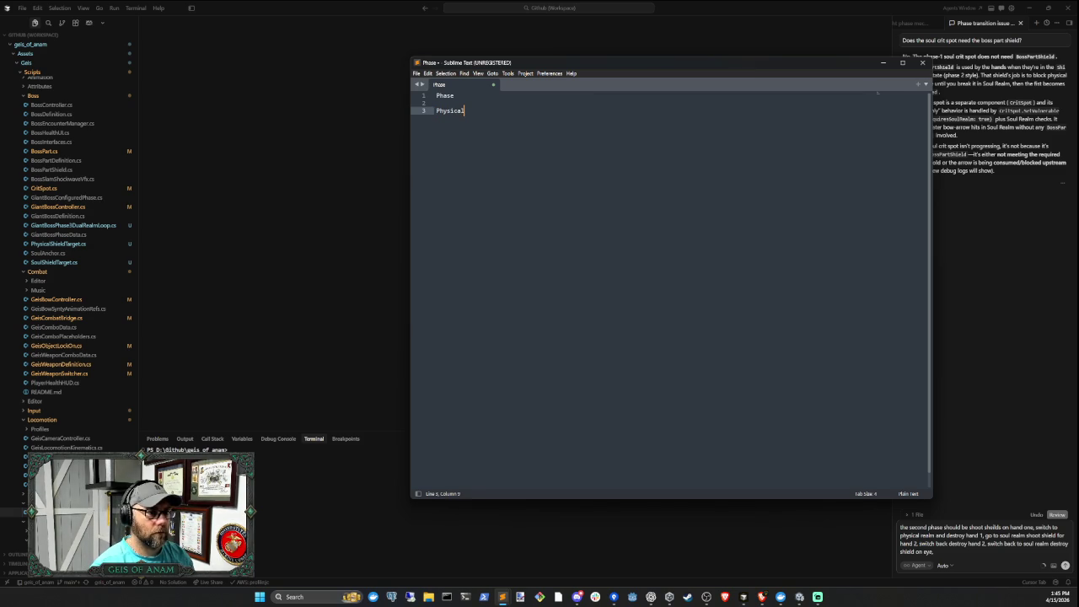
pyautogui.write(' Fir')
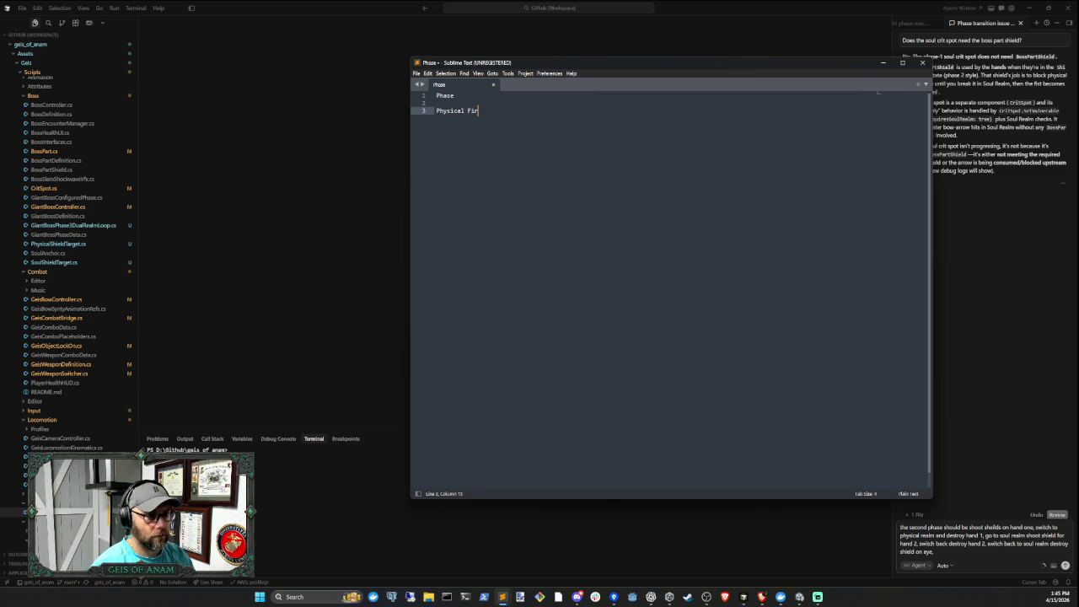
pyautogui.press('BackSpace')
pyautogui.write('st Slam')
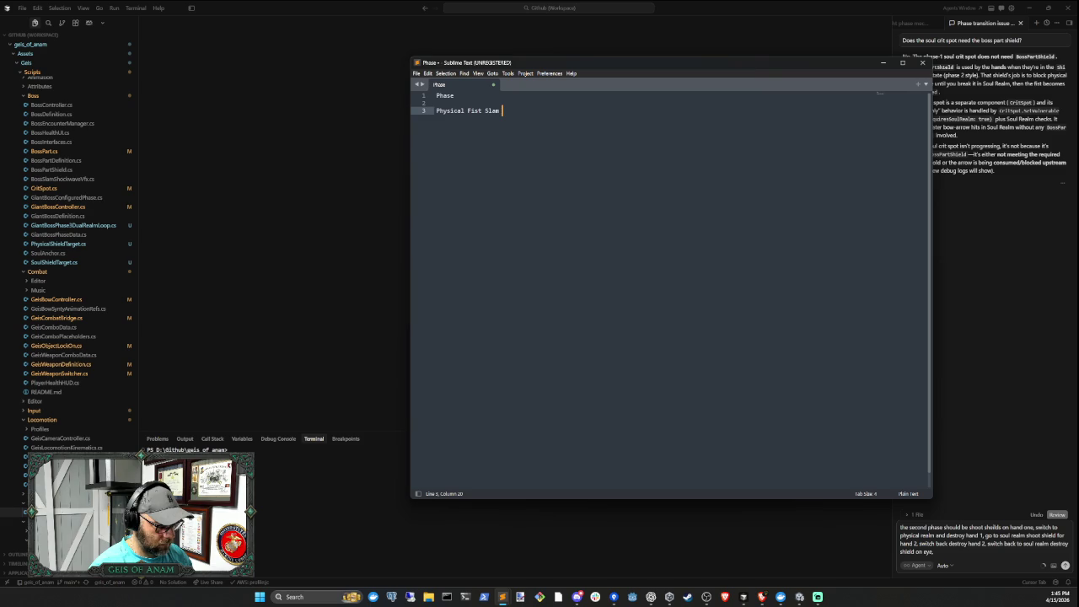
pyautogui.write(' - t')
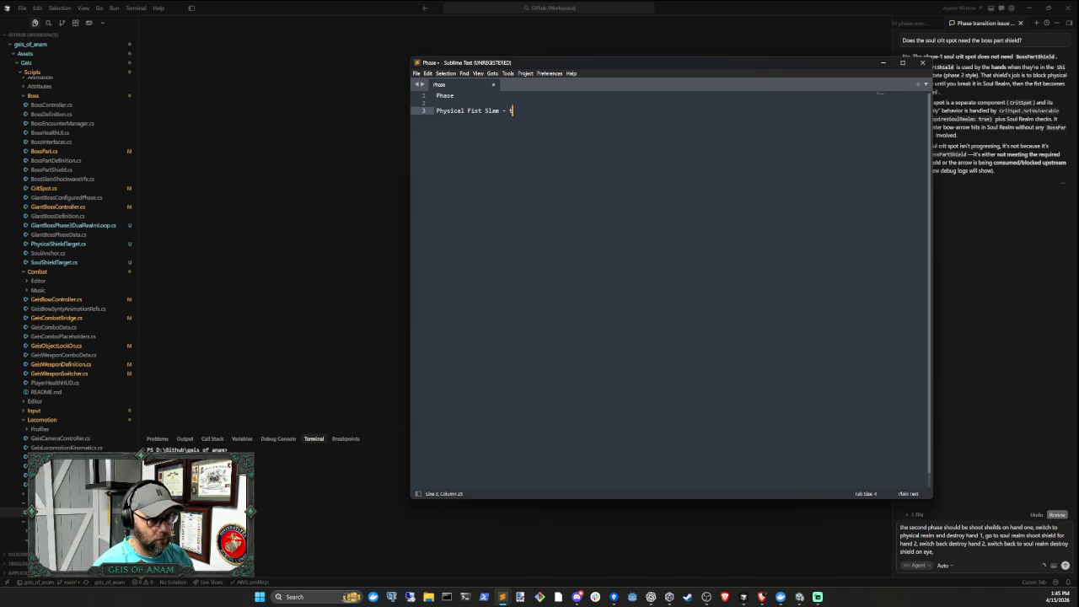
pyautogui.write('akedamage')
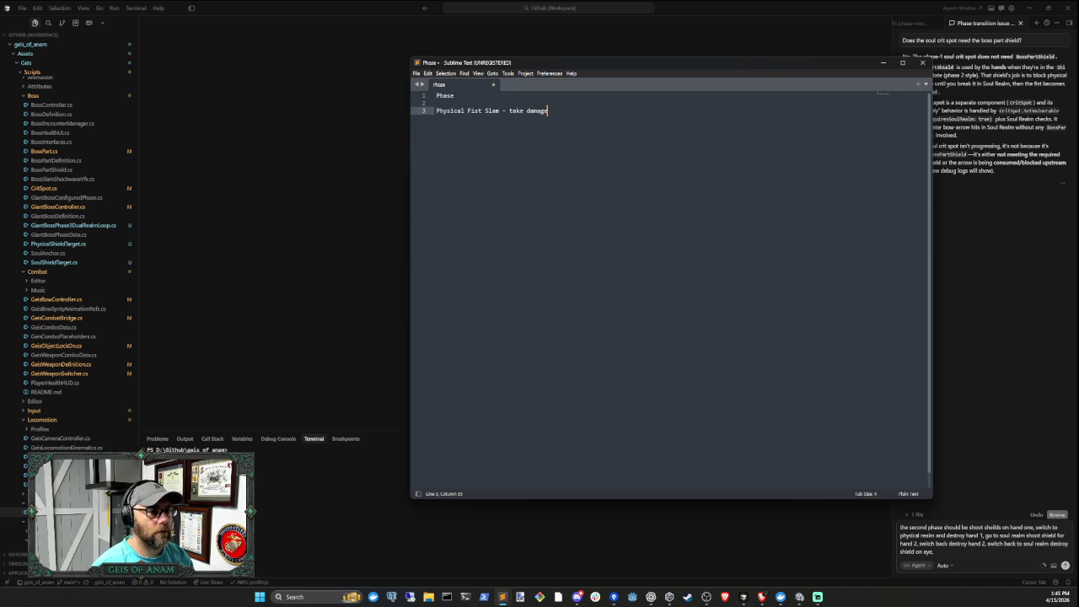
pyautogui.write('to stun')
pyautogui.press('Return')
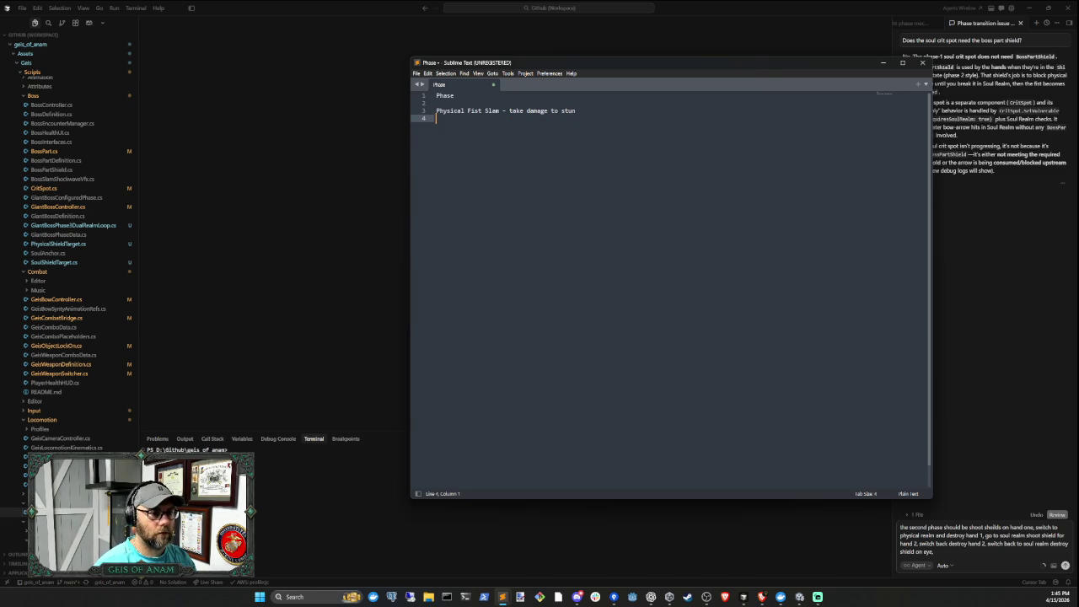
pyautogui.press('BackSpace')
# Move 'take damage to stun' to its own line and number the heading 'Phase 1' and the first slam 1
pyautogui.click(514, 110)
pyautogui.press('Left')
pyautogui.press('Left')
pyautogui.press('BackSpace')
pyautogui.press('BackSpace')
pyautogui.press('BackSpace')
pyautogui.press('Return')
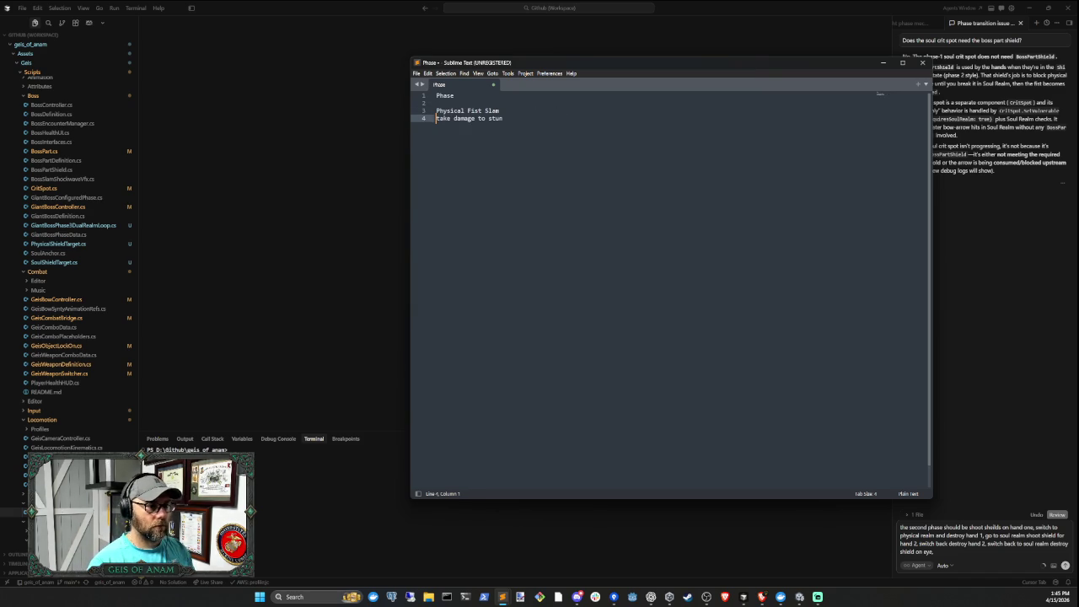
pyautogui.press('Up')
pyautogui.press('Up')
pyautogui.press('Up')
pyautogui.press('End')
pyautogui.write('1')
pyautogui.press('Down')
pyautogui.press('Down')
pyautogui.press('Down')
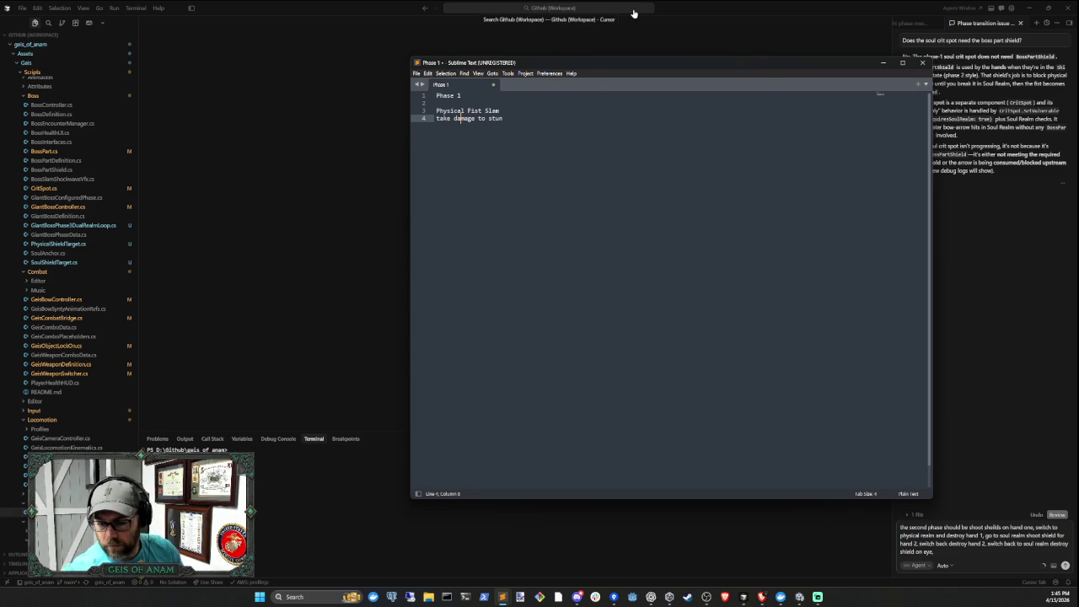
pyautogui.press('End')
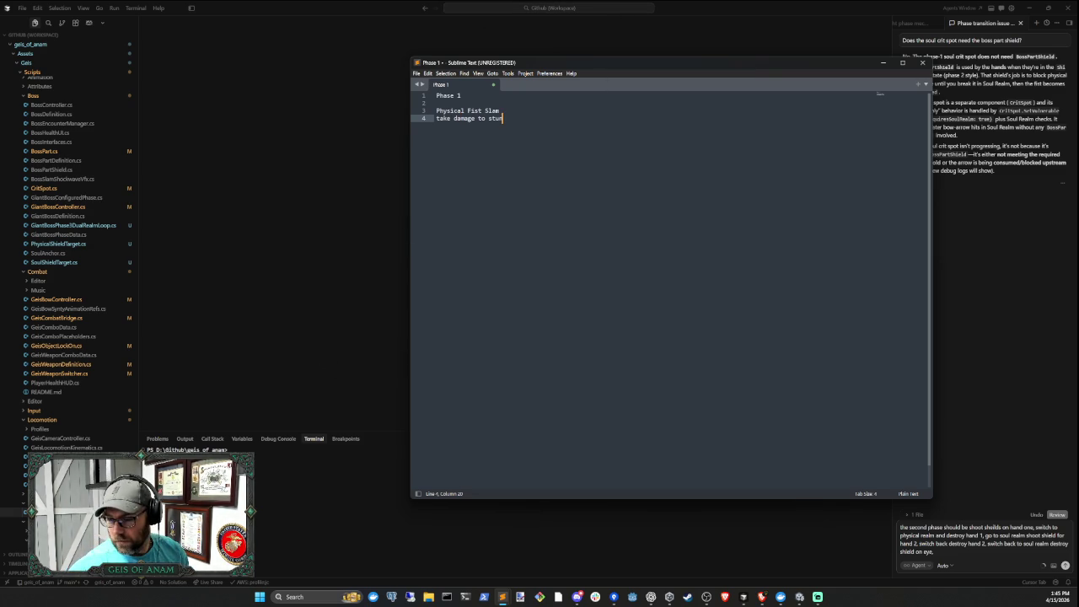
pyautogui.hotkey('alt', 'Tab')
pyautogui.hotkey('alt', 'Tab')
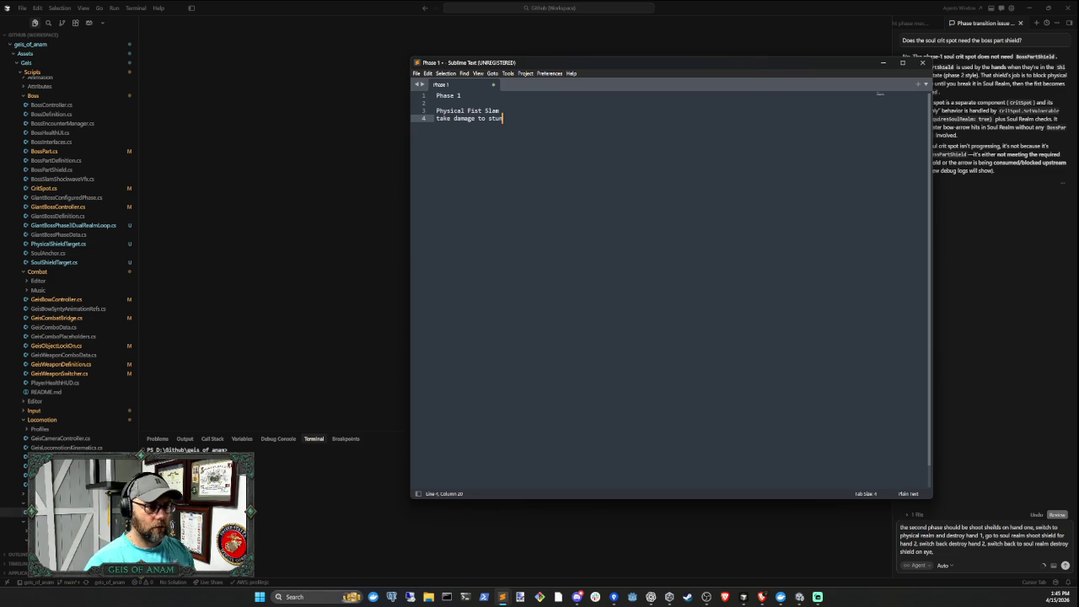
pyautogui.press('Up')
pyautogui.press('Up')
pyautogui.press('Up')
pyautogui.press('Down')
pyautogui.press('Down')
pyautogui.press('Down')
pyautogui.press('Right')
pyautogui.press('Right')
pyautogui.press('Right')
pyautogui.press('End')
pyautogui.press('Return')
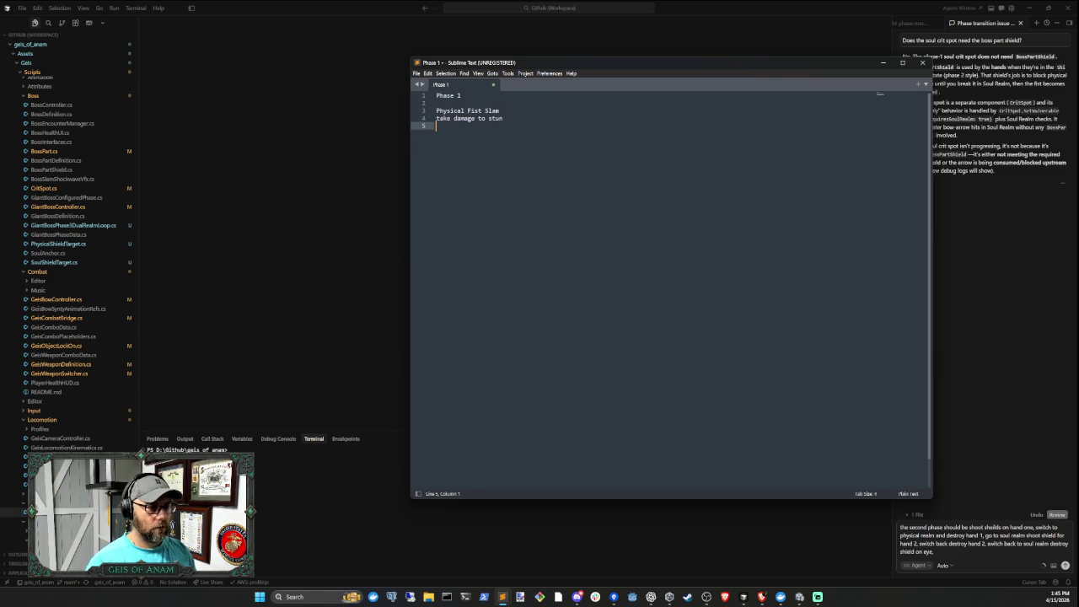
pyautogui.press('Up')
pyautogui.press('Up')
pyautogui.press('End')
pyautogui.write('1')
pyautogui.press('Down')
pyautogui.press('Down')
# Add 'Physical Fist 2 Slam', 'take damage to stun', and 'Soul Realm Crit Spot damage to end Phase 1'
pyautogui.press('Return')
pyautogui.write('Physical Fist ')
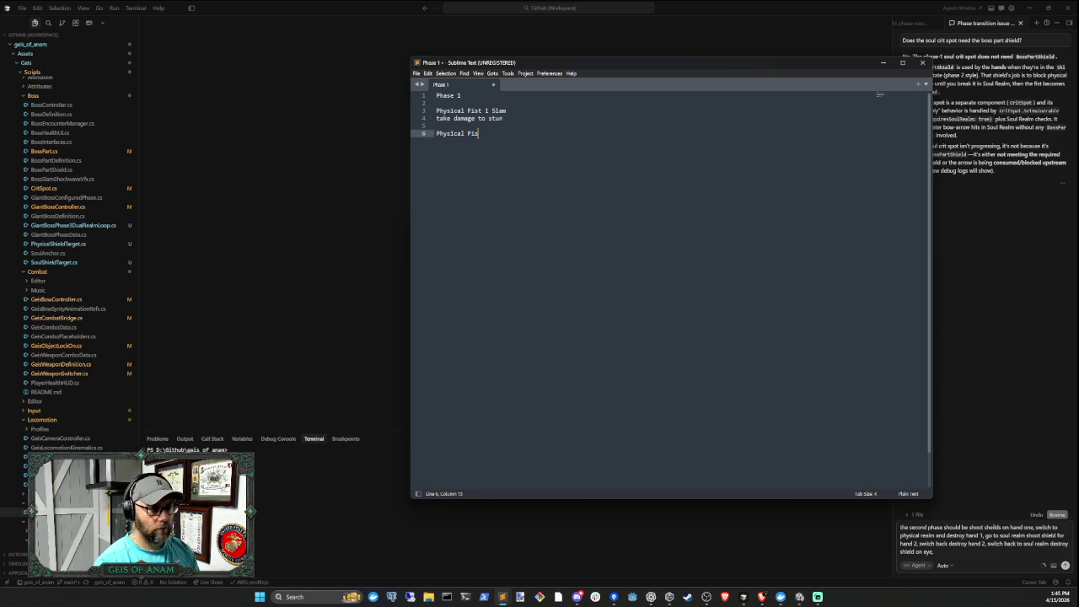
pyautogui.write('2 Slam')
pyautogui.press('Return')
pyautogui.write('take ')
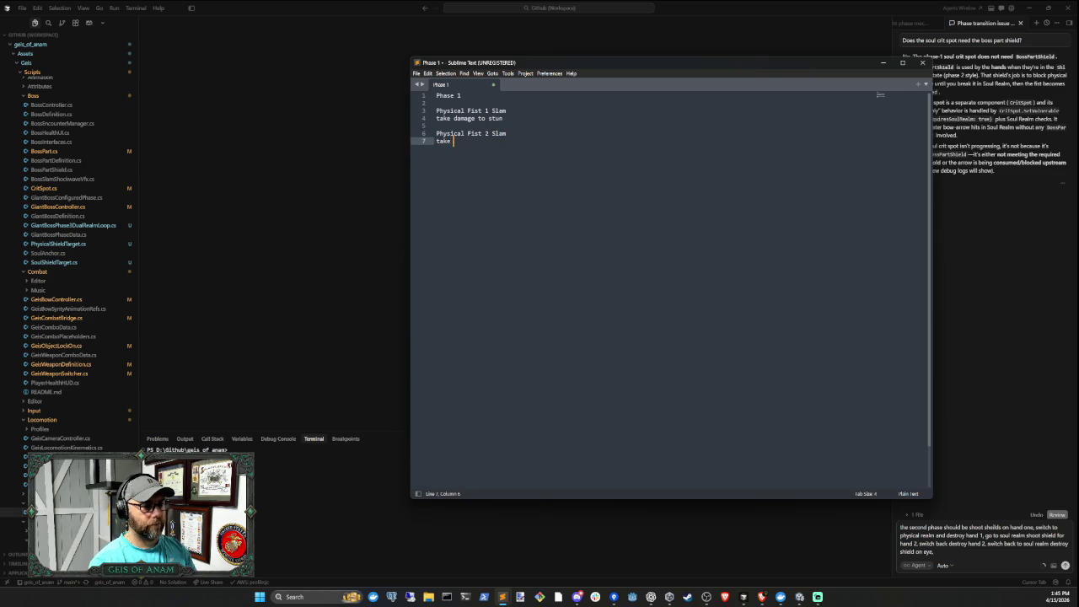
pyautogui.write('damage to stun')
pyautogui.press('Return')
pyautogui.press('Return')
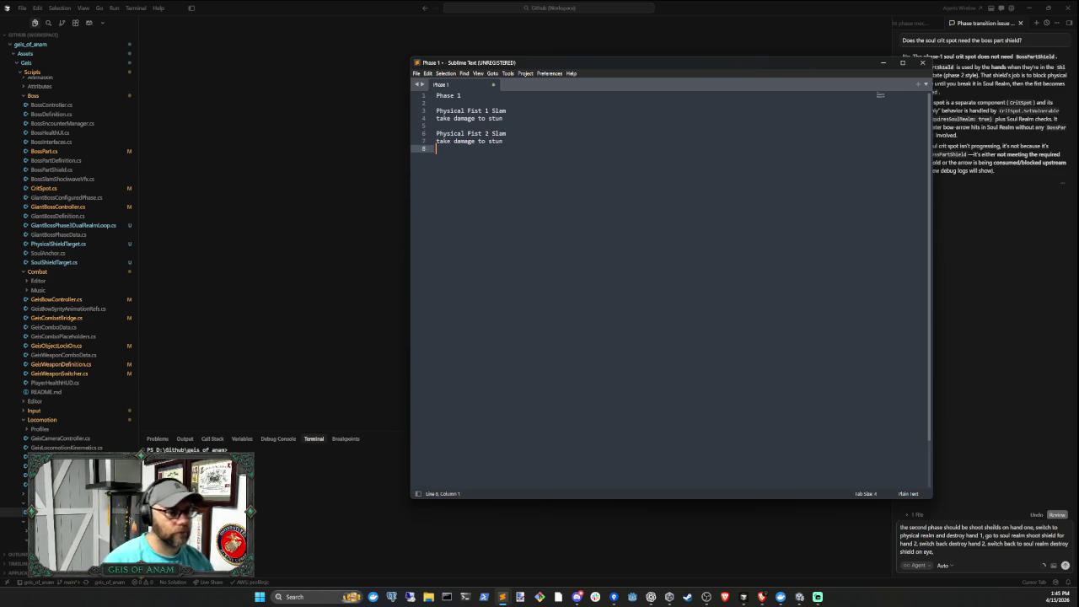
pyautogui.write('P')
pyautogui.write('witch to')
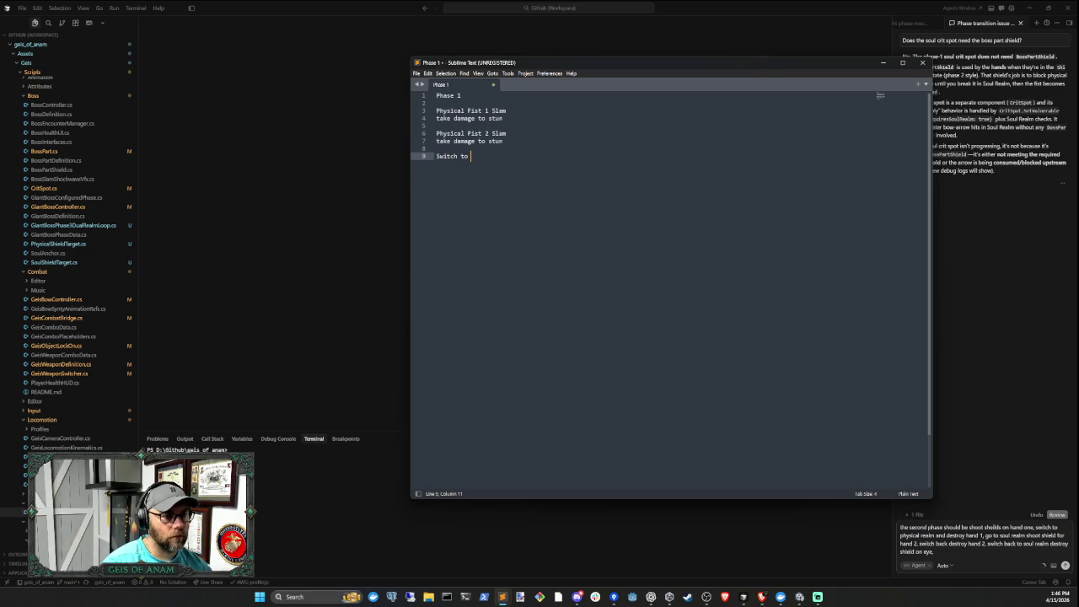
pyautogui.press('BackSpace')
pyautogui.press('BackSpace')
pyautogui.press('BackSpace')
pyautogui.write('Scoul Realm ')
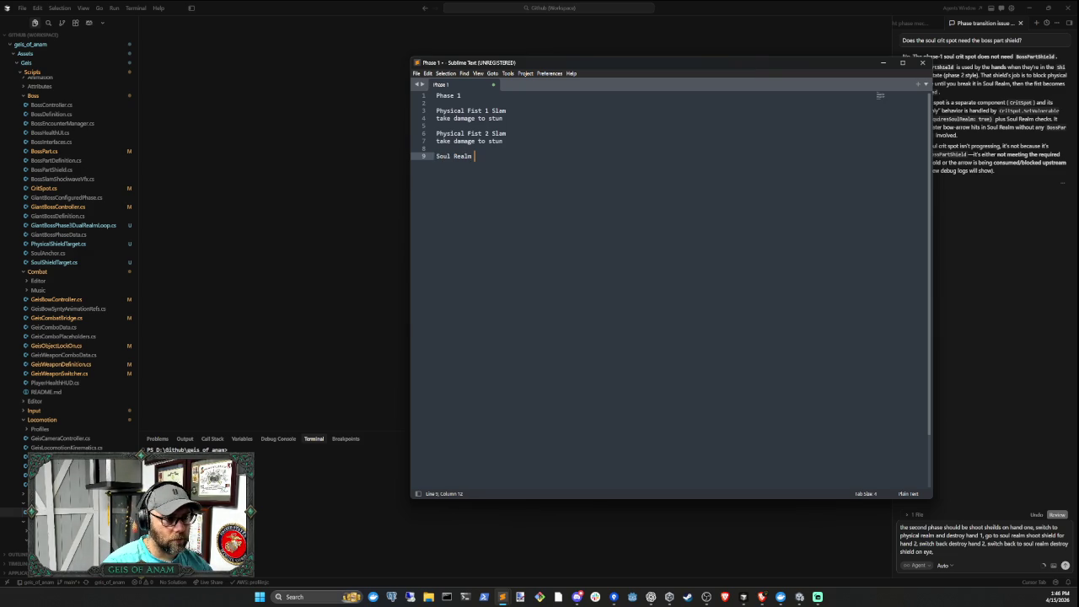
pyautogui.write('Crit Spot')
pyautogui.write(' dam')
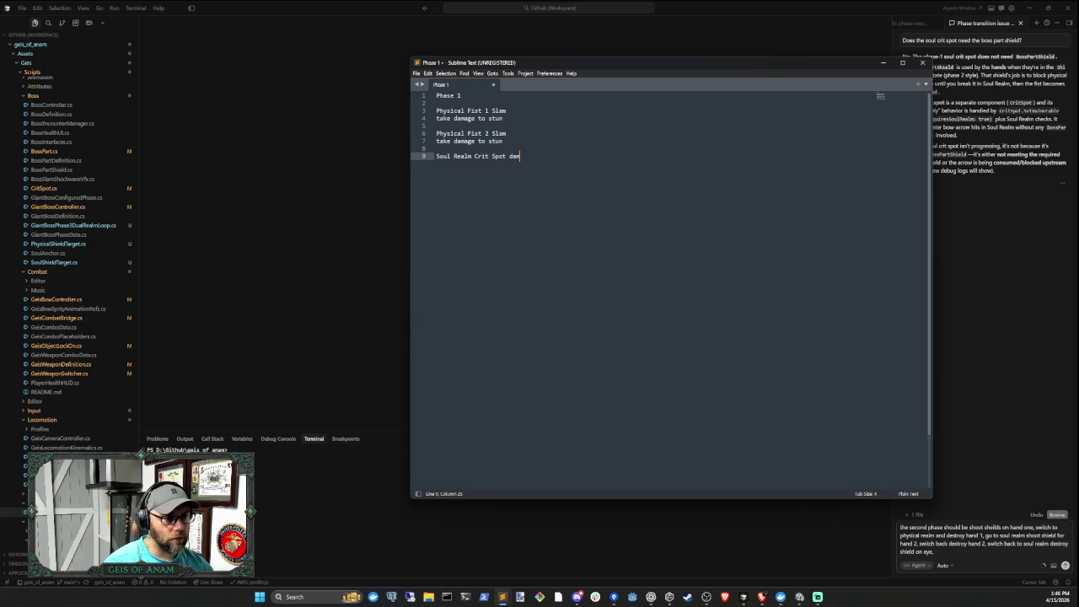
pyautogui.write('age to e')
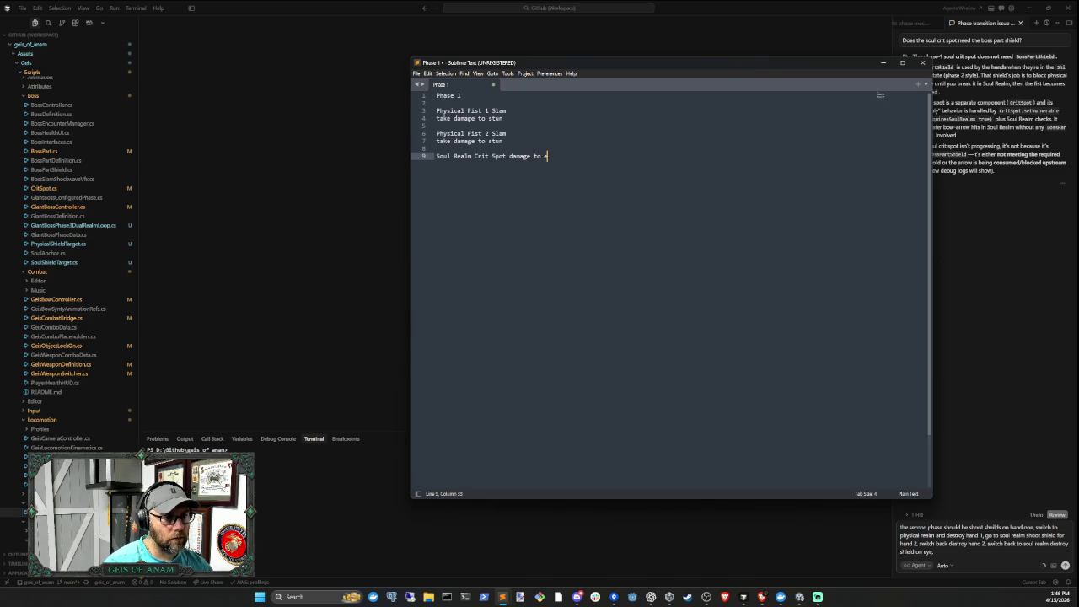
pyautogui.write('nd Phase 1')
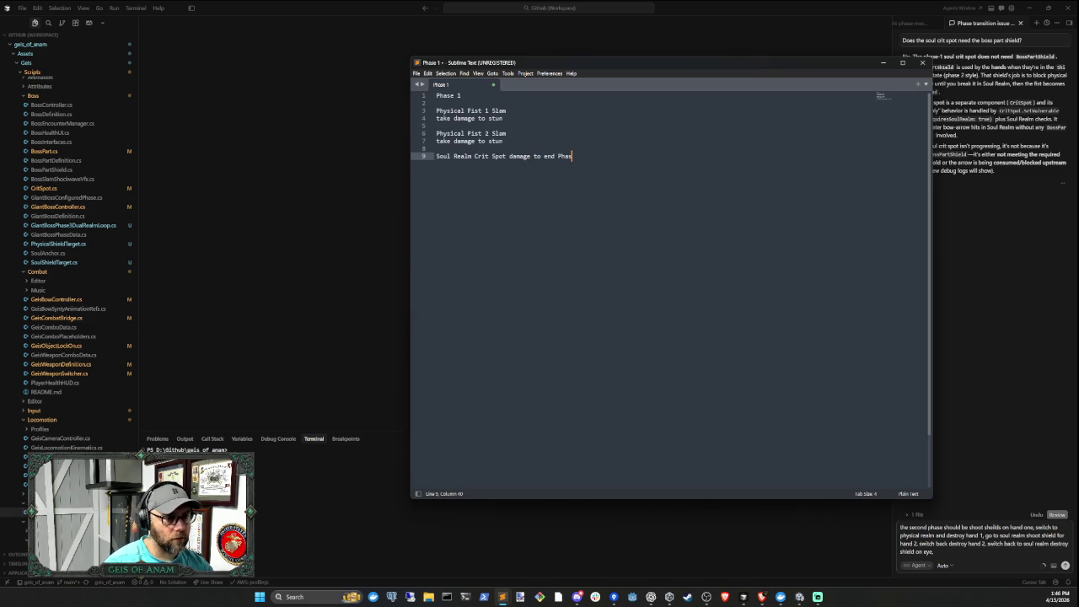
pyautogui.press('Return')
pyautogui.press('Return')
# Under the Phase 2 heading, add 'Soul Realm Fist Slam' with a 'take damage to destroy' line
pyautogui.write('Phase 2')
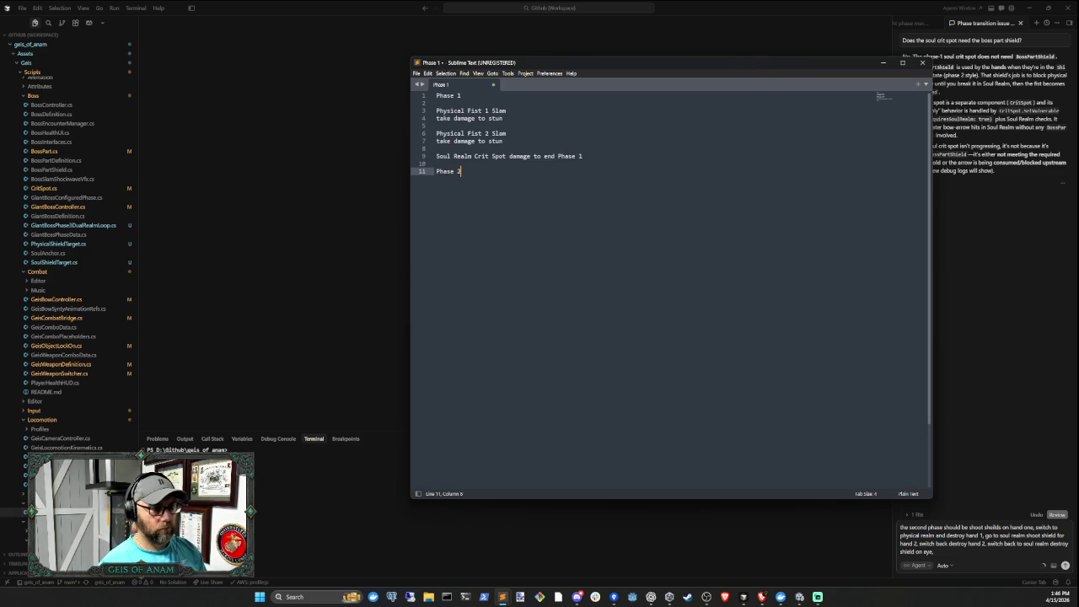
pyautogui.press('Return')
pyautogui.press('Return')
pyautogui.write('Soul')
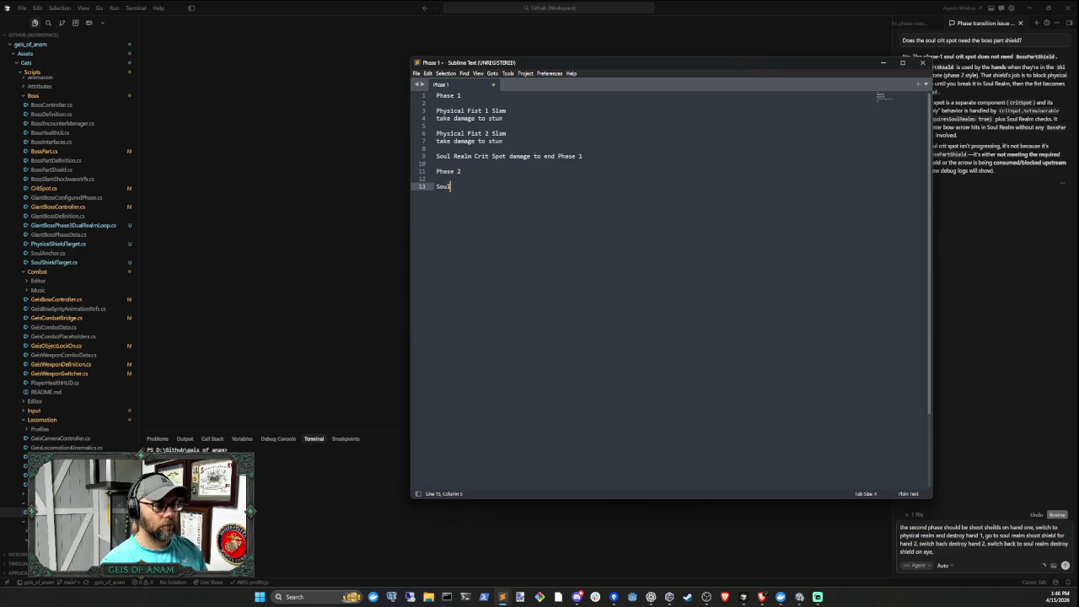
pyautogui.write(' Realm Fist Slam')
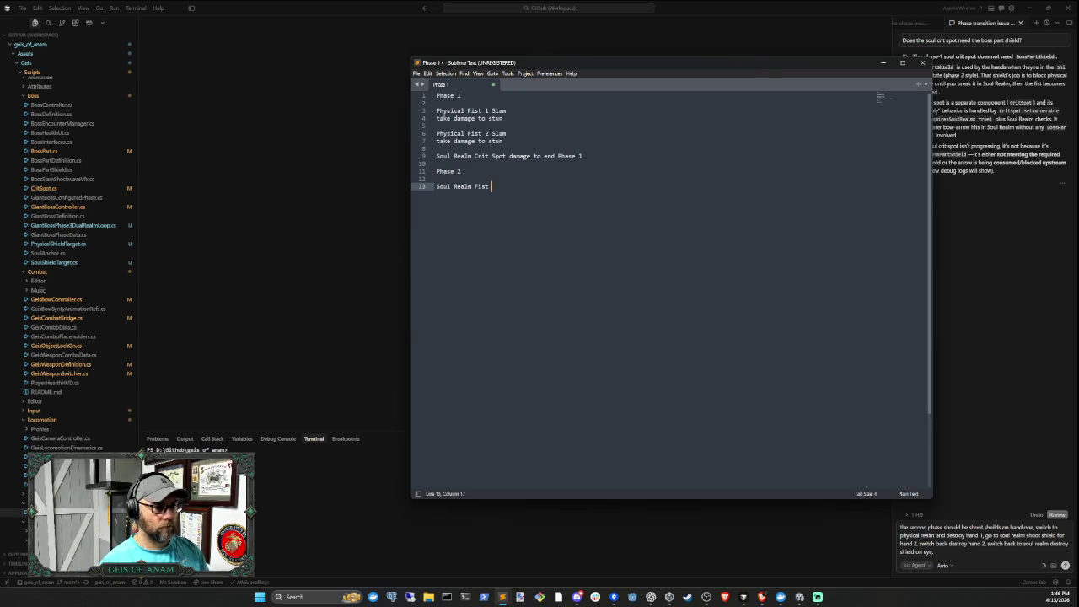
pyautogui.press('Return')
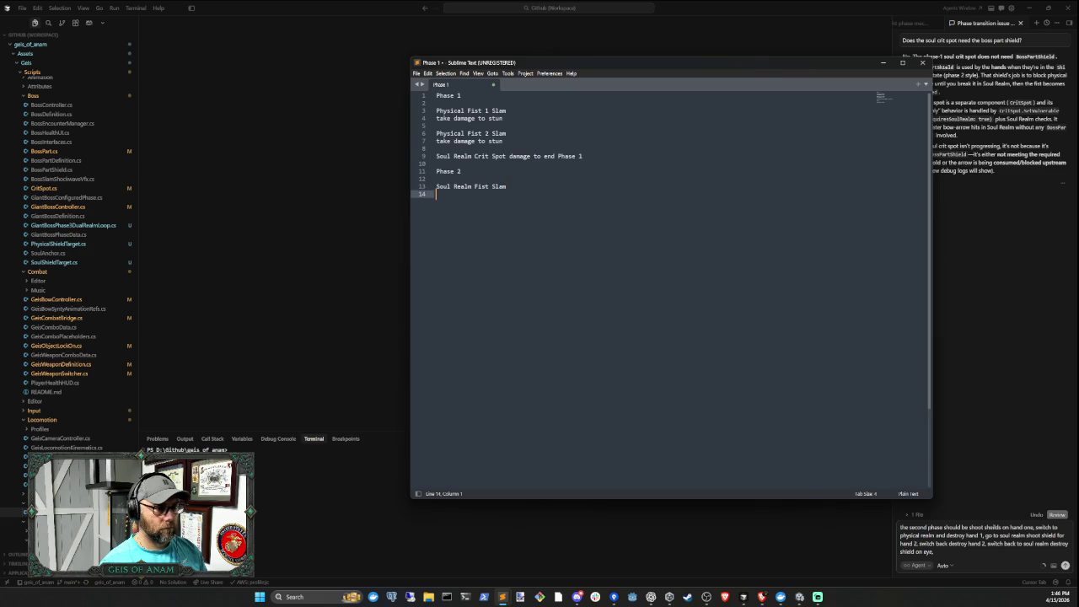
pyautogui.write('take d')
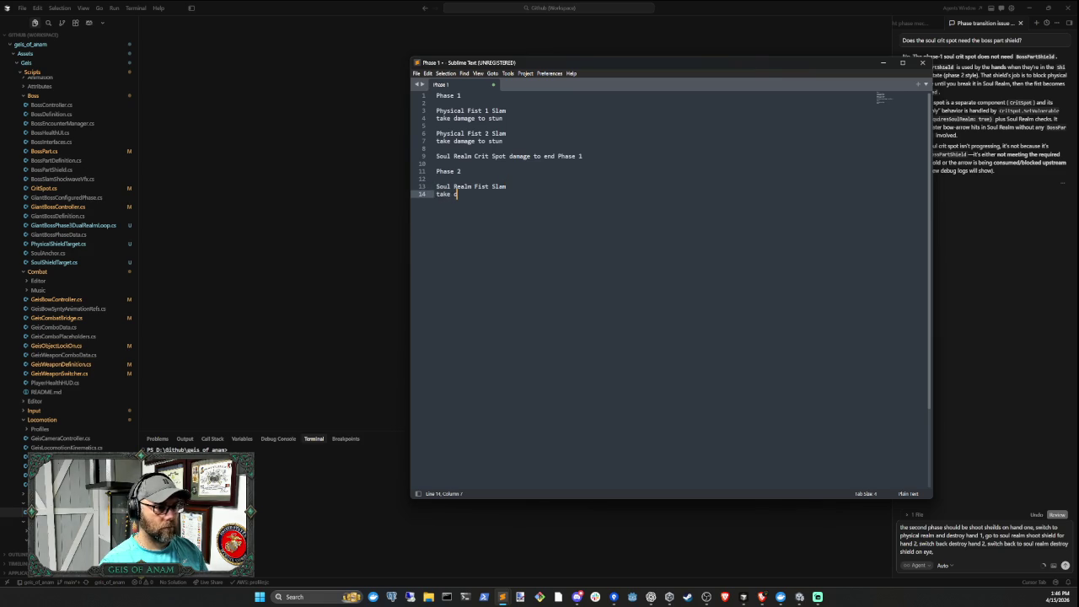
pyautogui.write('amage to ')
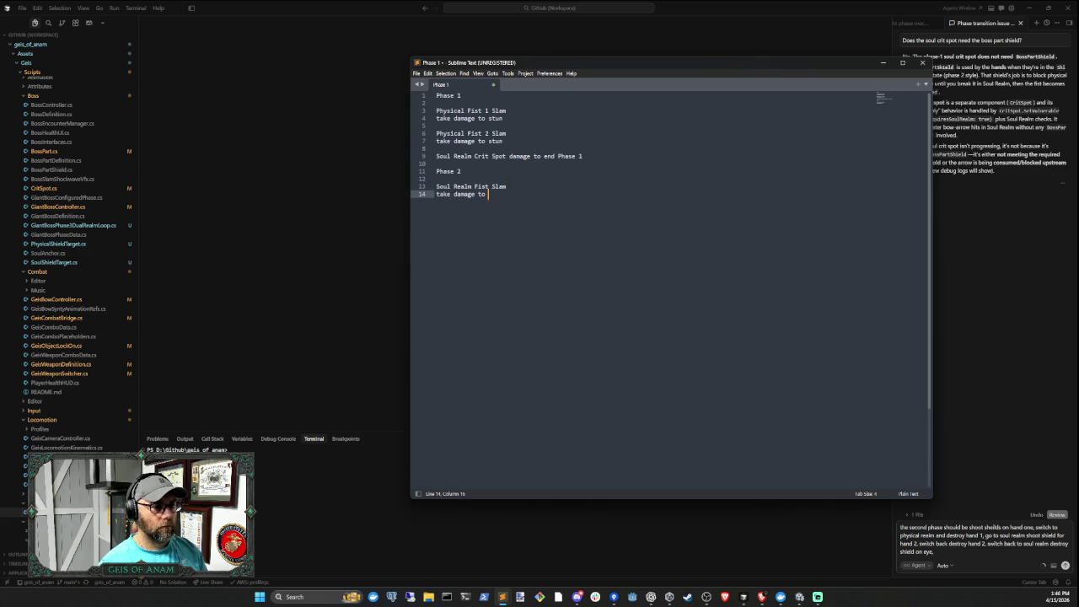
pyautogui.write('destroy')
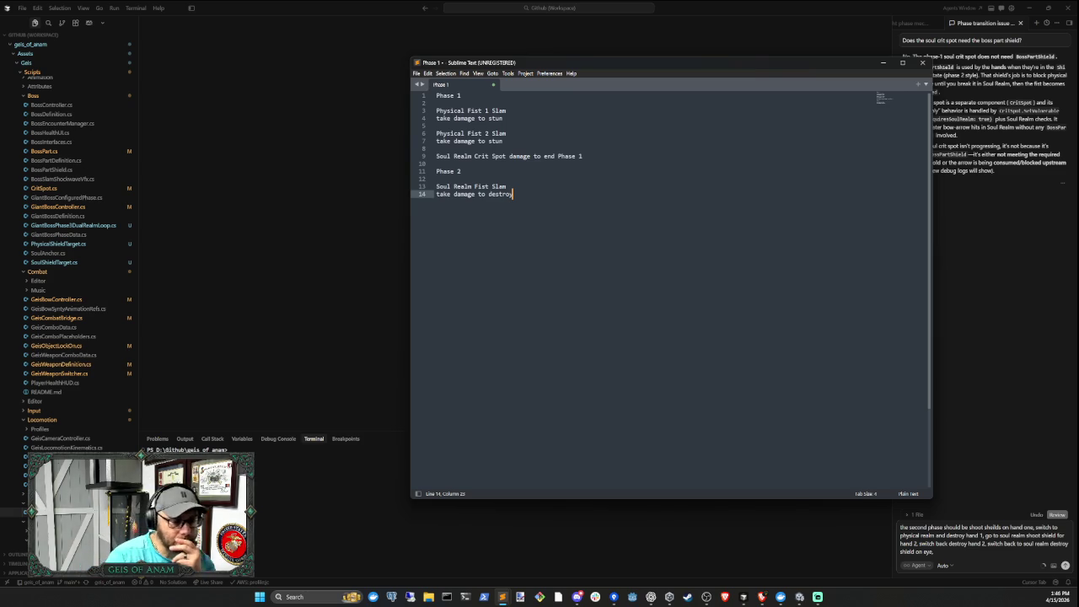
pyautogui.press('Return')
pyautogui.press('Return')
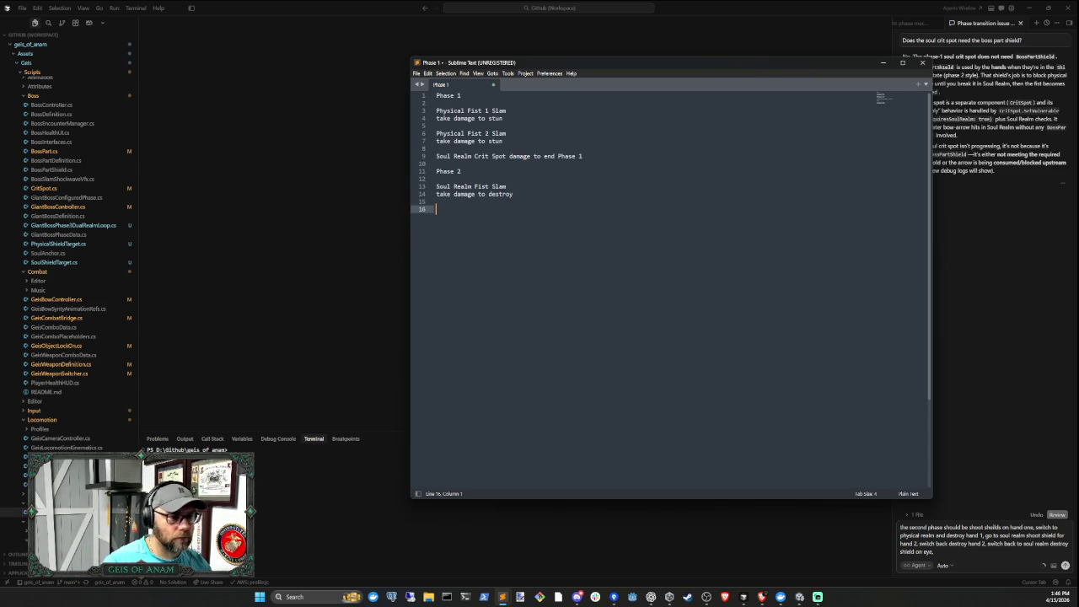
# Number the first slam as Fist 1 and add 'Soul Realm Fist 2 Slam' with its damage line
pyautogui.click(494, 186)
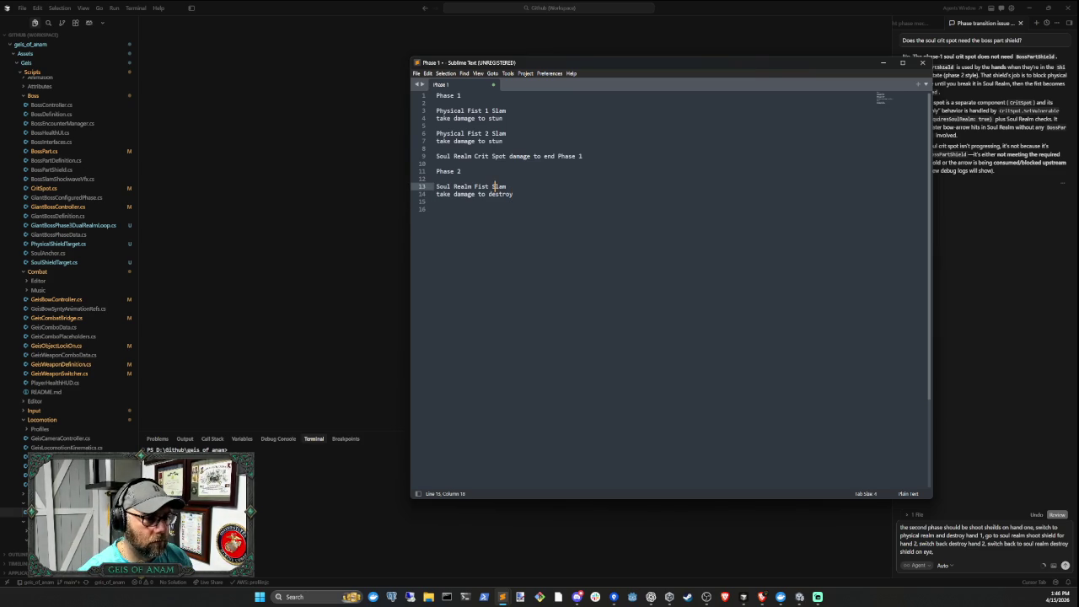
pyautogui.write('1')
pyautogui.hotkey('ctrl', 'End')
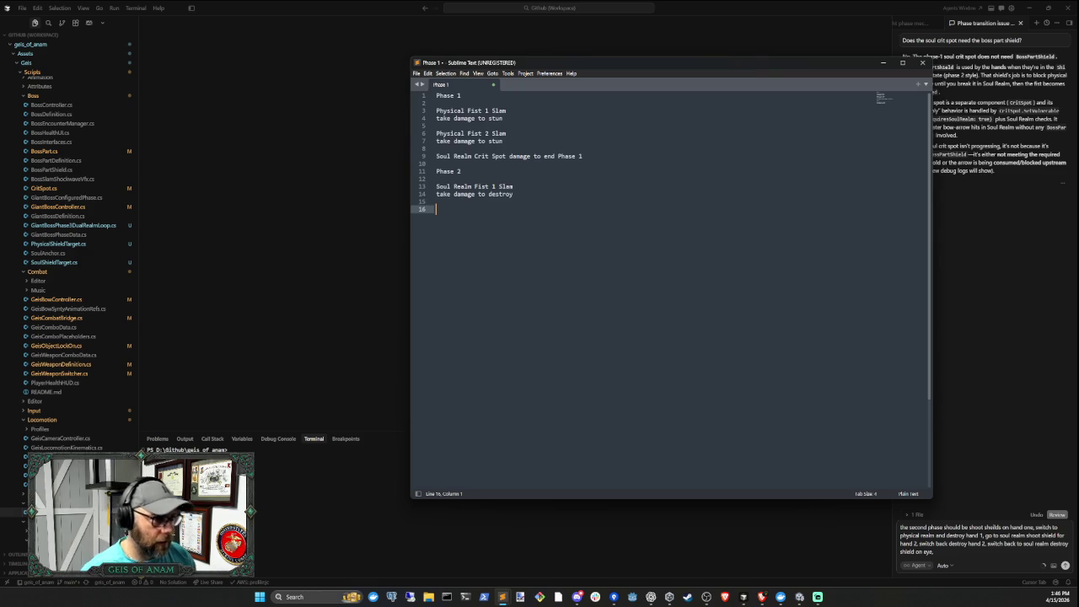
pyautogui.write('S')
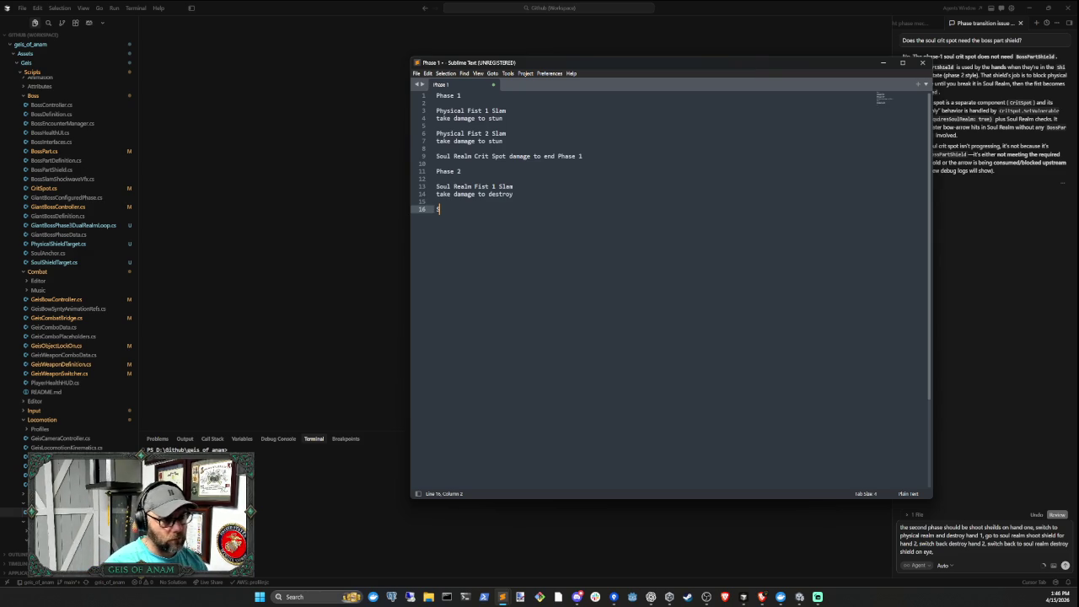
pyautogui.write('oul Realm')
pyautogui.press('BackSpace')
pyautogui.press('BackSpace')
pyautogui.press('BackSpace')
pyautogui.write('ealm Fist ')
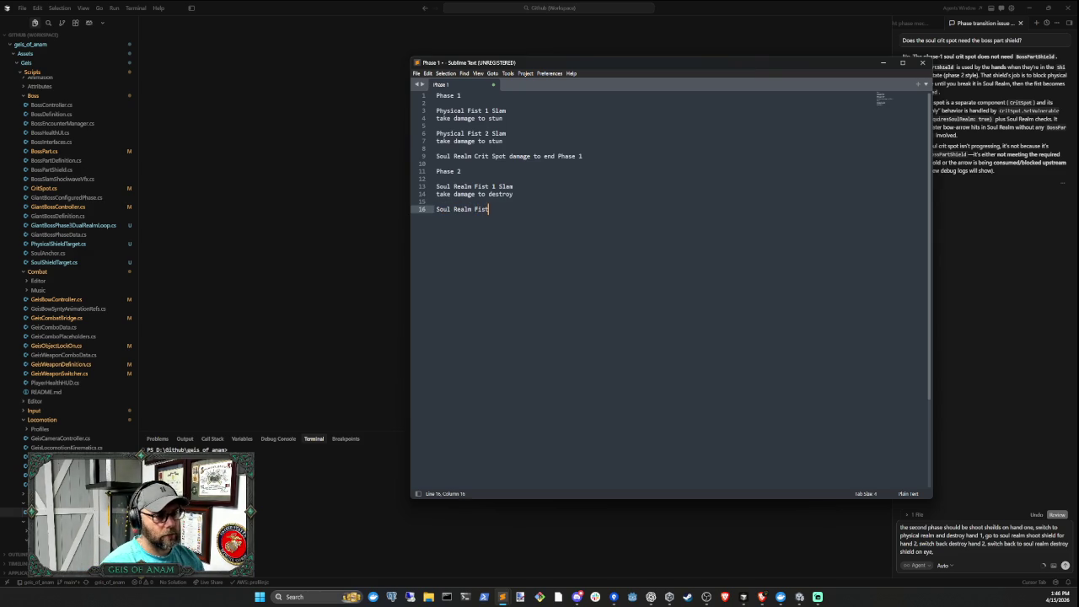
pyautogui.write('2 Slam')
pyautogui.press('Return')
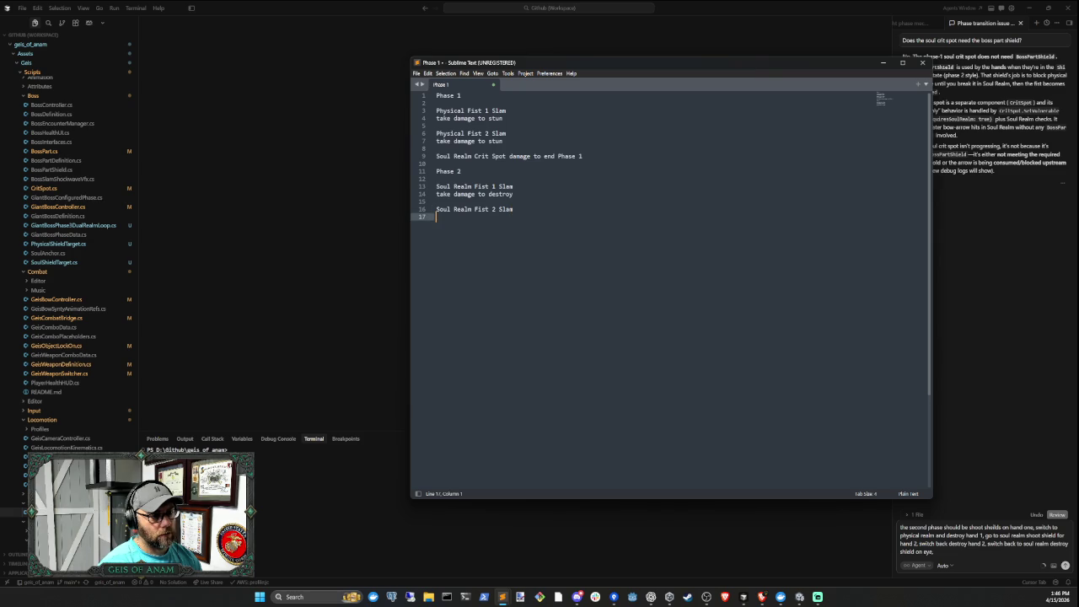
pyautogui.write('take damage ')
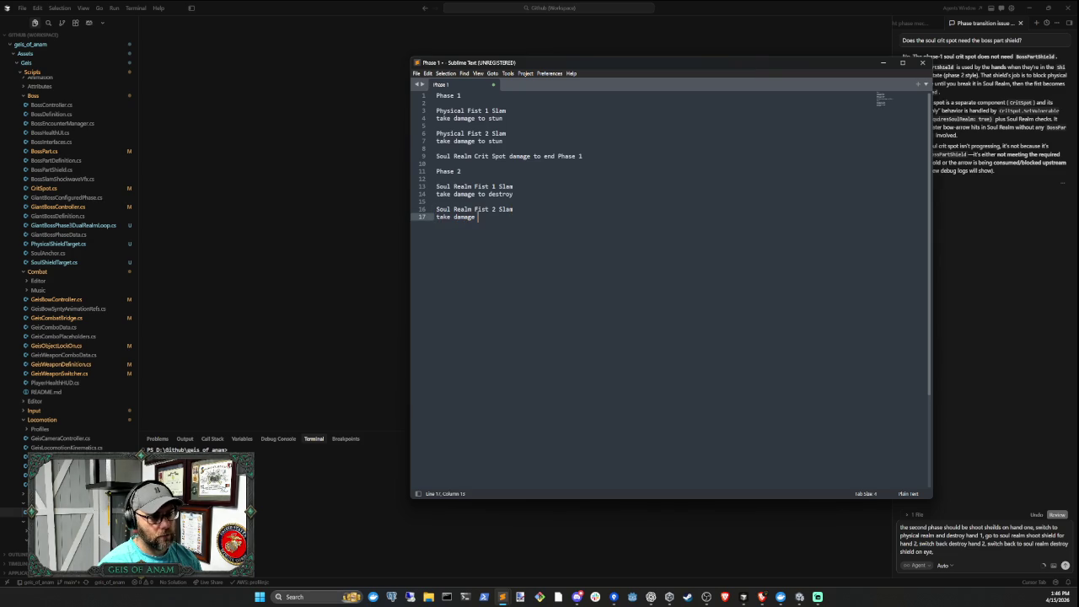
pyautogui.write('to destory')
pyautogui.press('Return')
pyautogui.press('Return')
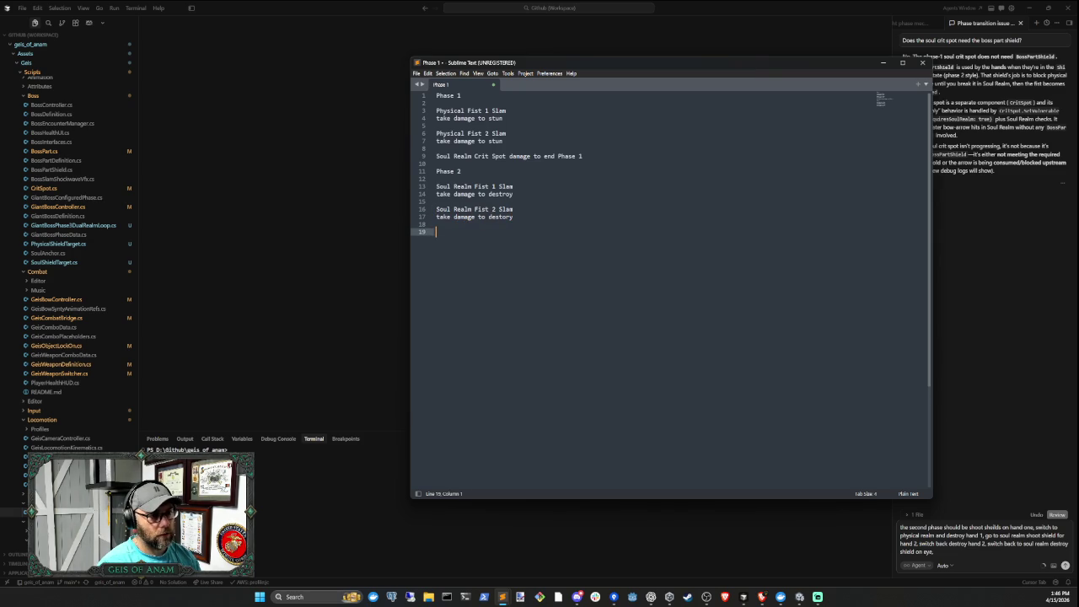
# Add a 'Physical Realm Fist 1' entry below the Soul Realm slams
pyautogui.write('Soul ')
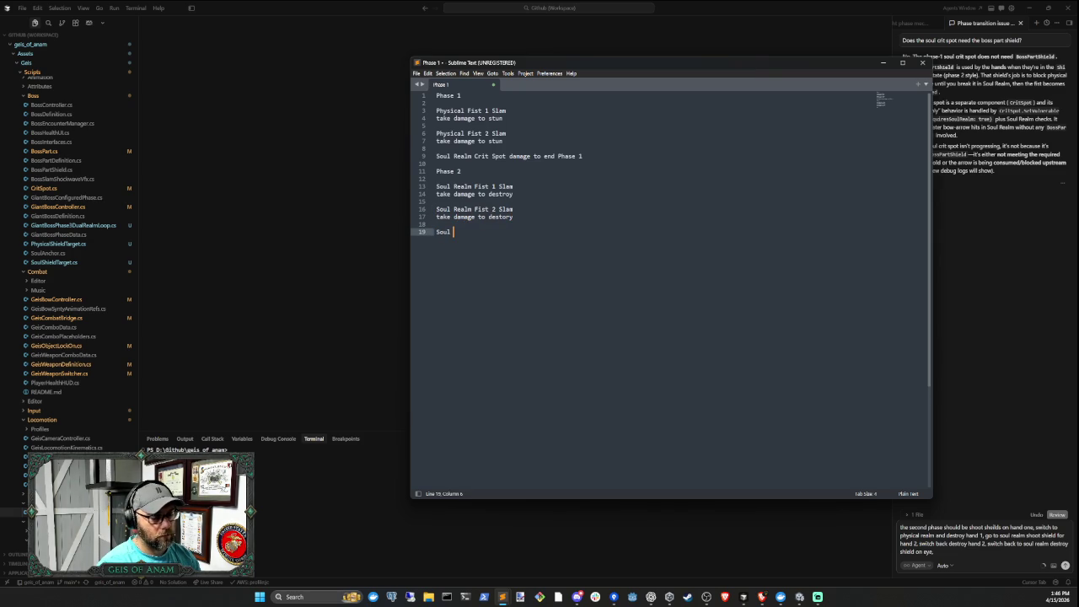
pyautogui.write('Realm')
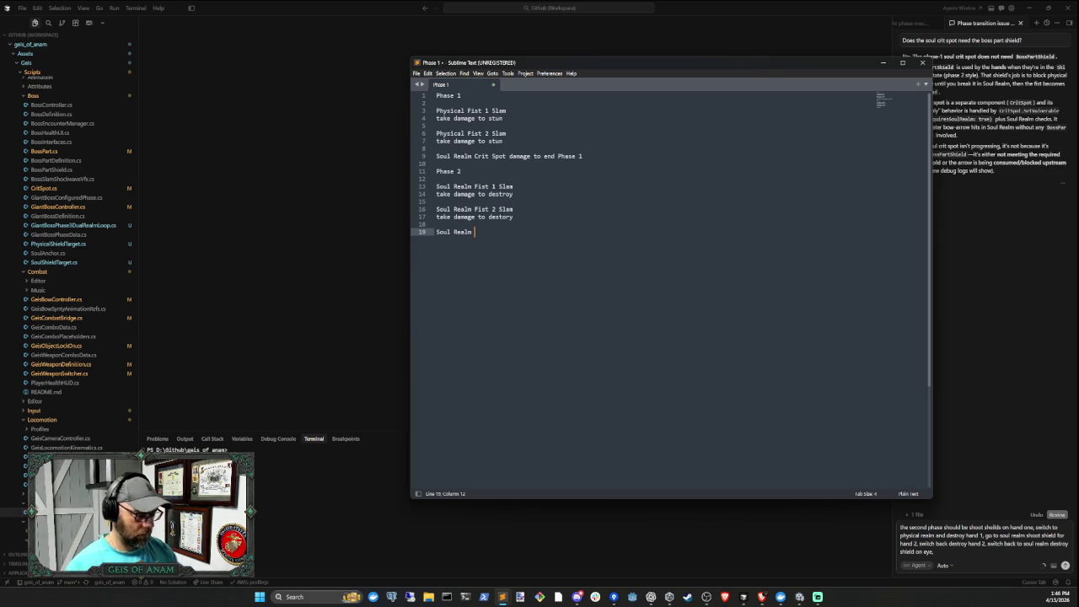
pyautogui.press('BackSpace')
pyautogui.press('BackSpace')
pyautogui.press('BackSpace')
pyautogui.write('Physical Realm')
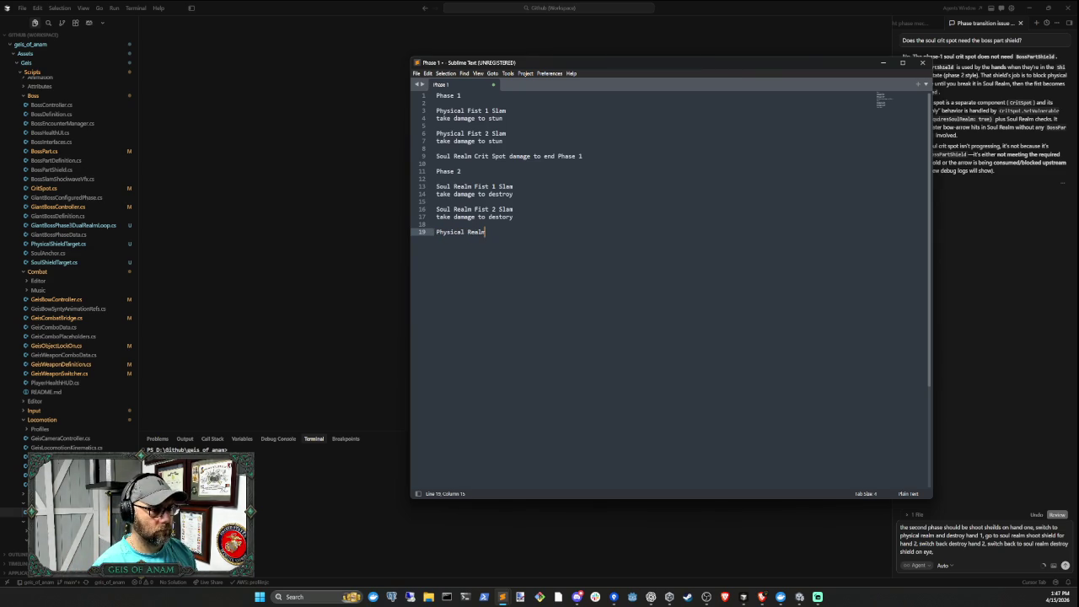
pyautogui.write(' Fist 1')
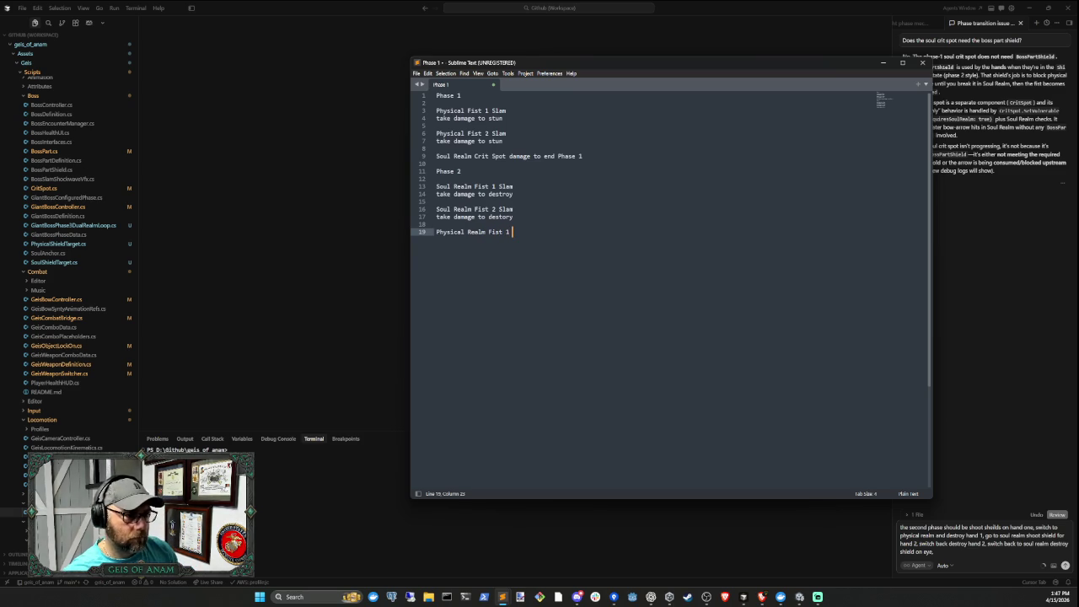
# Append 'shield and stun fist' to both Soul Realm fist damage notes
pyautogui.click(512, 194)
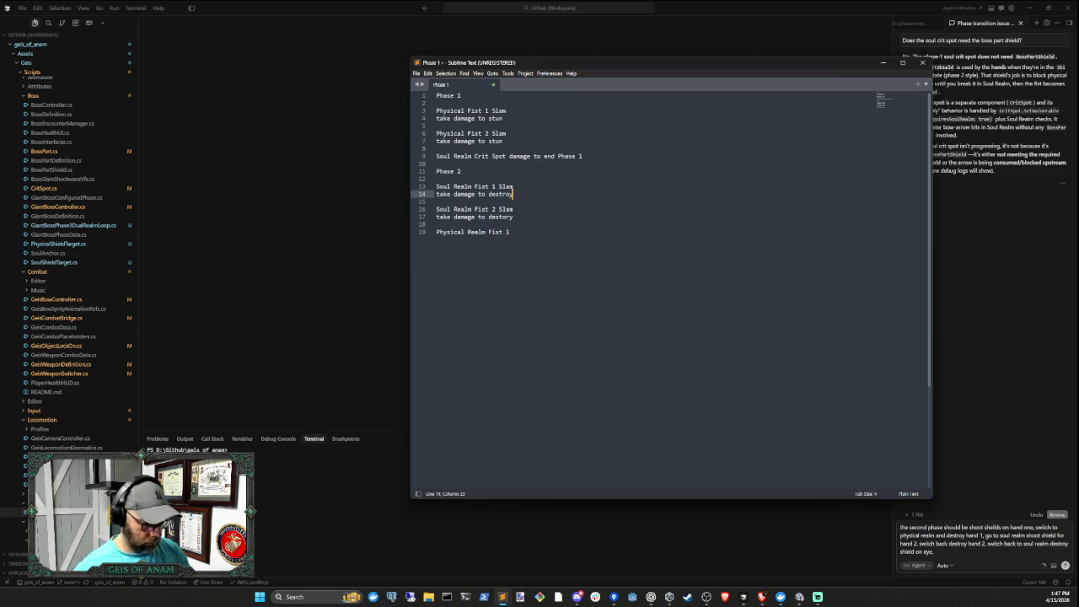
pyautogui.write('shield ')
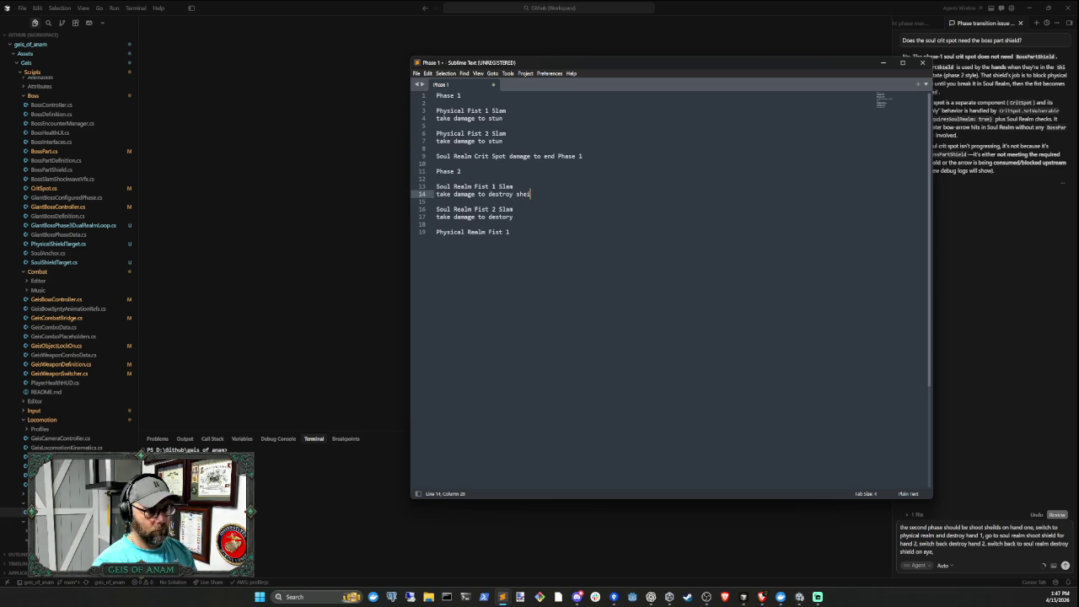
pyautogui.write('and stun fist')
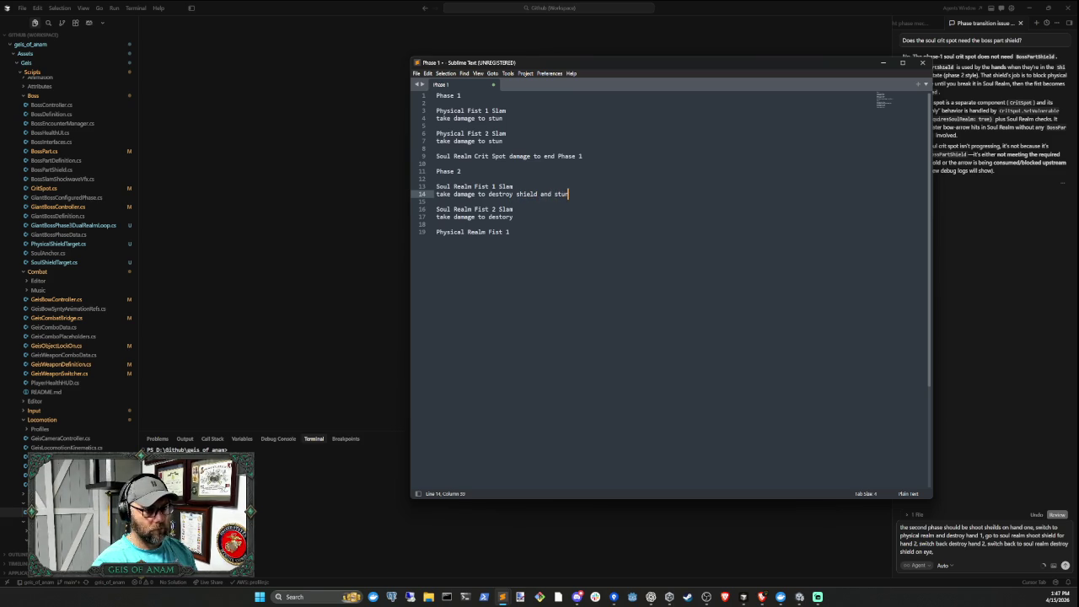
pyautogui.click(514, 216)
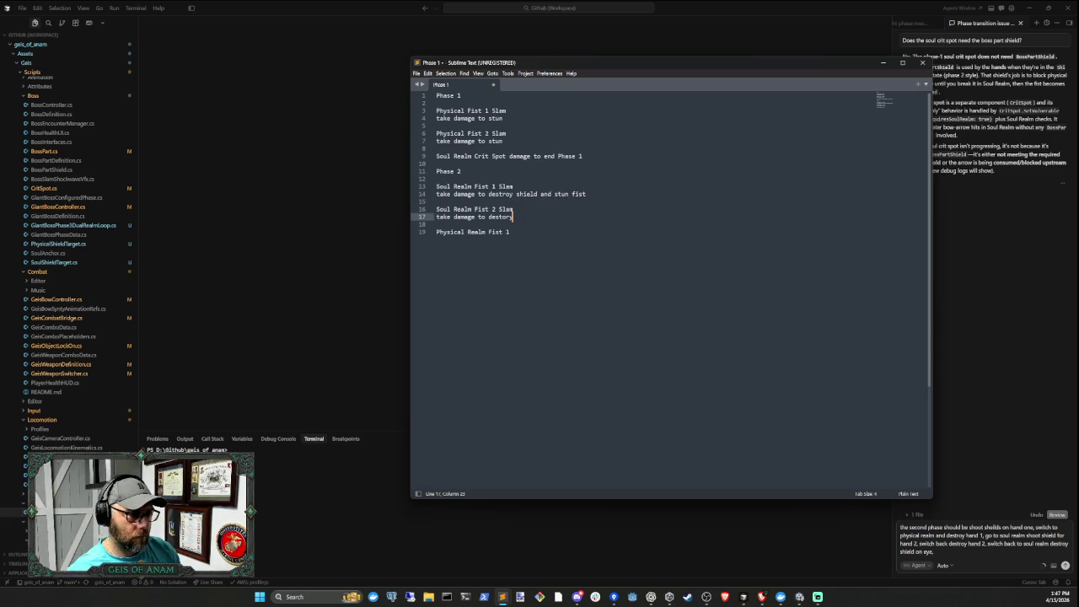
pyautogui.write(' shie')
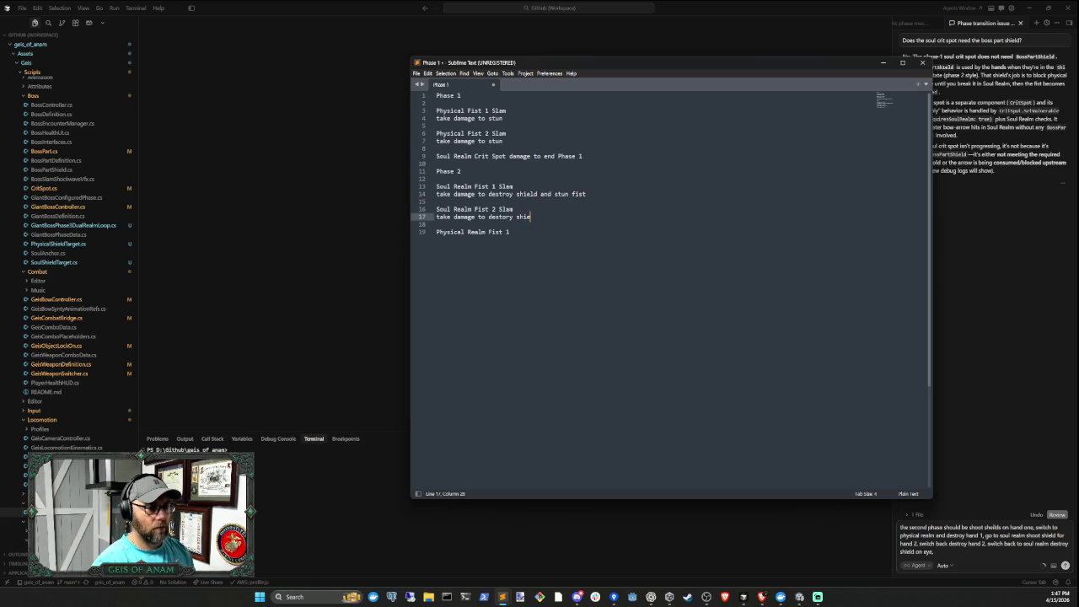
pyautogui.write('ld and stun fist')
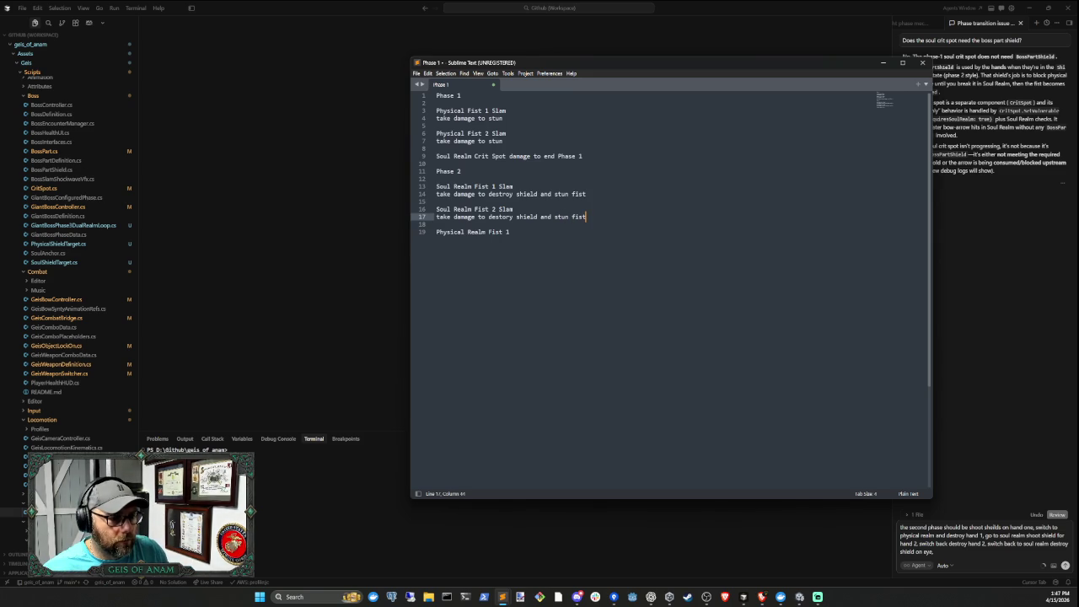
# Add a 'take damage to destroy' line under Physical Realm Fist 1
pyautogui.click(512, 232)
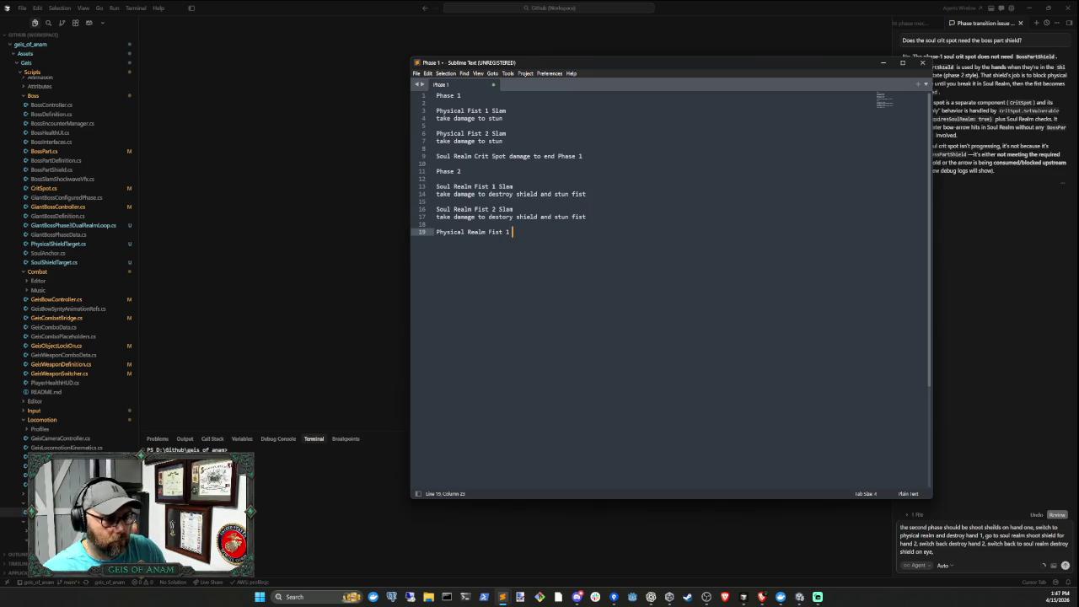
pyautogui.press('Return')
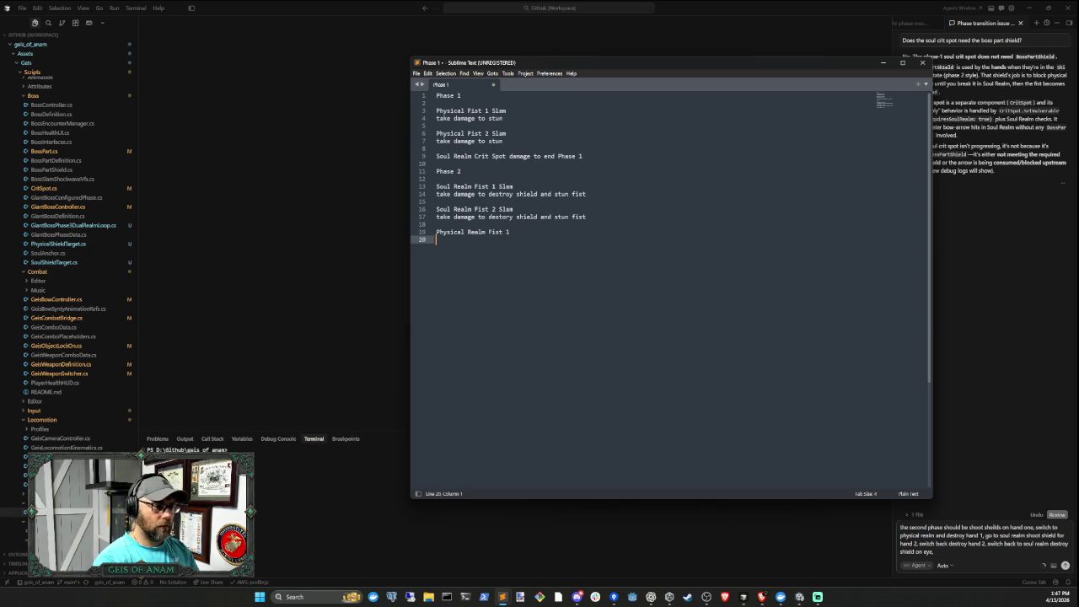
pyautogui.write('take dama')
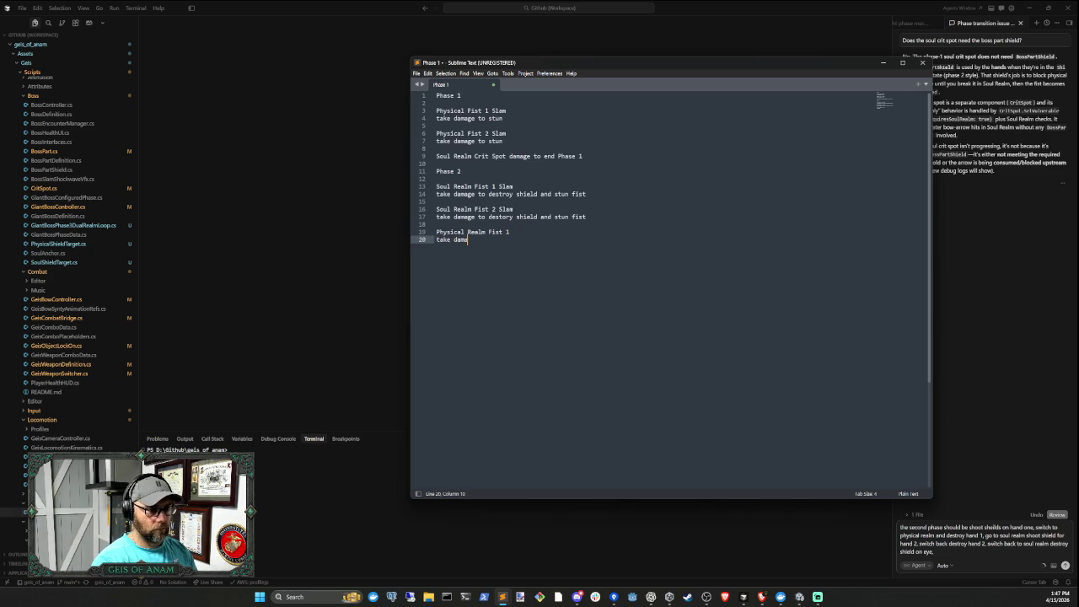
pyautogui.write('ge to destor')
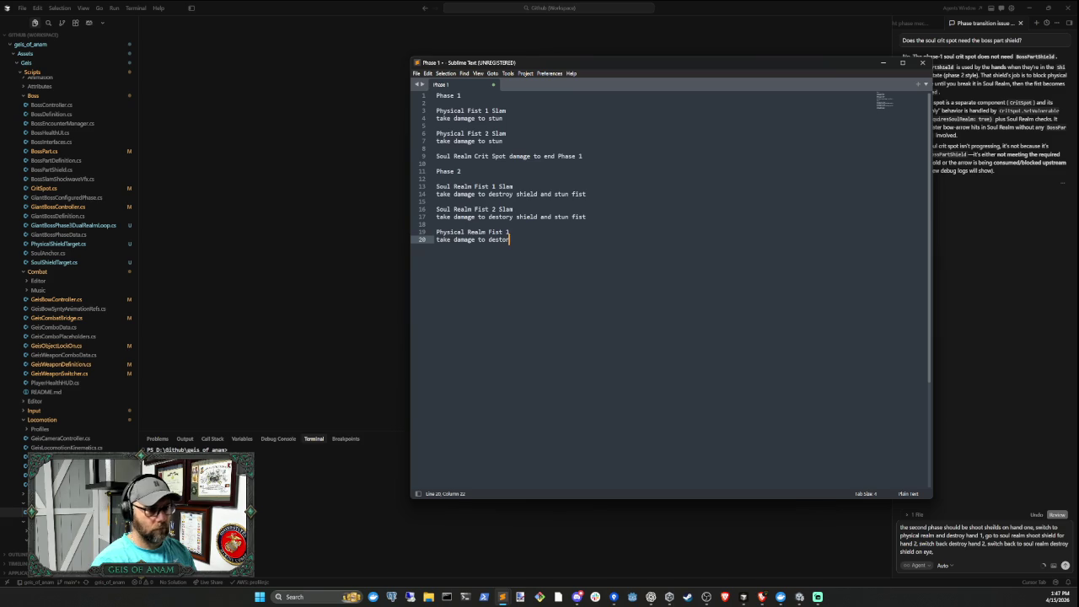
pyautogui.press('BackSpace')
pyautogui.press('BackSpace')
pyautogui.write('roy')
pyautogui.click(506, 217)
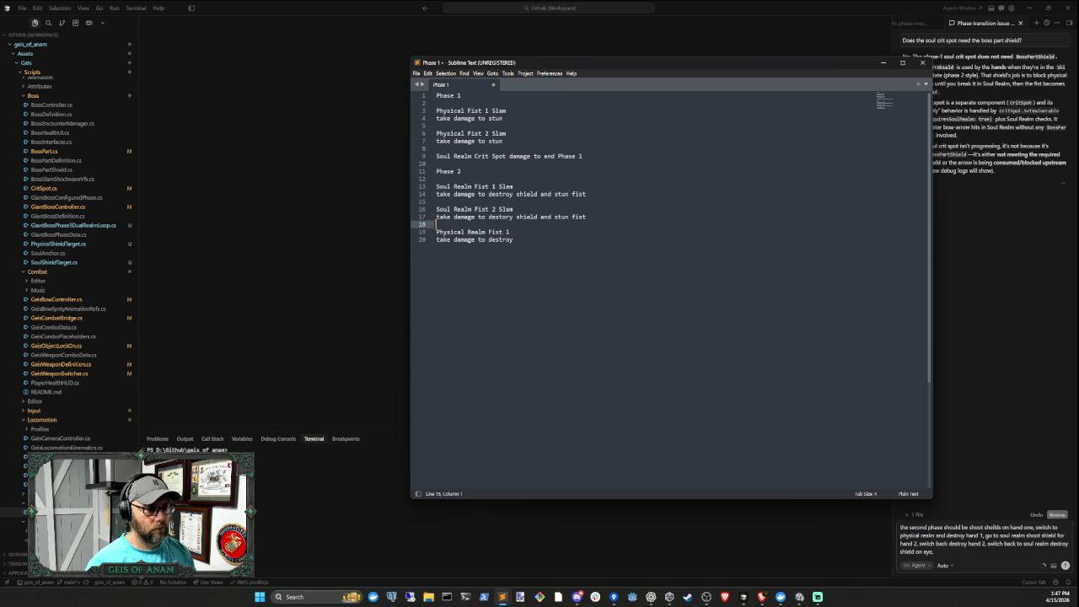
# Correct 'destory' to 'destroy' and finish the Physical Realm damage line with 'fists'
pyautogui.press('Delete')
pyautogui.write('r')
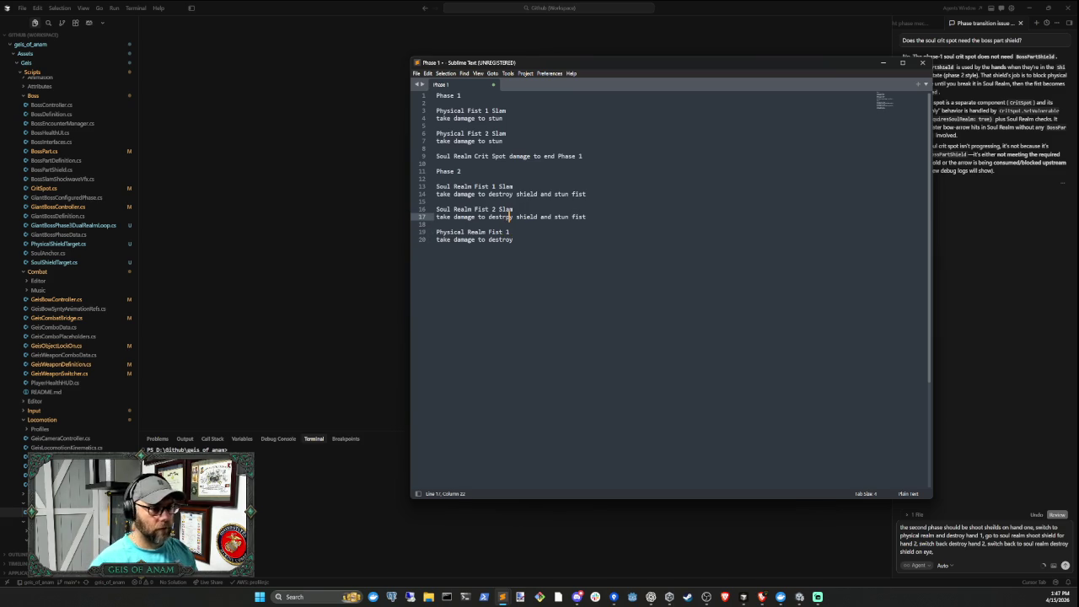
pyautogui.press('Down')
pyautogui.press('Down')
pyautogui.press('Down')
pyautogui.press('End')
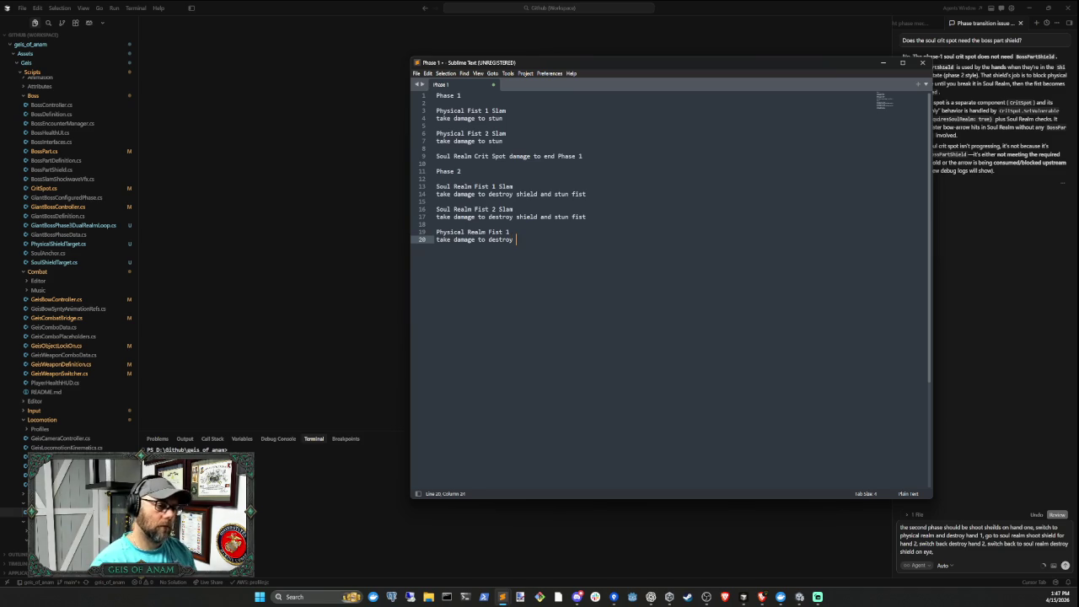
pyautogui.write('fis')
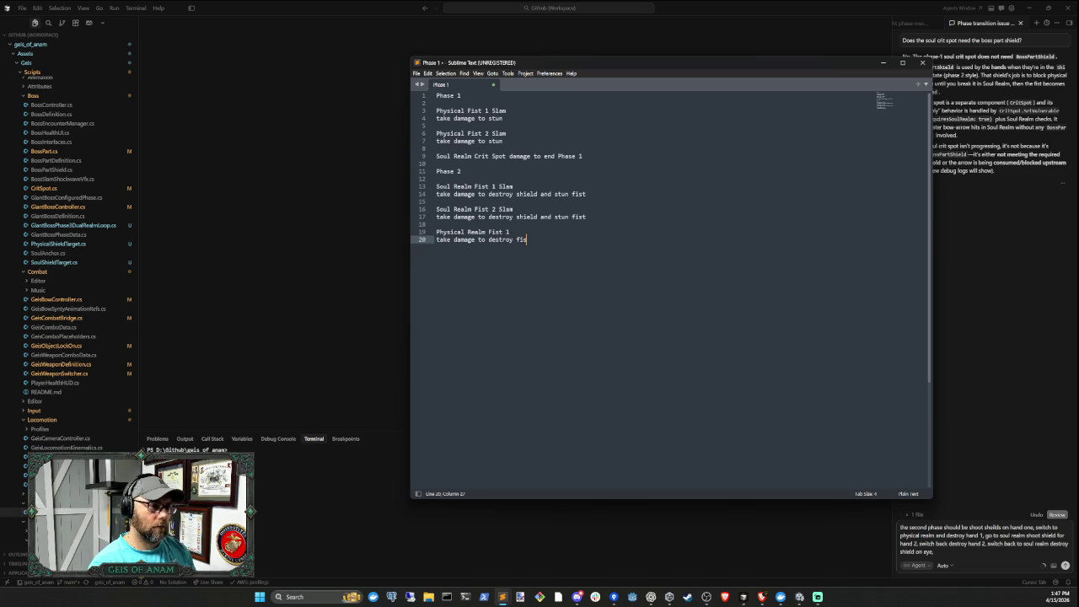
pyautogui.press('BackSpace')
pyautogui.press('BackSpace')
pyautogui.press('BackSpace')
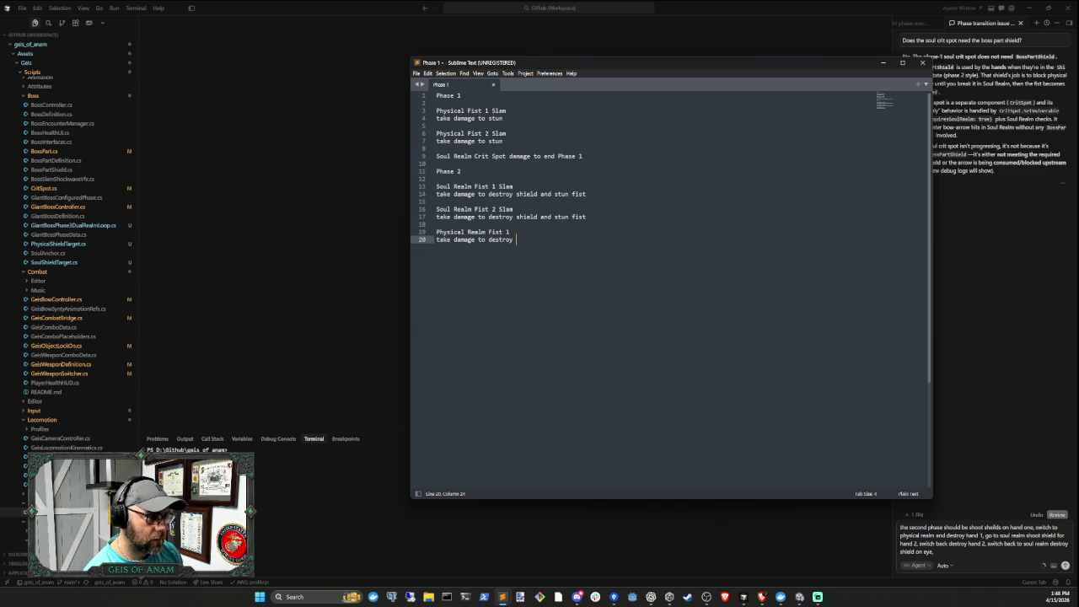
pyautogui.write('fists')
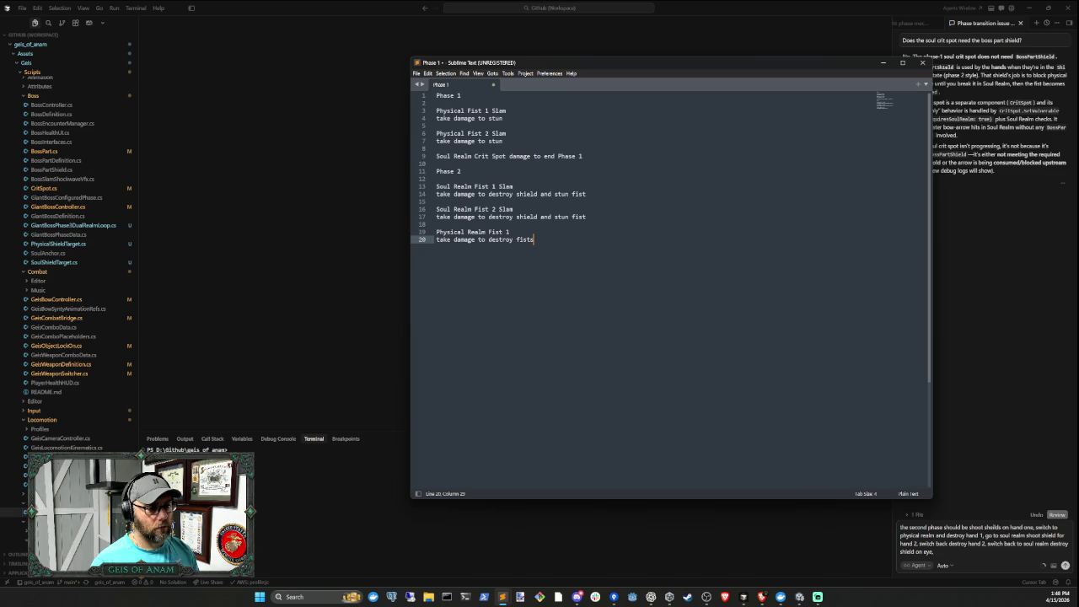
pyautogui.press('Return')
pyautogui.press('Return')
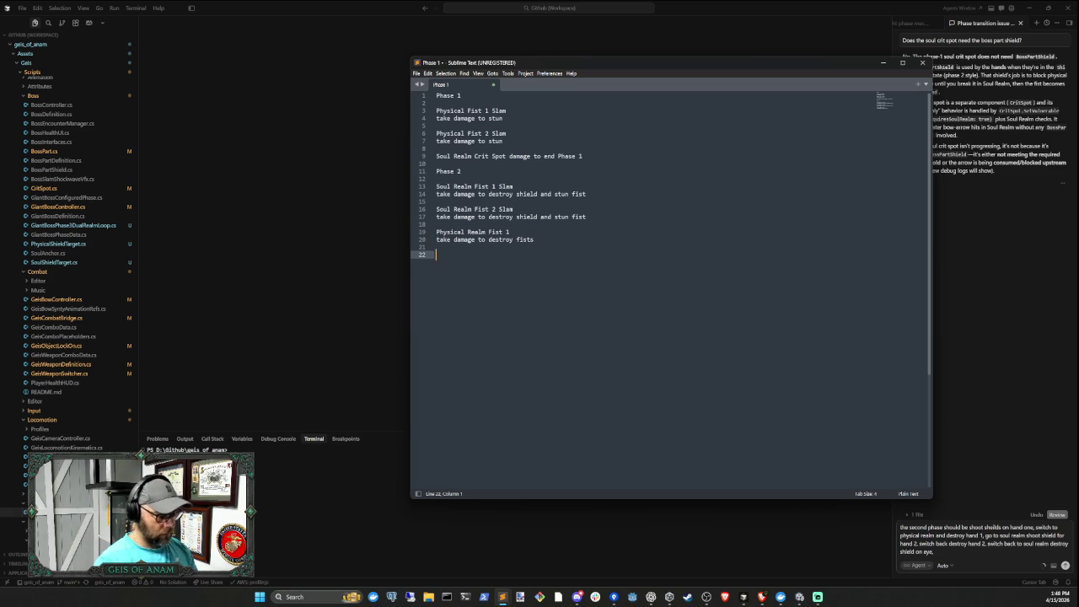
pyautogui.press('BackSpace')
pyautogui.press('BackSpace')
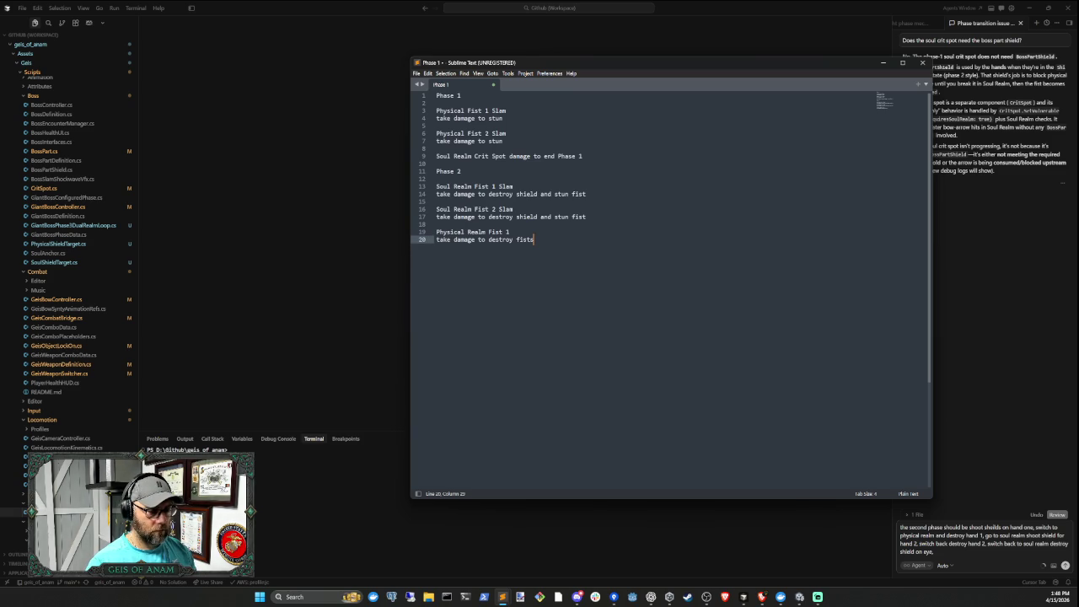
# Change the line to 'Physical Realm Fist 1 & Fist 2' and begin a 'Soul Realm' entry below
pyautogui.click(512, 232)
pyautogui.write('& Fist 2')
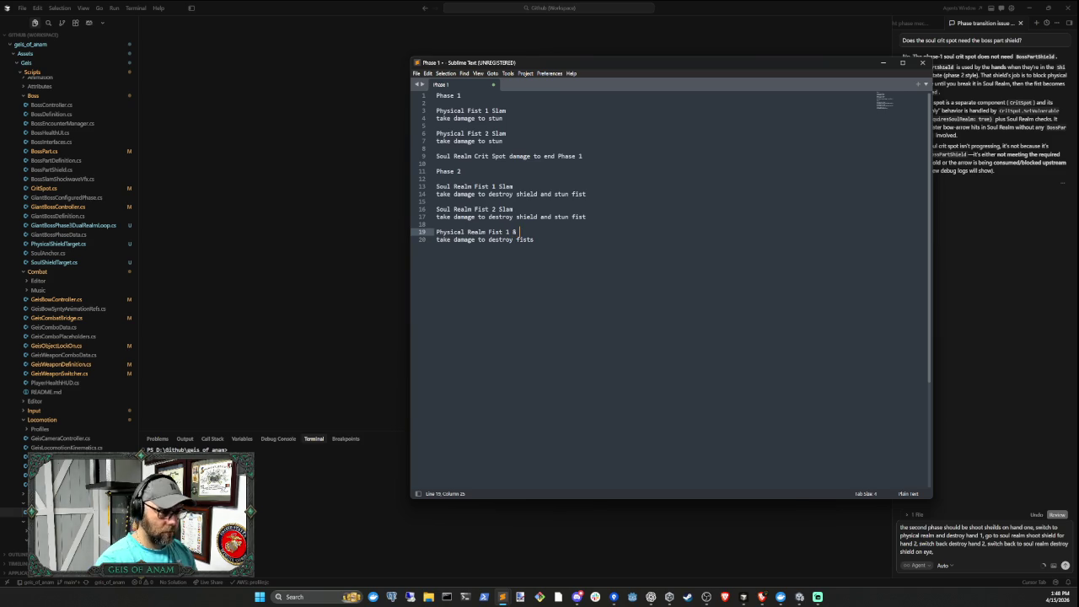
pyautogui.click(534, 239)
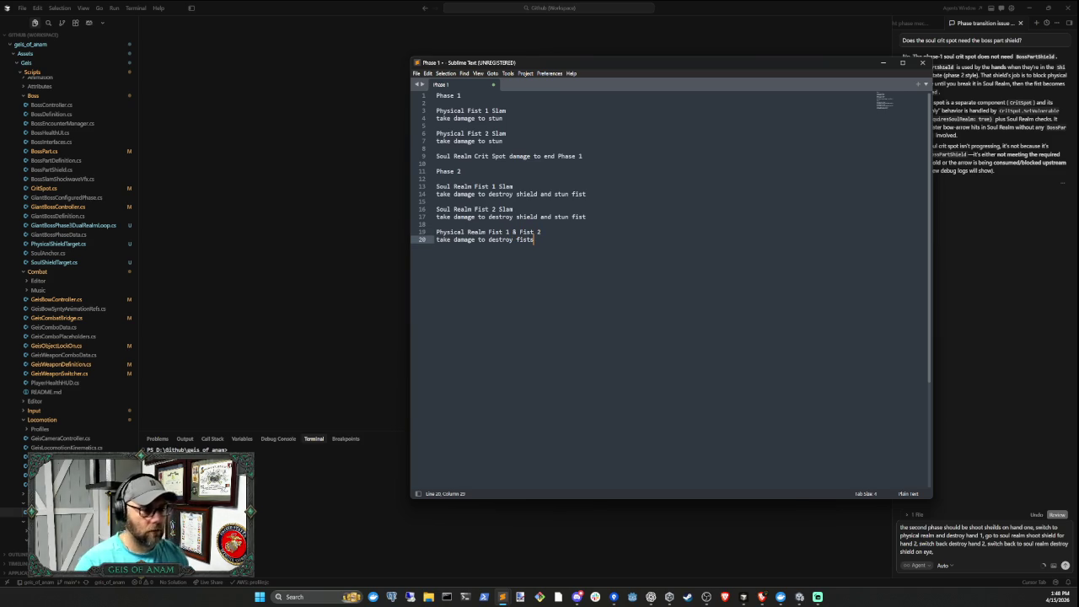
pyautogui.press('Return')
pyautogui.press('Return')
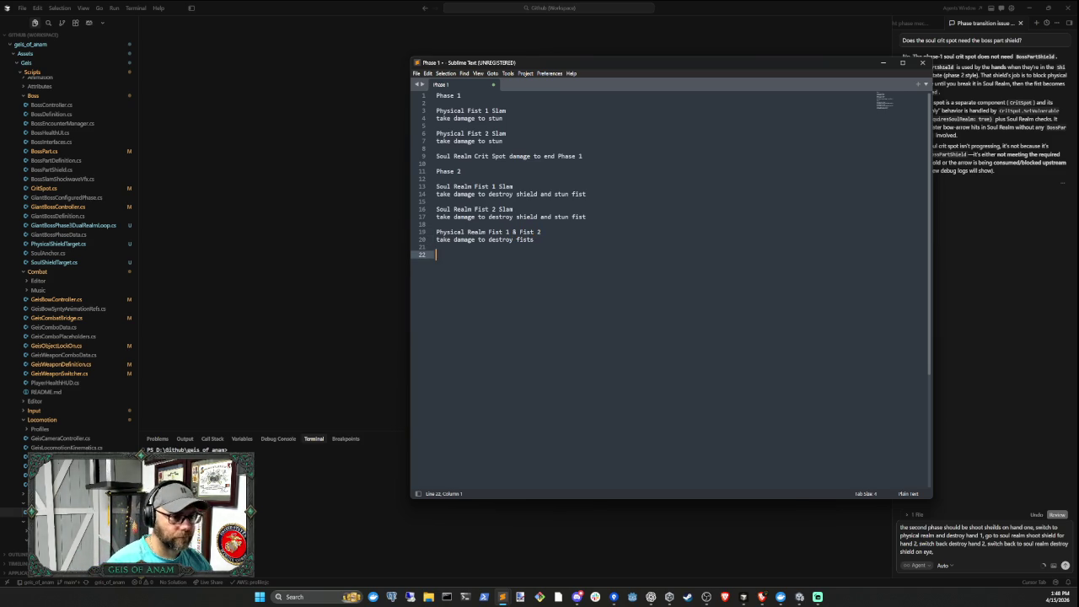
pyautogui.write('Soul Realm F')
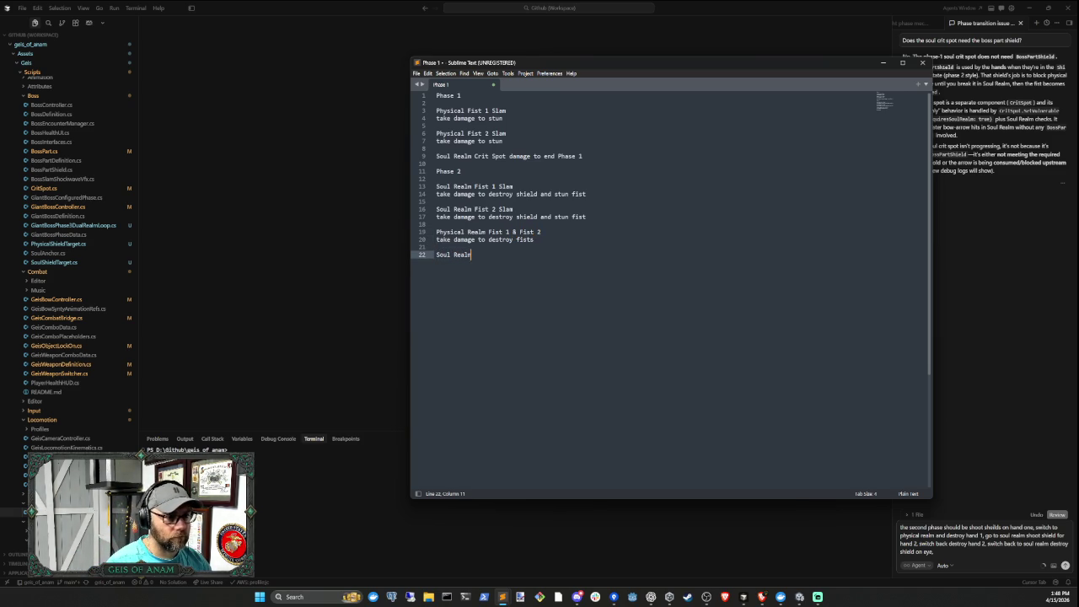
pyautogui.press('BackSpace')
# Replace the Soul Realm Crit wording with a 'Physical Realm Crit Shield' entry
pyautogui.write('Crit')
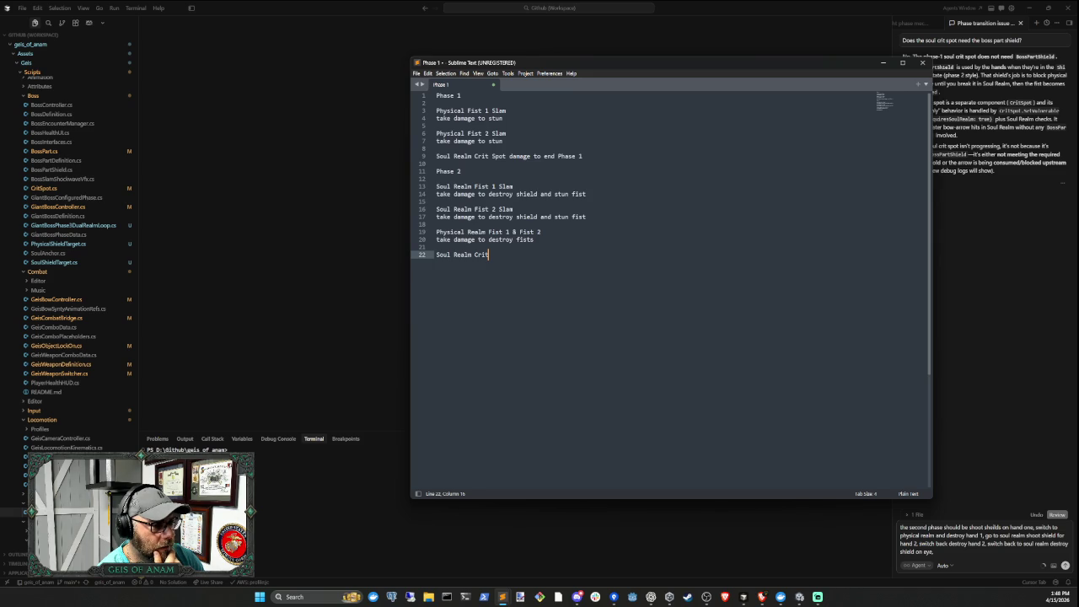
pyautogui.press('BackSpace')
pyautogui.press('BackSpace')
pyautogui.press('BackSpace')
pyautogui.press('BackSpace')
pyautogui.press('BackSpace')
pyautogui.press('BackSpace')
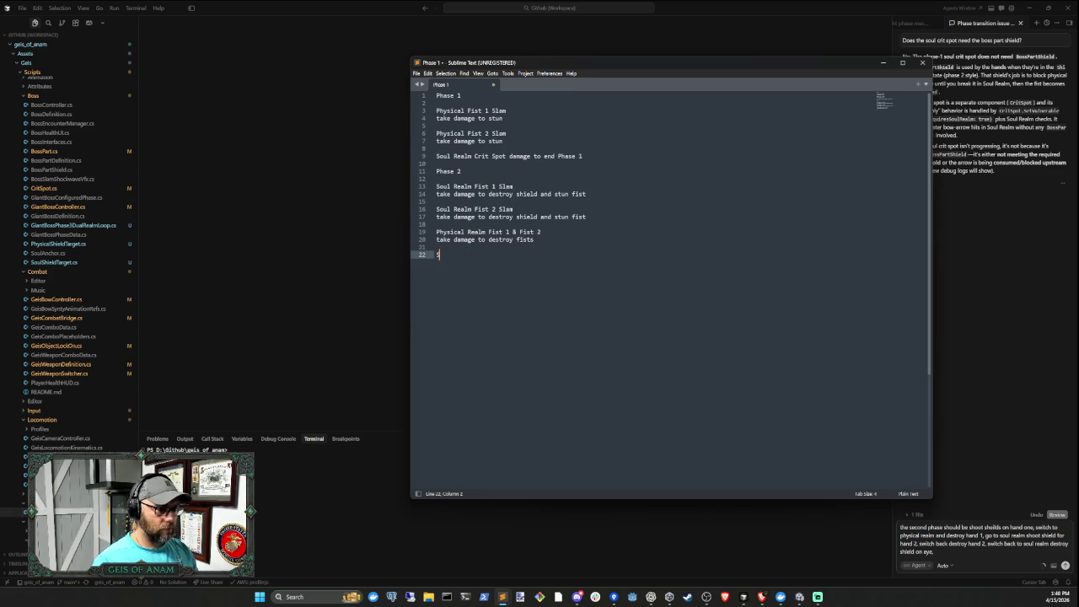
pyautogui.write('Revela')
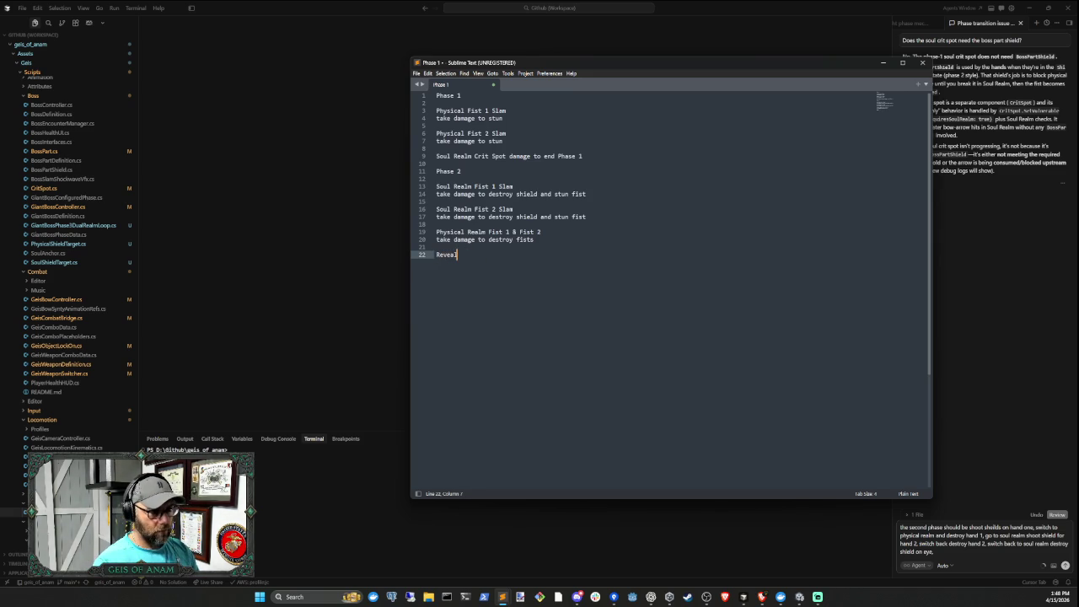
pyautogui.press('BackSpace')
pyautogui.press('BackSpace')
pyautogui.press('BackSpace')
pyautogui.press('BackSpace')
pyautogui.press('BackSpace')
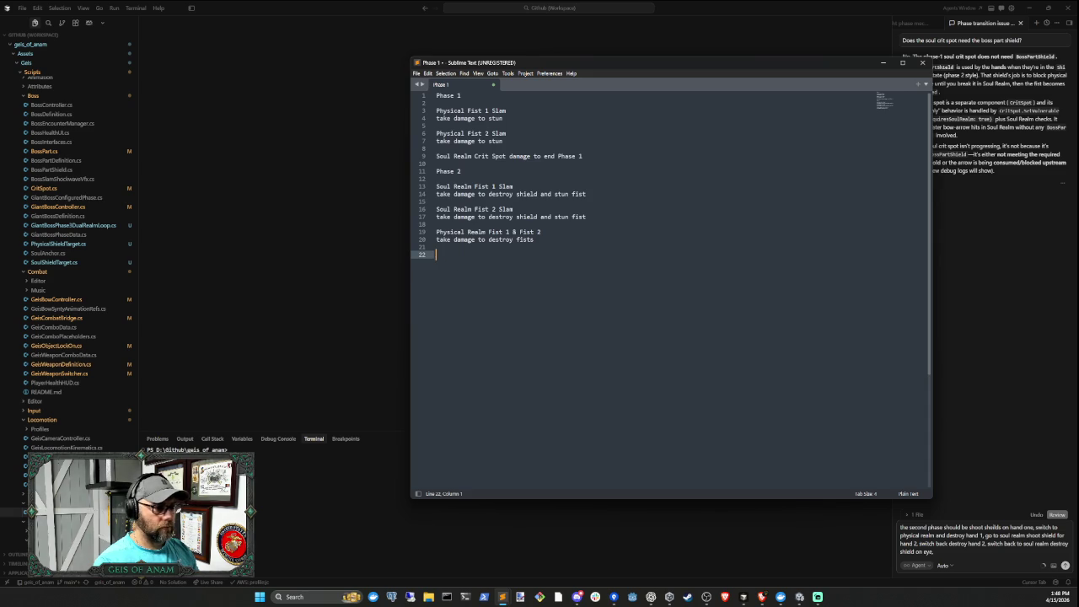
pyautogui.write('Physic')
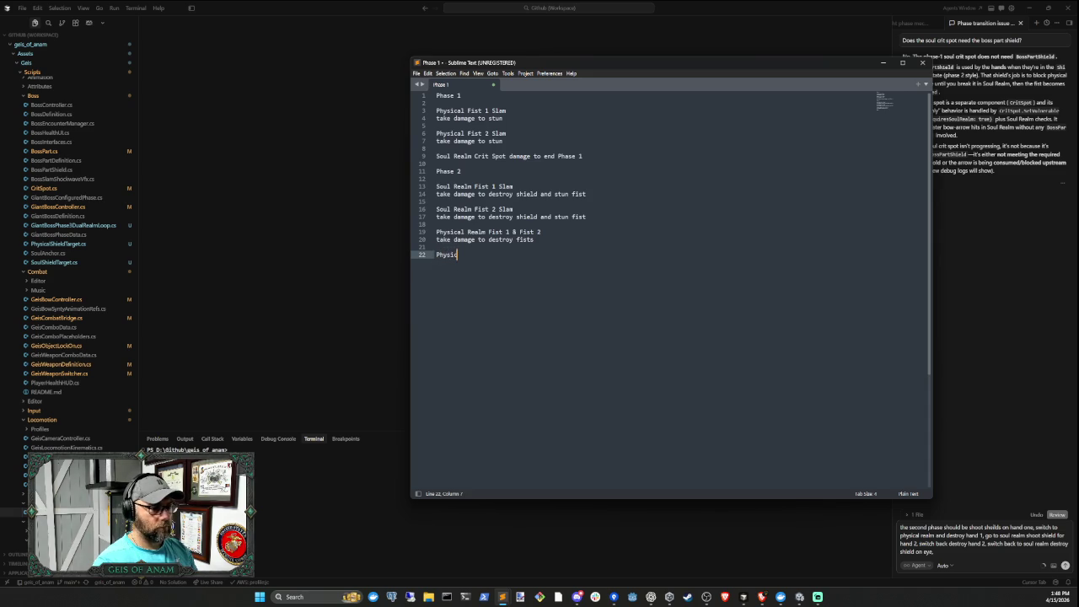
pyautogui.write('al Realm ')
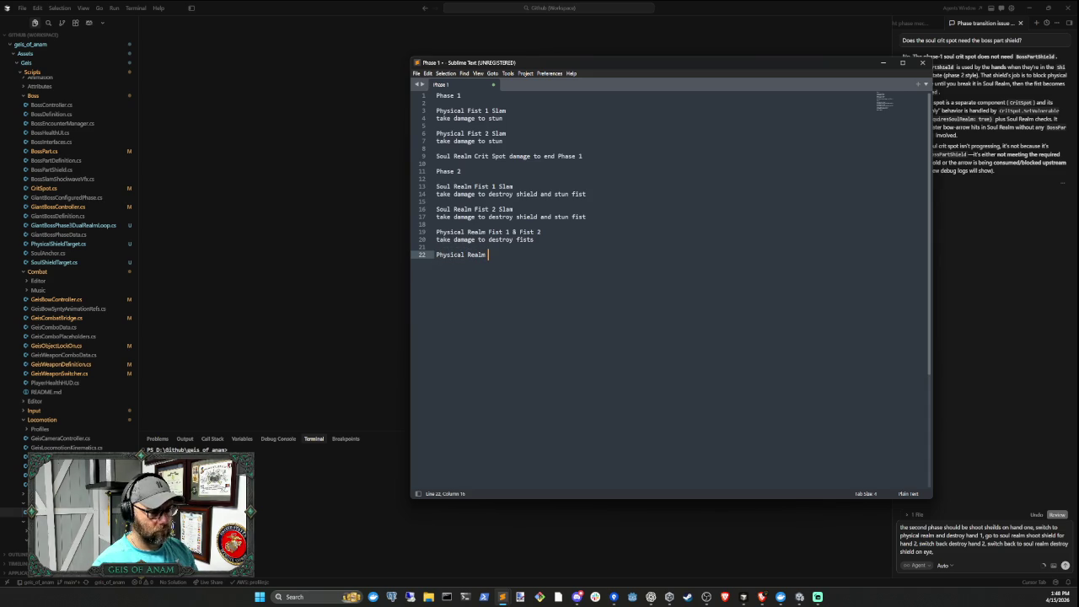
pyautogui.write('Crit Shi')
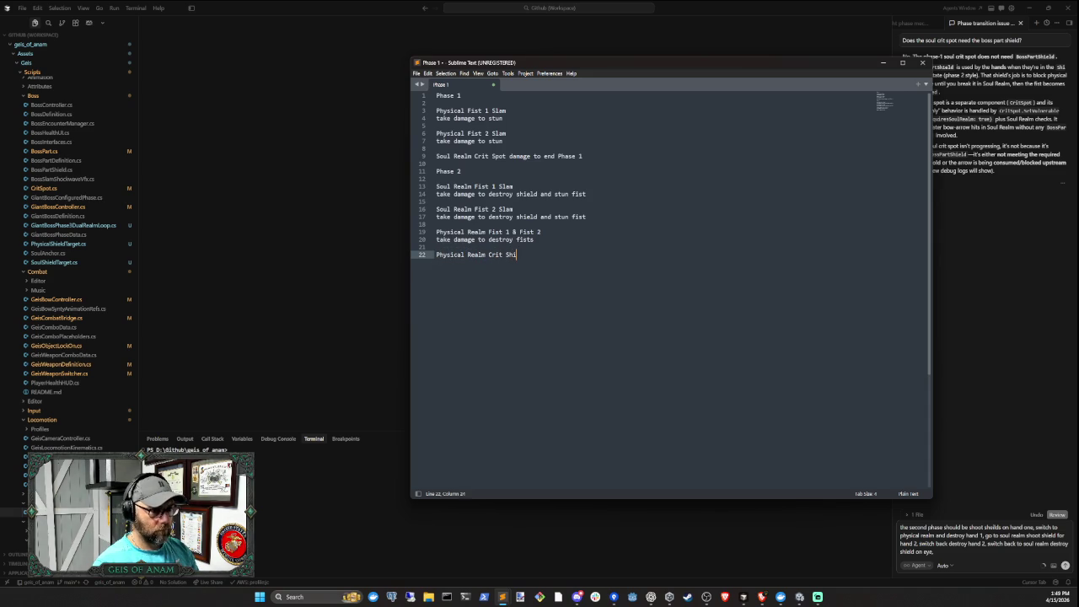
pyautogui.write('eld')
pyautogui.press('Return')
# Add 'destroy shield' under Physical Realm Crit Shield, followed by a blank line
pyautogui.write('destory sh')
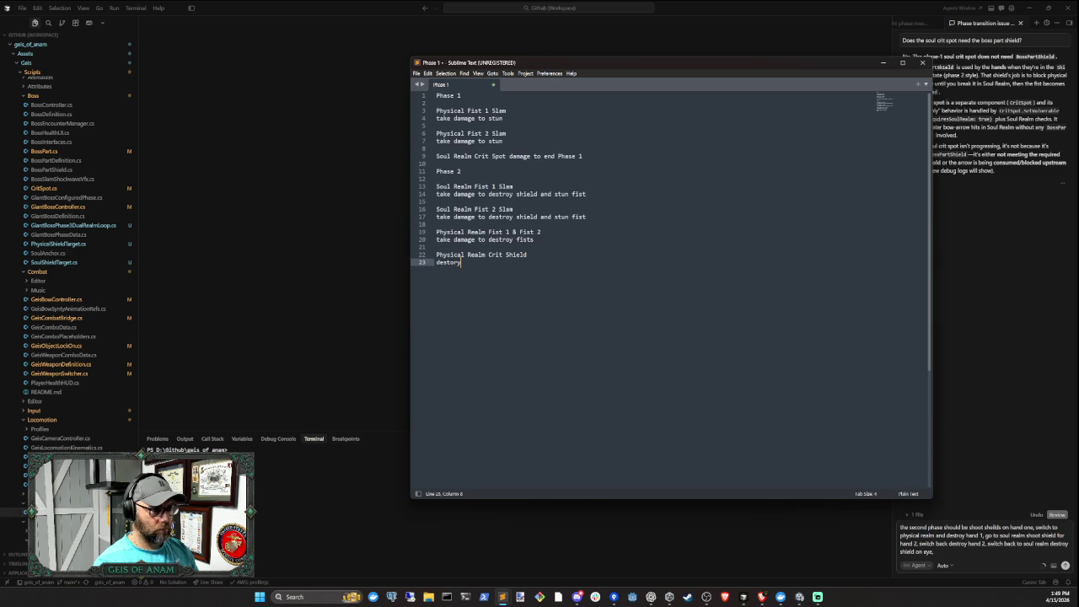
pyautogui.press('BackSpace')
pyautogui.press('BackSpace')
pyautogui.press('BackSpace')
pyautogui.write('roy shield to')
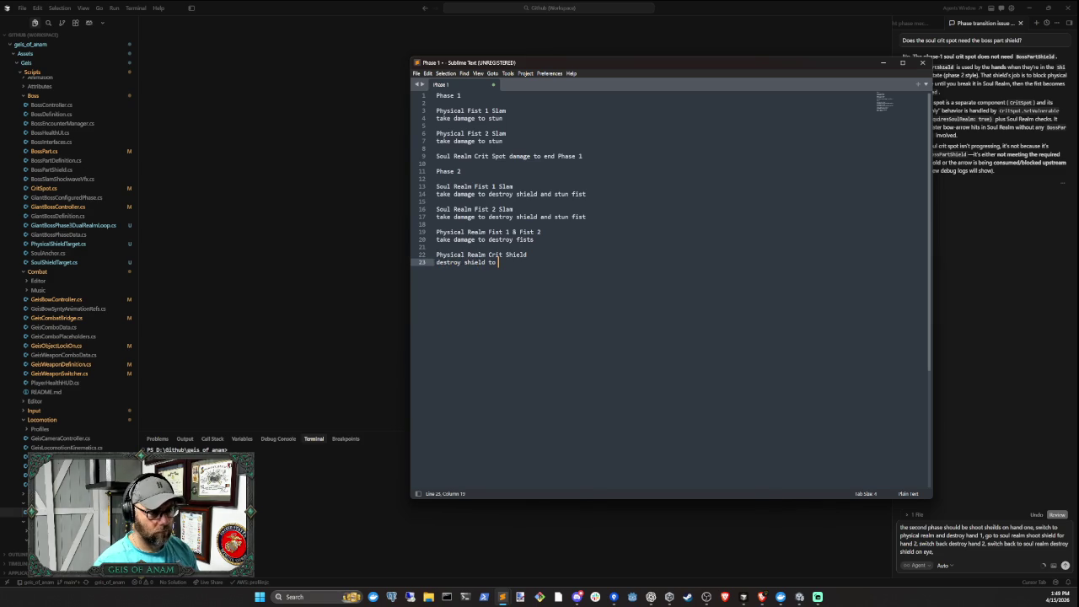
pyautogui.press('BackSpace')
pyautogui.press('BackSpace')
pyautogui.press('BackSpace')
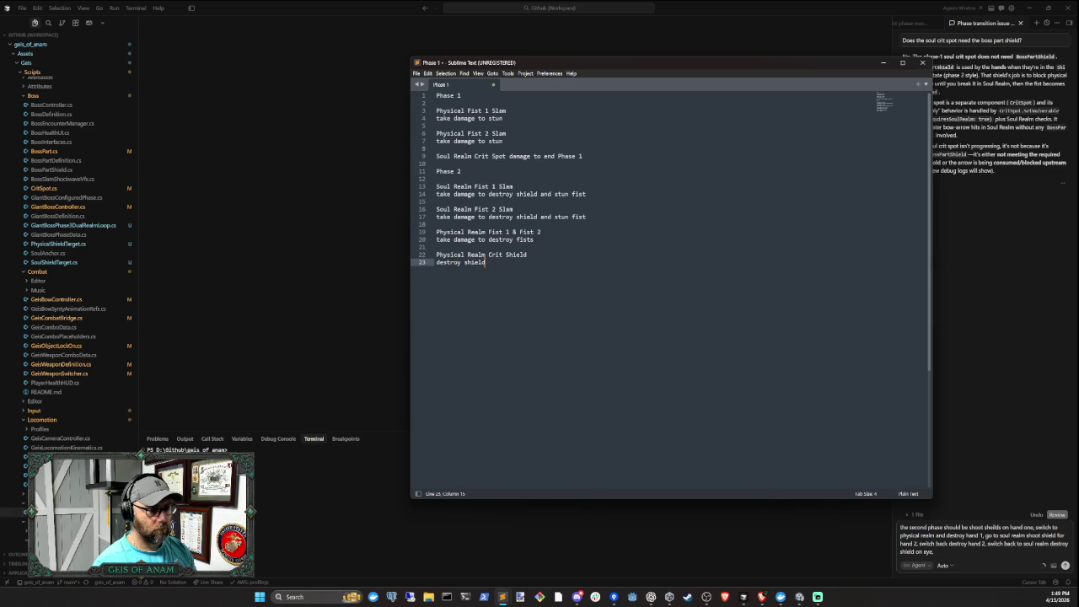
pyautogui.press('Return')
pyautogui.press('Return')
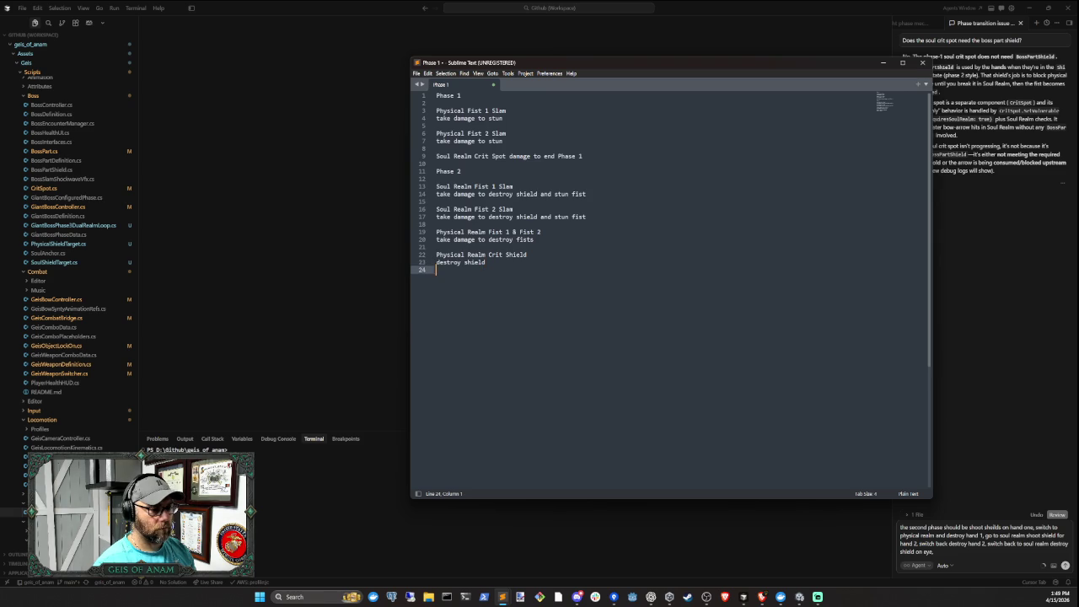
# Add the final step 'Soul Realm Crit Spot damage to end Phase 2' with blank lines after
pyautogui.write('Soul Realm')
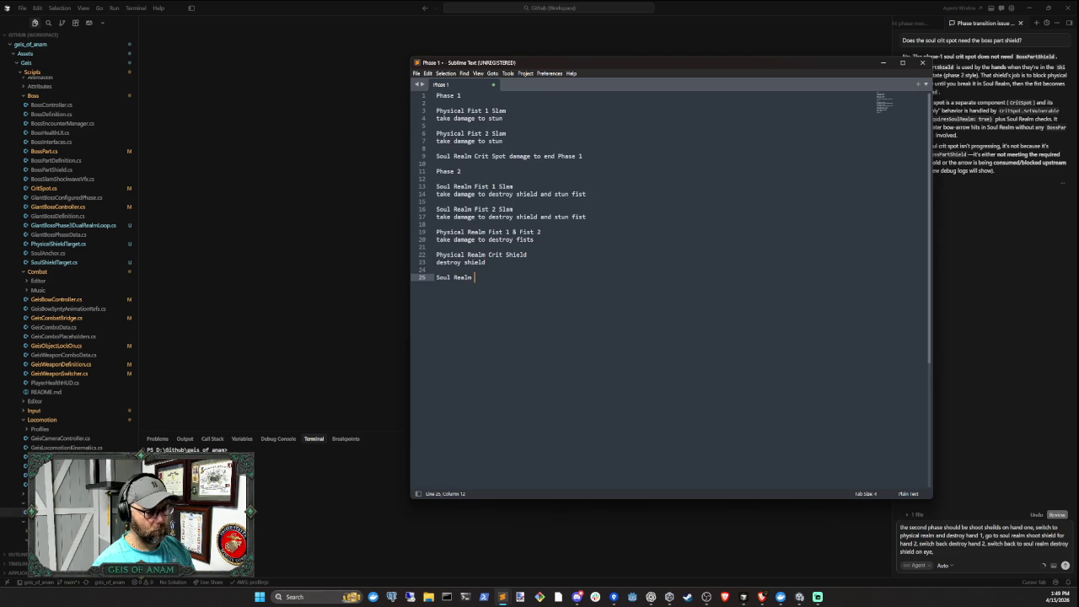
pyautogui.write('S')
pyautogui.write('hie')
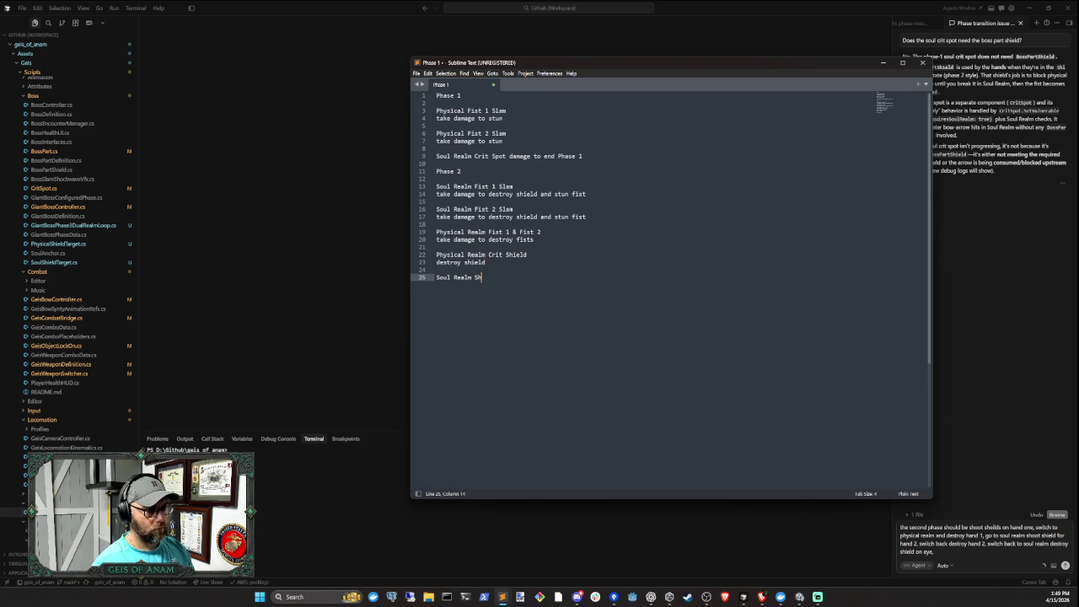
pyautogui.press('BackSpace')
pyautogui.press('BackSpace')
pyautogui.press('BackSpace')
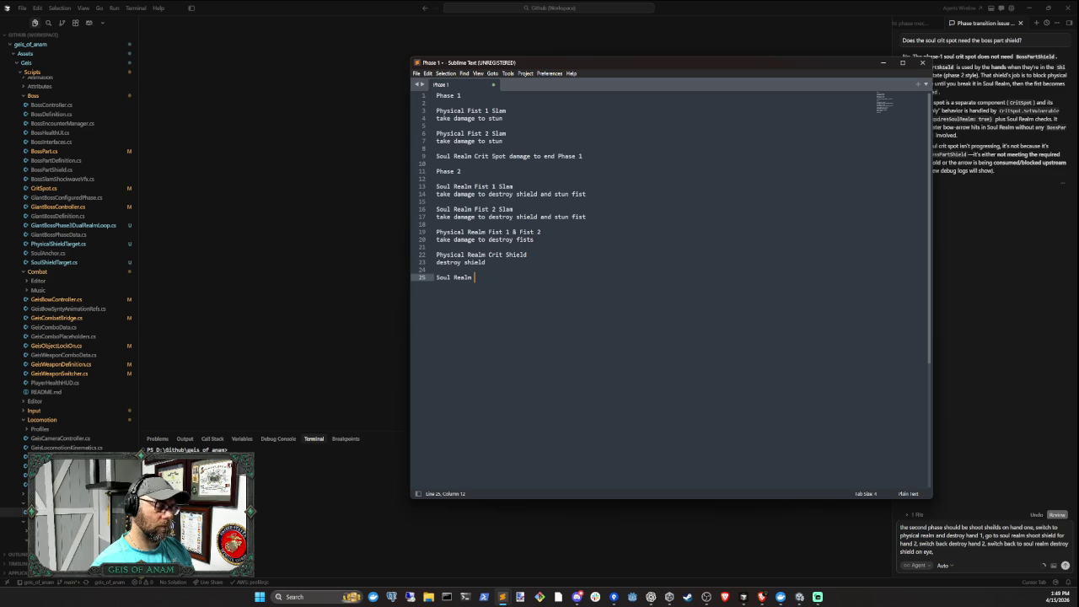
pyautogui.write('C')
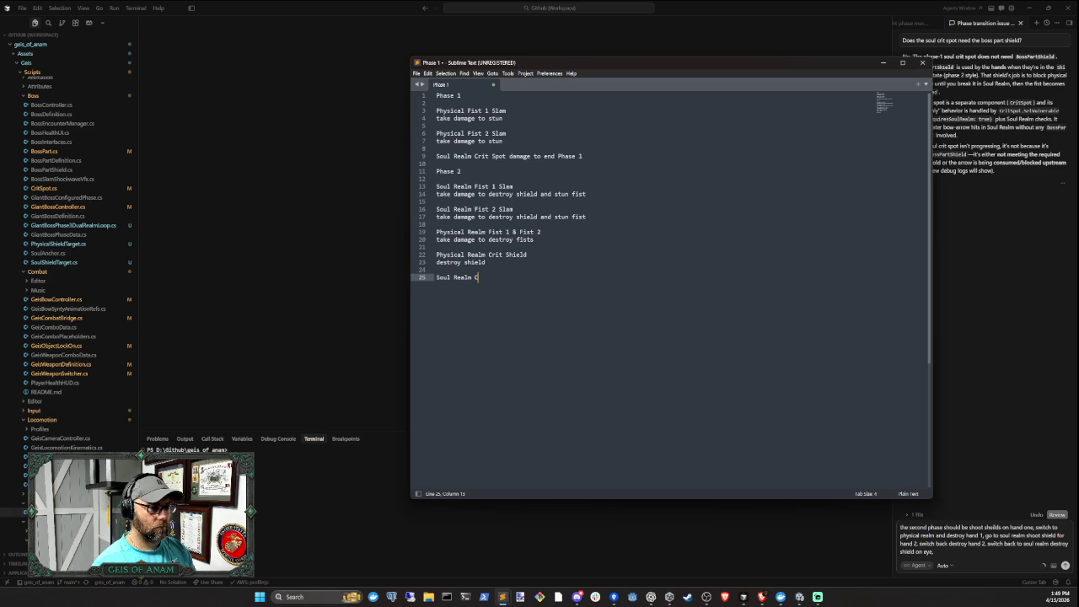
pyautogui.write('rit')
pyautogui.write(' Spot damage to end Phase 2')
pyautogui.press('Return')
pyautogui.press('Return')
pyautogui.press('Return')
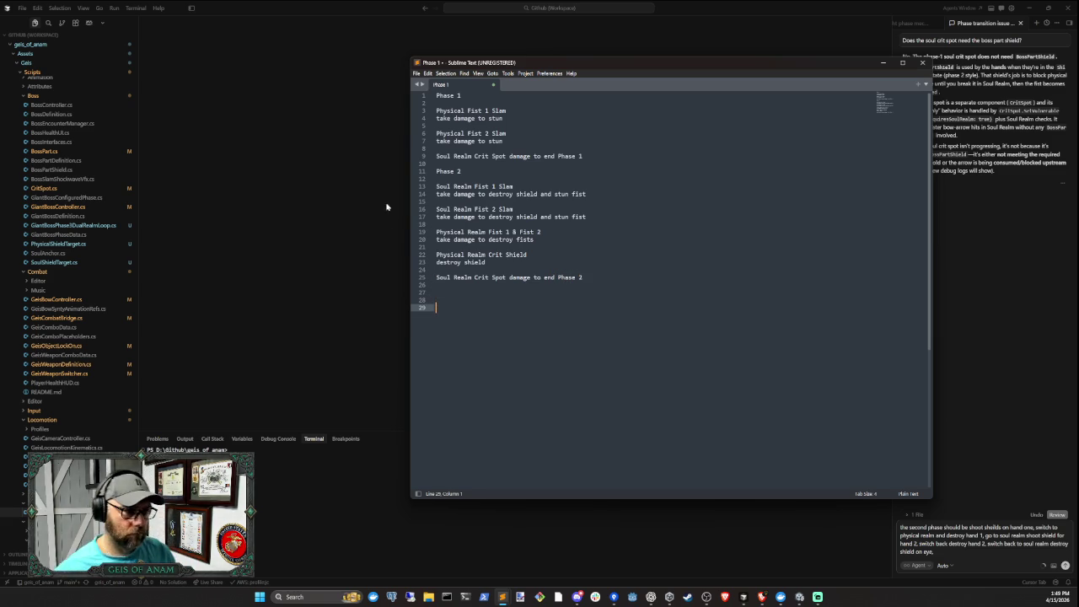
# Insert extra blank lines above the Phase 2 heading to separate it from Phase 1
pyautogui.click(439, 171)
pyautogui.press('Return')
pyautogui.press('Return')
pyautogui.hotkey('ctrl', 'End')
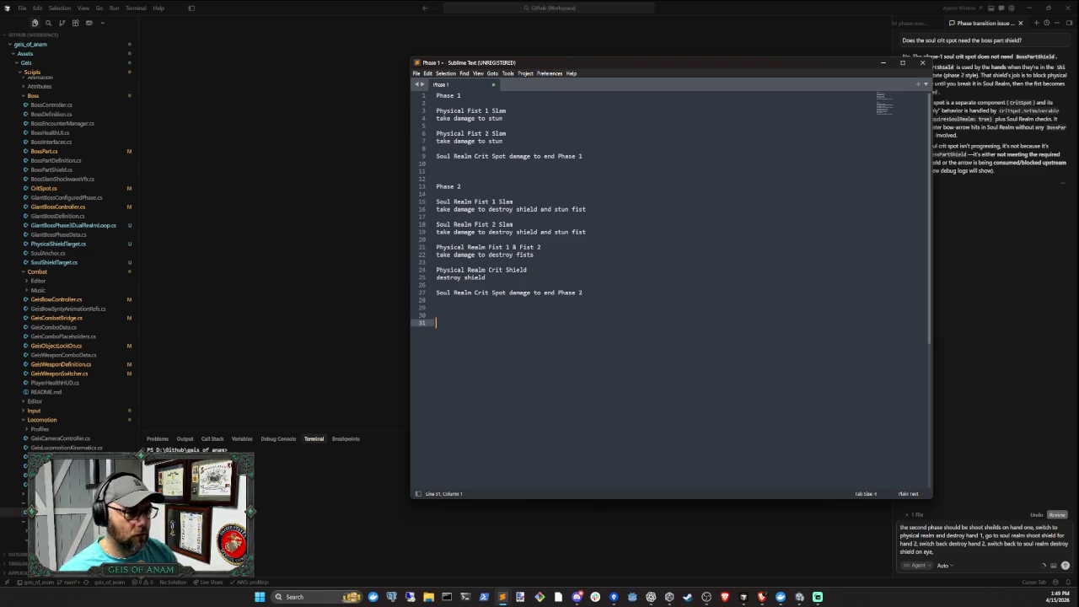
# Duplicate the Phase 2 steps, Soul Realm Fist 1 Slam through destroy shield, below 'end Phase 2'
pyautogui.moveTo(436, 205)
pyautogui.mouseDown()
pyautogui.moveTo(586, 234)
pyautogui.moveTo(486, 277)
pyautogui.mouseUp()
pyautogui.hotkey('ctrl', 'c')
pyautogui.hotkey('ctrl', 'End')
pyautogui.hotkey('ctrl', 'v')
pyautogui.click(437, 316)
pyautogui.press('BackSpace')
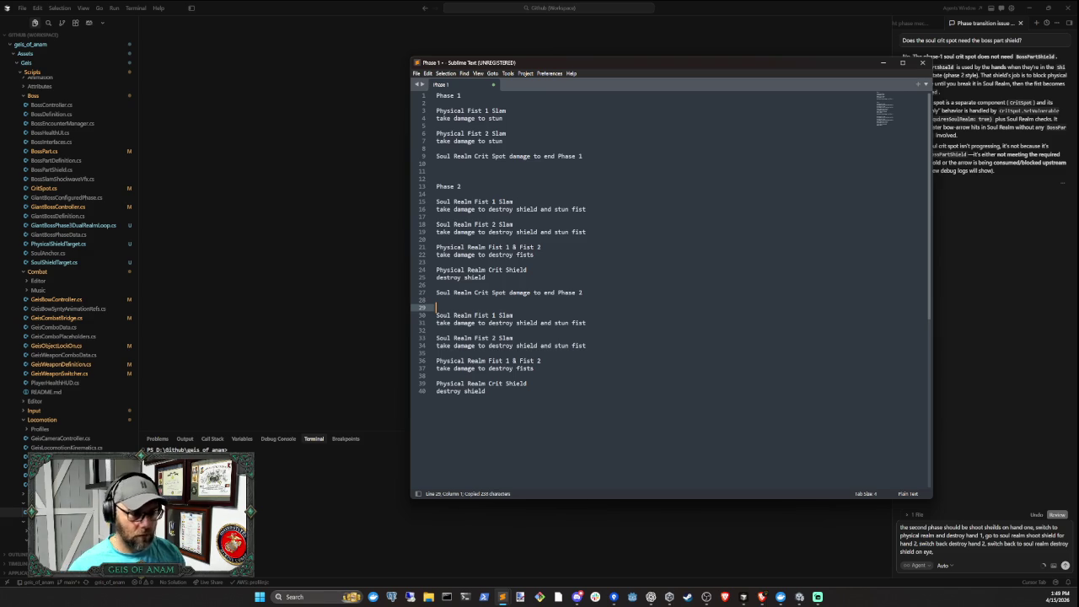
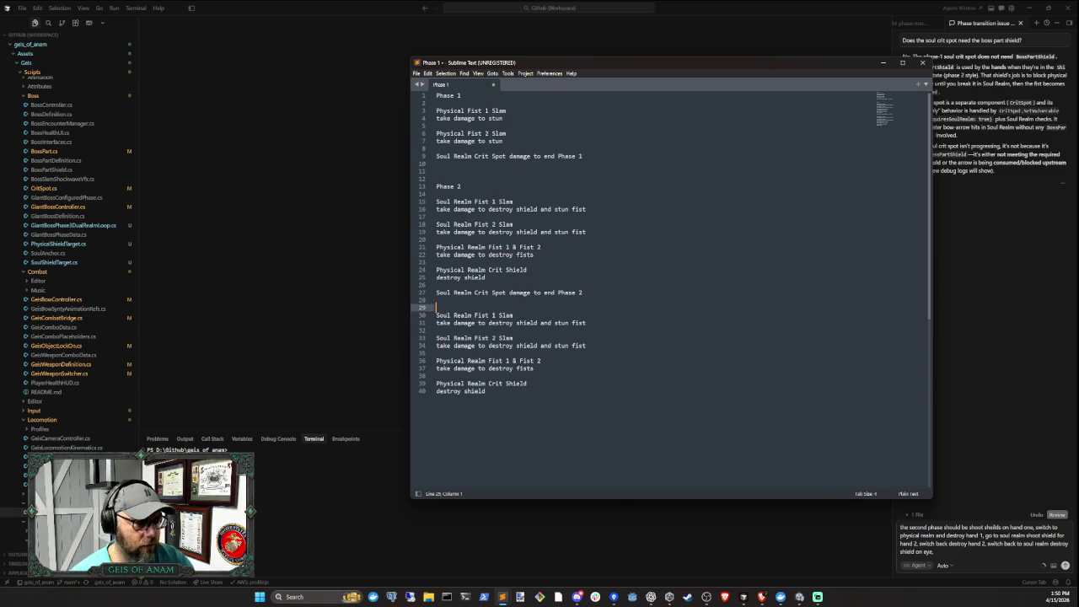
# Add a 'Phase 3' heading after line 29 with blank lines below it, then return to Cursor
pyautogui.press('Return')
pyautogui.write('Phase 3')
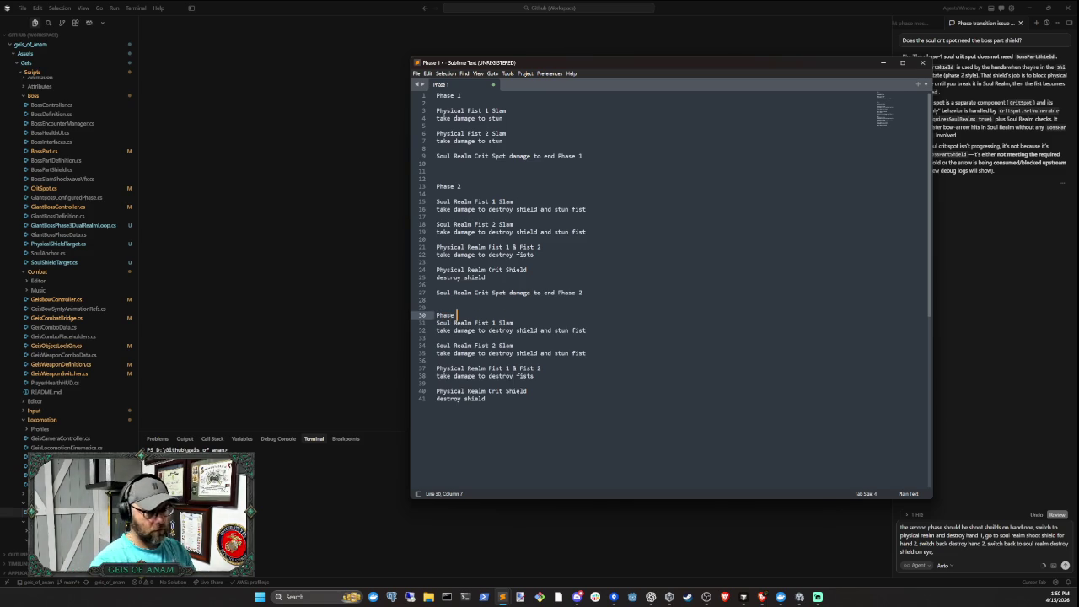
pyautogui.press('Return')
pyautogui.press('Return')
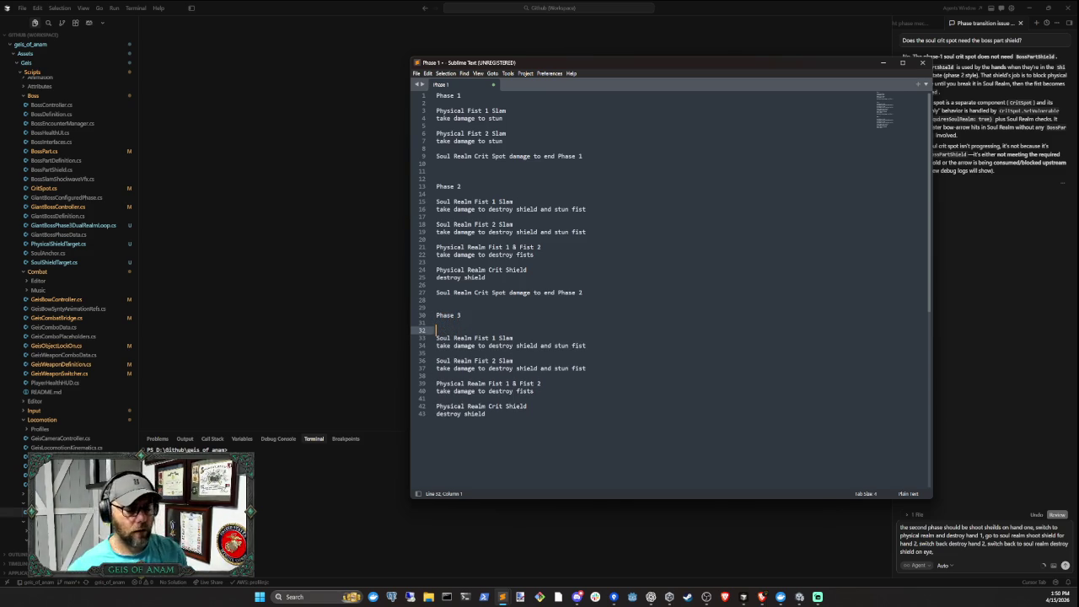
pyautogui.click(1017, 133)
# Scroll back through the agent's earlier replies in the Boss fight phase chat, then switch to Unity
pyautogui.scroll(10, 978, 211)
pyautogui.scroll(5, 1009, 268)
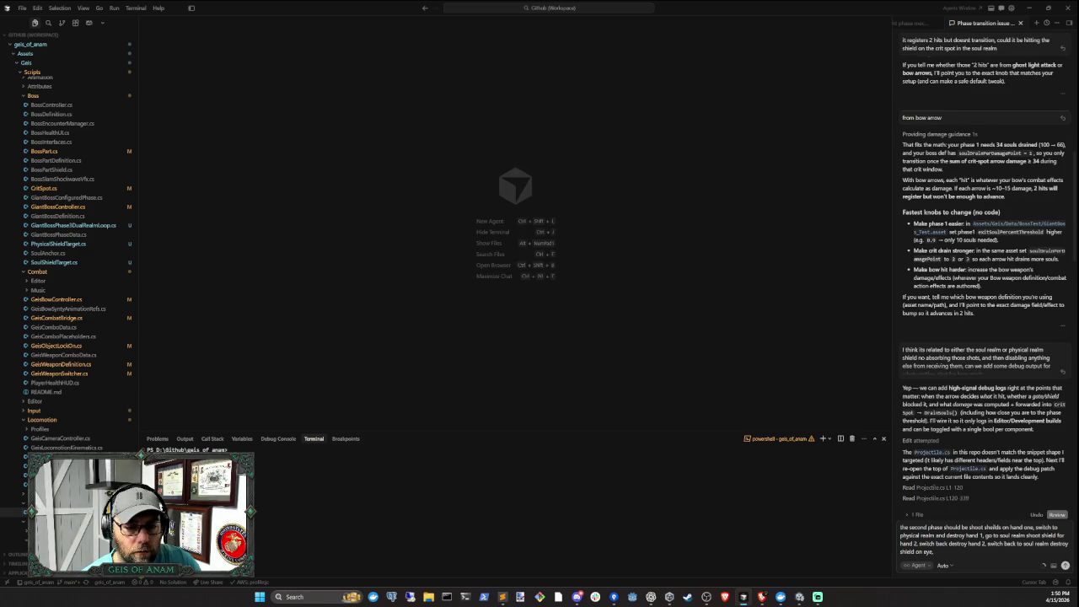
pyautogui.scroll(10, 998, 350)
pyautogui.scroll(15, 1000, 276)
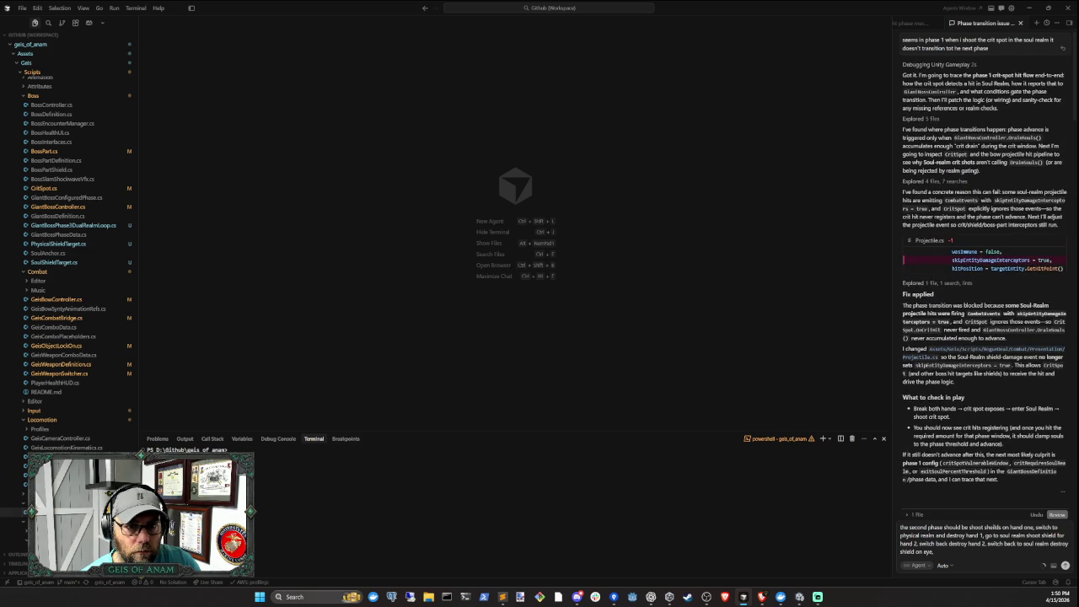
pyautogui.click(912, 23)
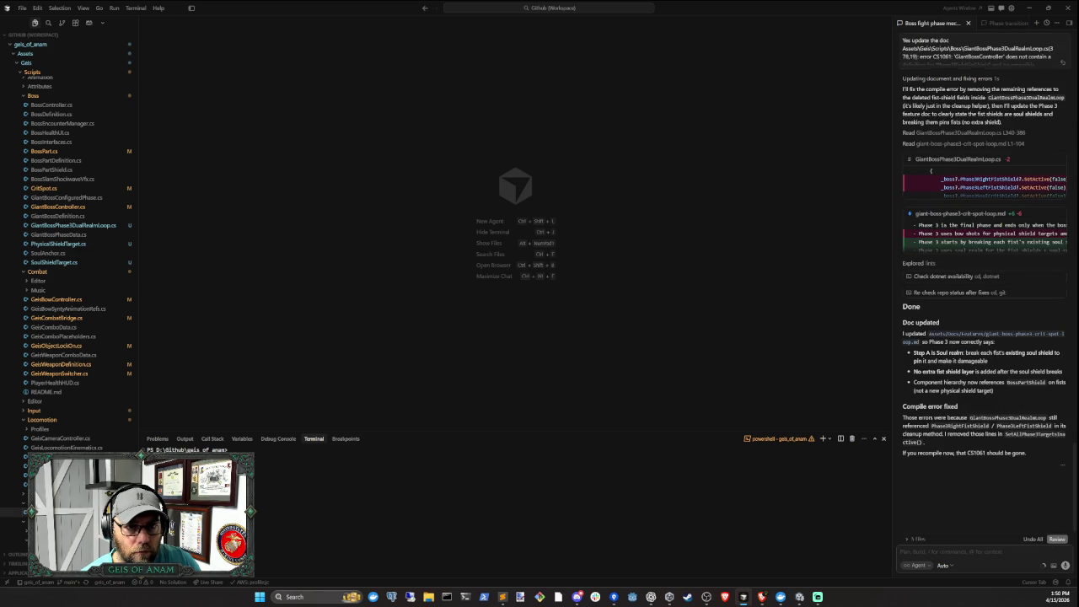
pyautogui.scroll(8, 985, 265)
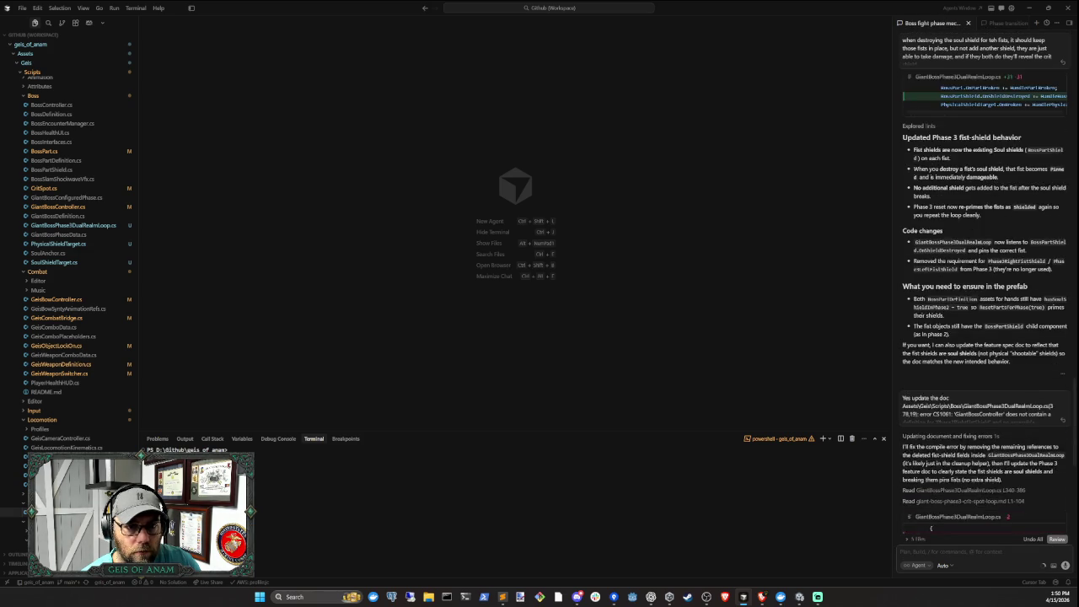
pyautogui.scroll(2, 984, 302)
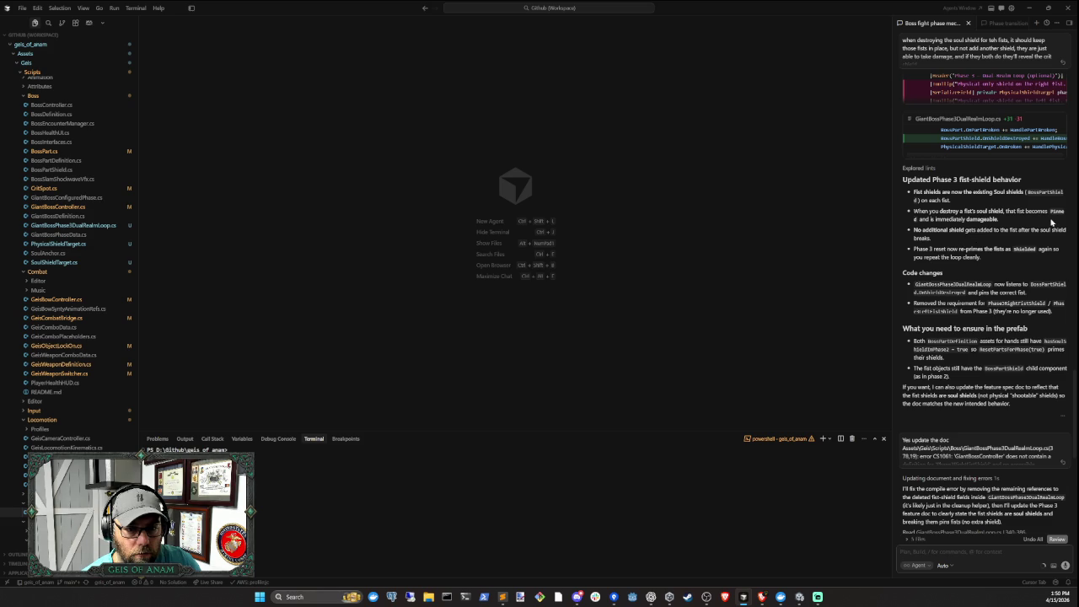
pyautogui.click(799, 596)
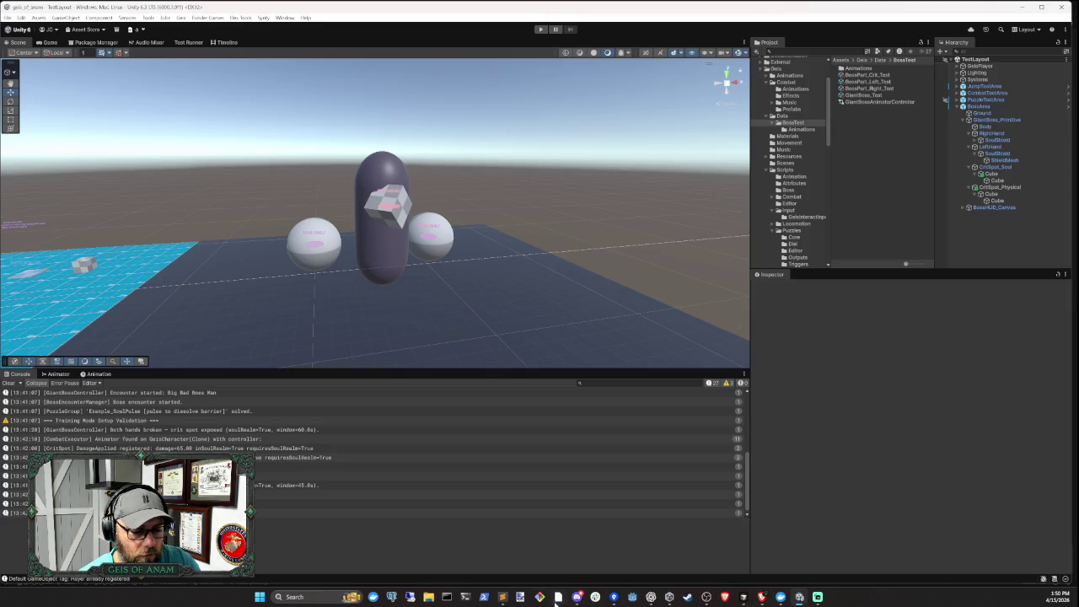
# Bring the Phase 1 notes forward and look over Phase 3's fist entries on lines 36–40
pyautogui.moveTo(503, 597)
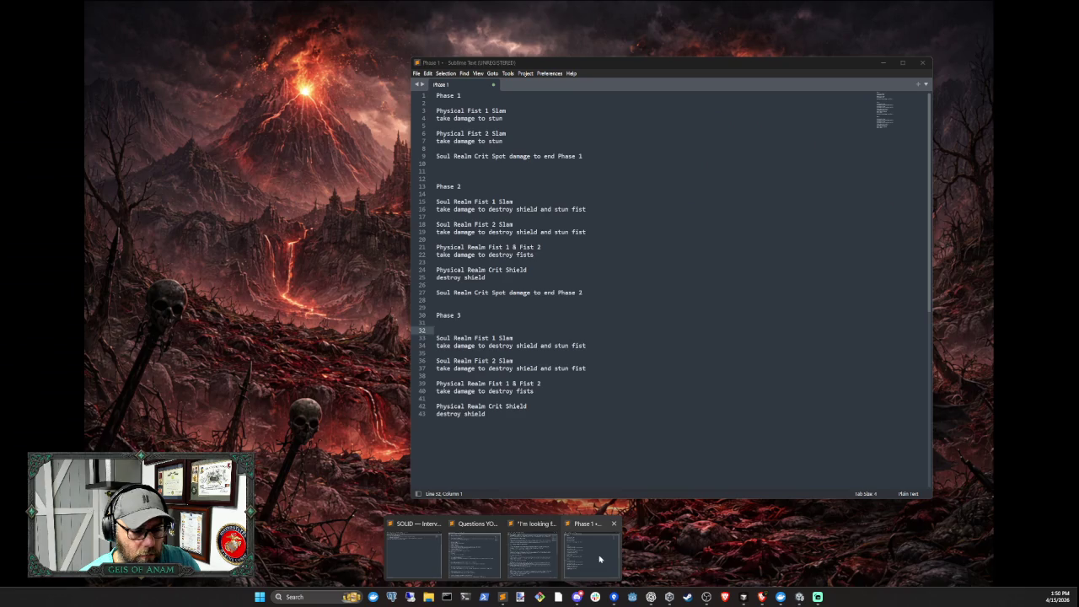
pyautogui.click(592, 552)
pyautogui.click(534, 391)
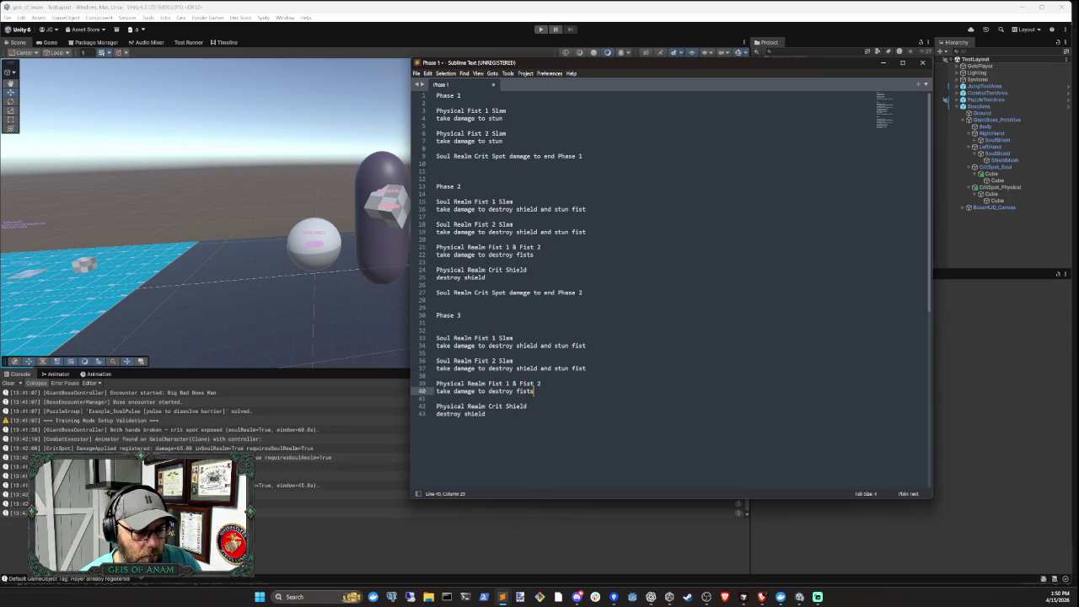
pyautogui.moveTo(436, 360); pyautogui.dragTo(504, 369)
pyautogui.click(435, 330)
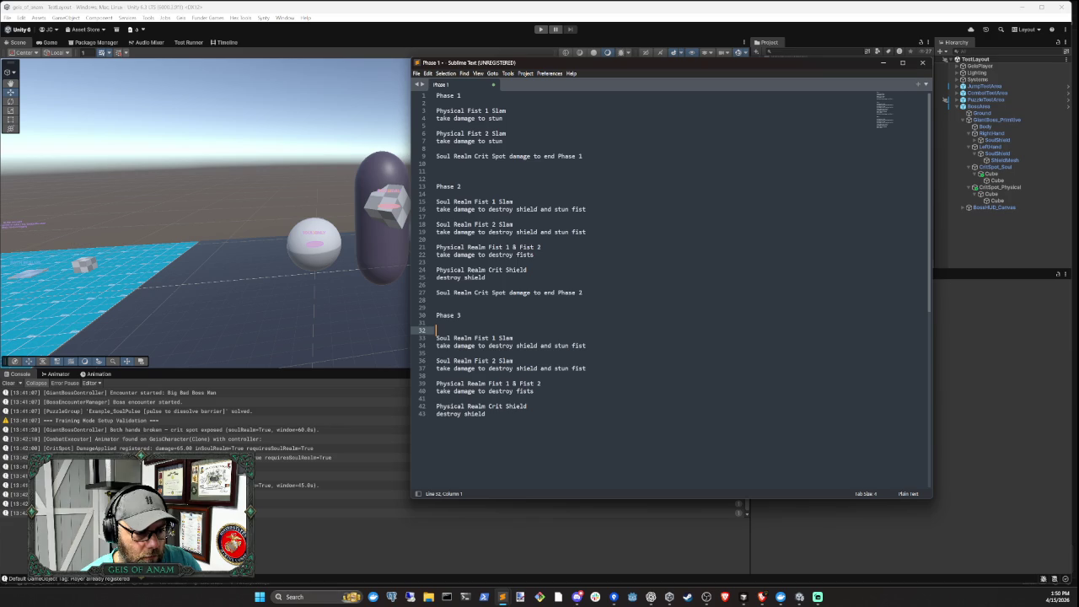
pyautogui.click(586, 368)
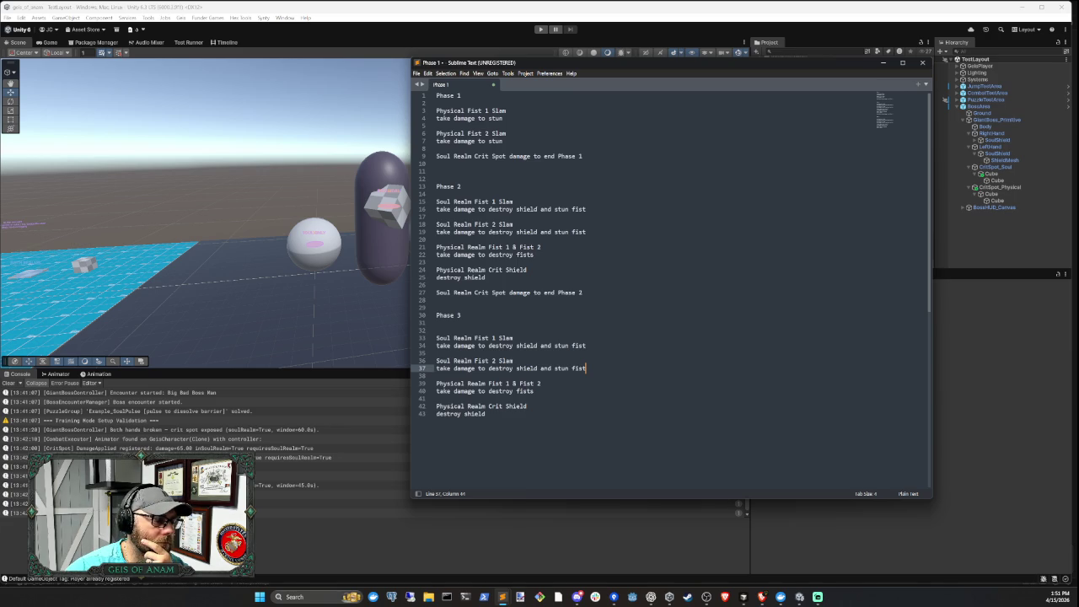
# Insert 'Eye Beams x 2' after Phase 2's Fist 2 entry on line 19, then select lines 21–24
pyautogui.click(585, 232)
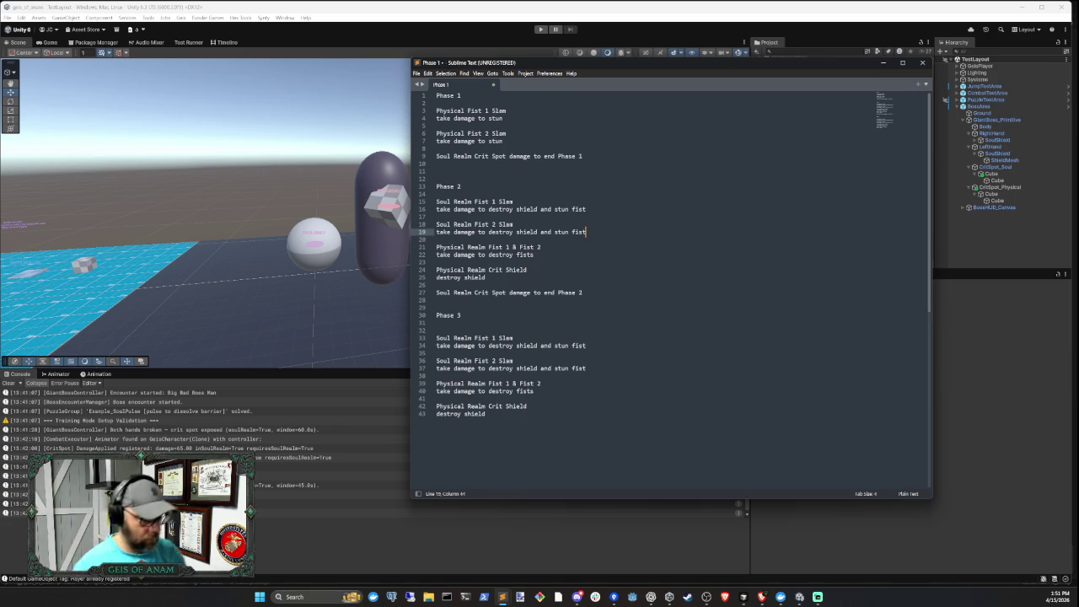
pyautogui.press('Return')
pyautogui.press('Return')
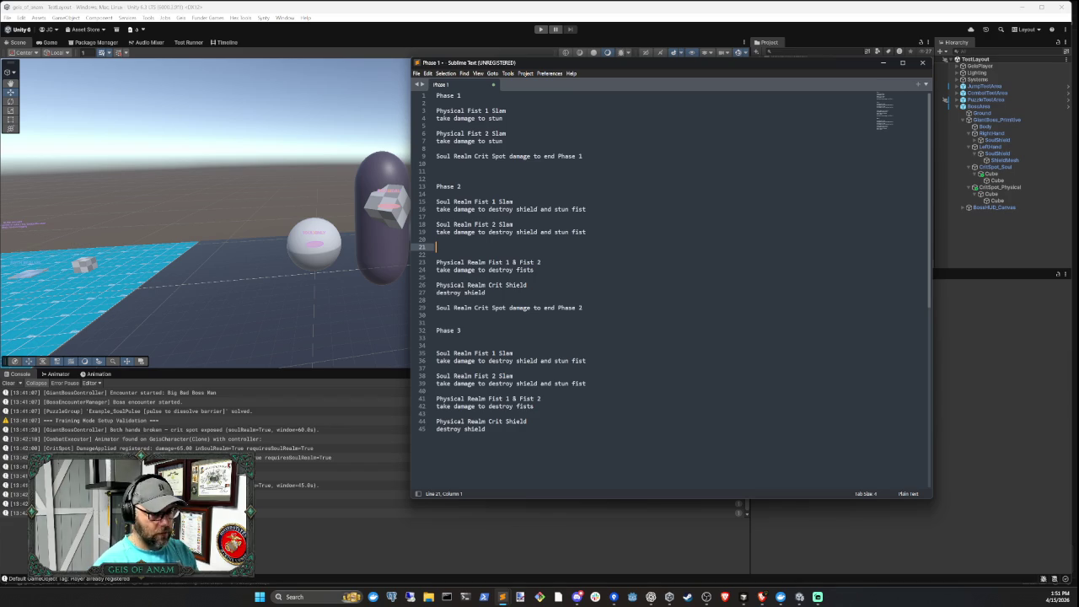
pyautogui.write('Eye Beams ')
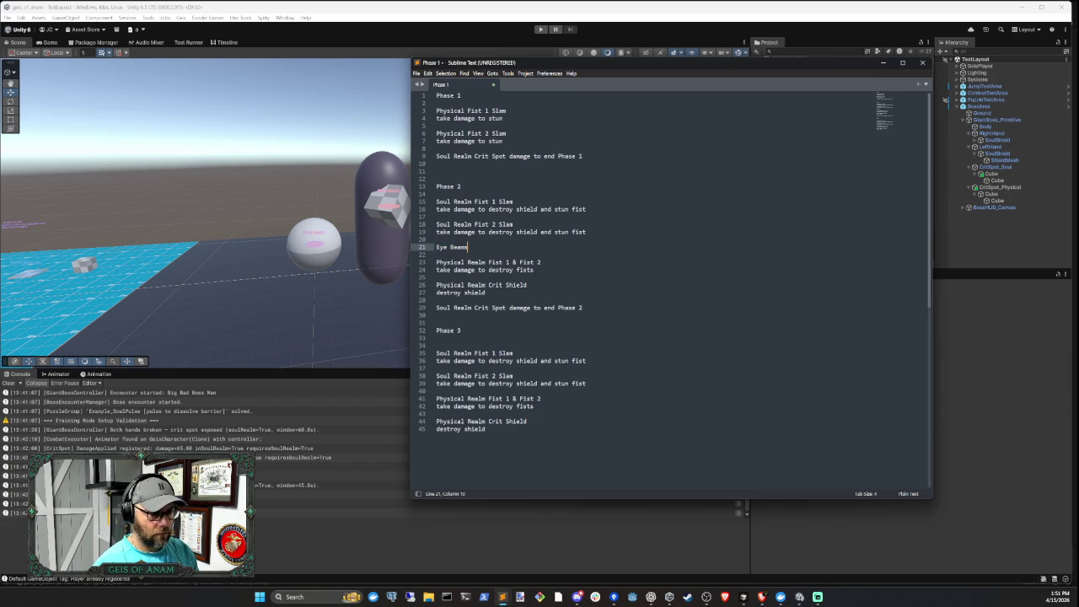
pyautogui.write('x 1')
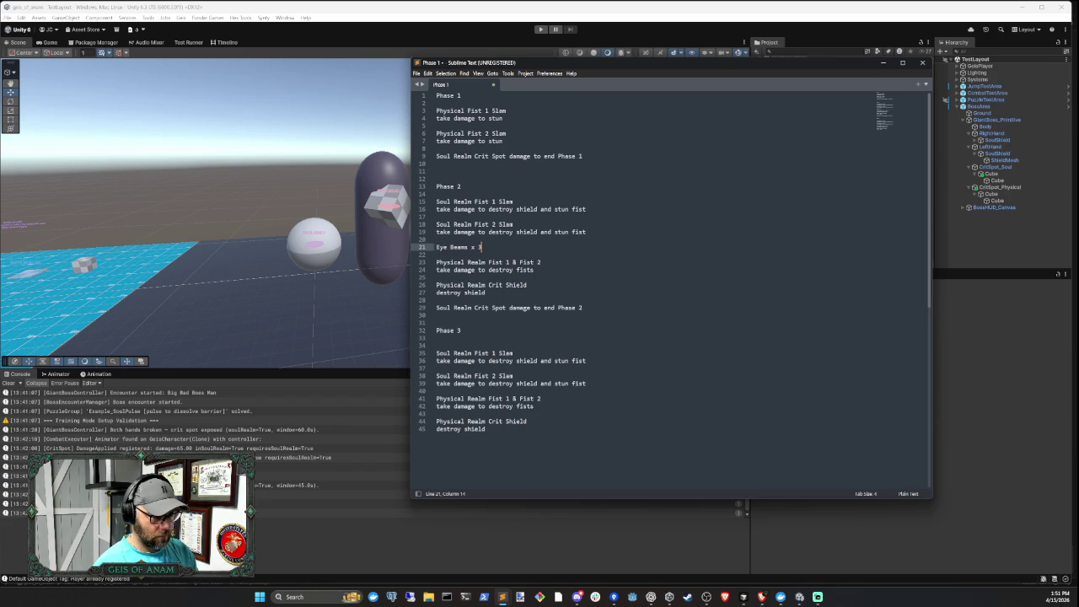
pyautogui.press('BackSpace')
pyautogui.press('BackSpace')
pyautogui.press('BackSpace')
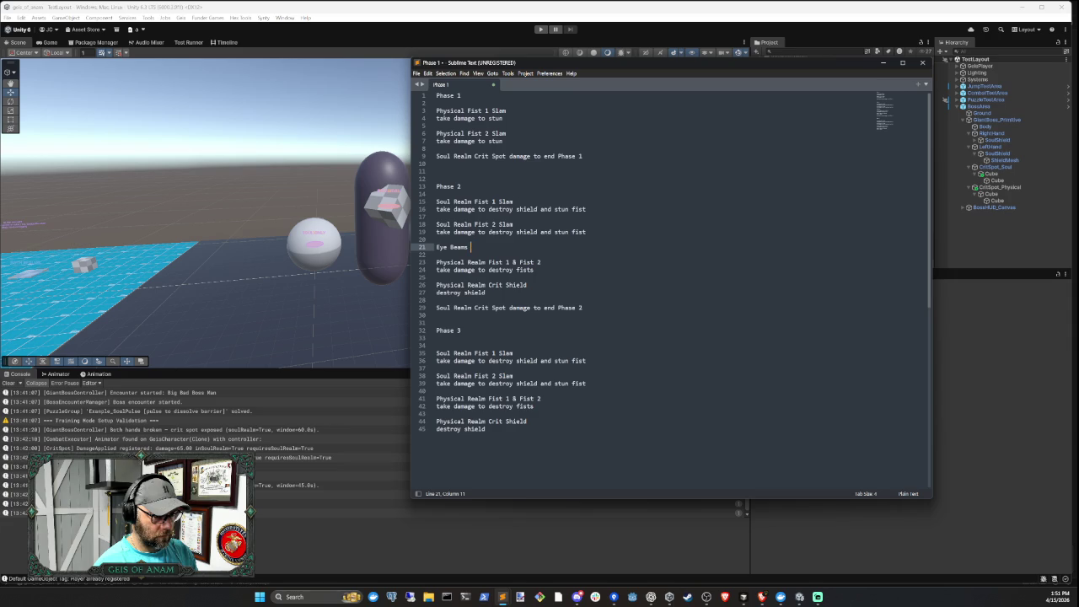
pyautogui.write('x ')
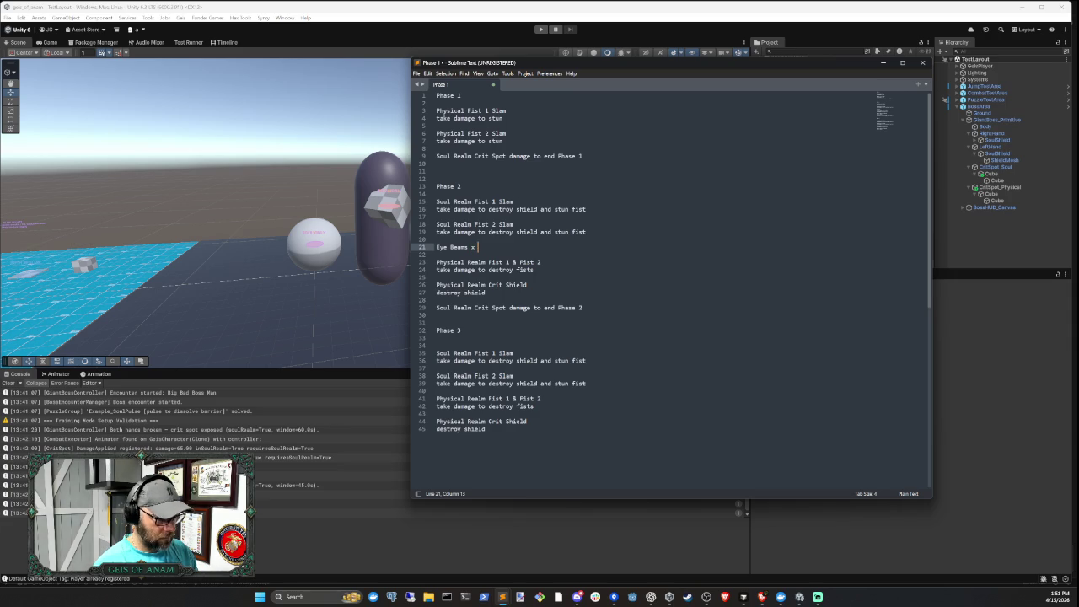
pyautogui.write('2')
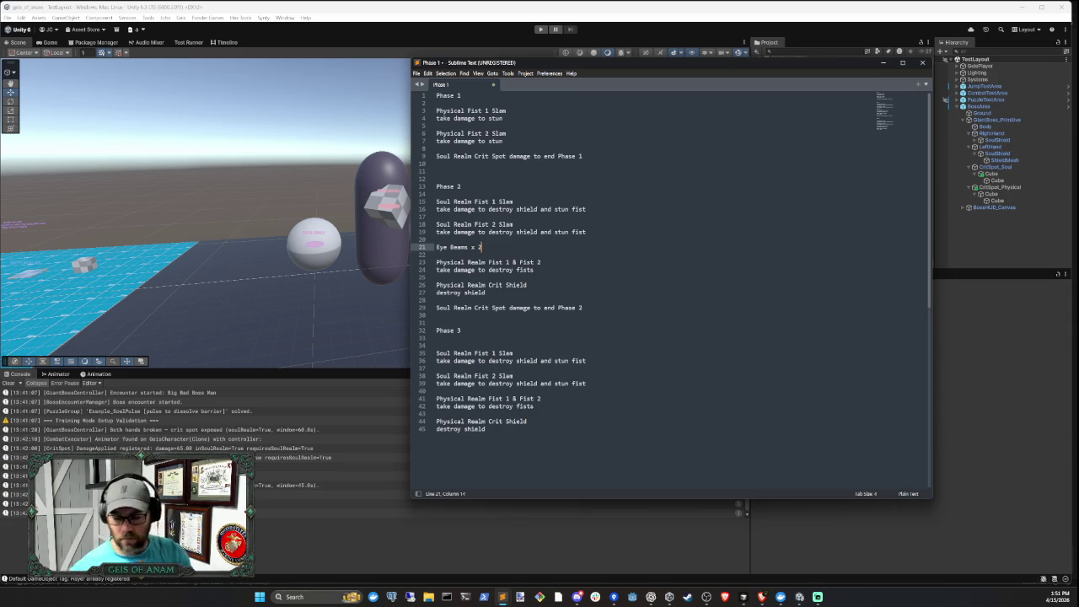
pyautogui.click(534, 270)
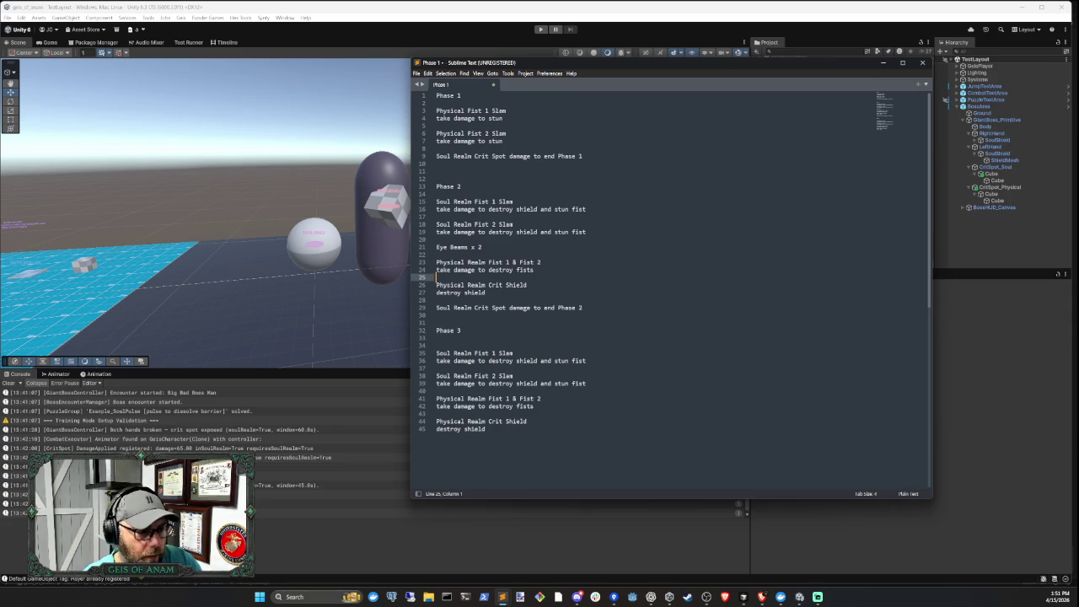
pyautogui.hotkey('shift', 'Up')
pyautogui.hotkey('shift', 'Up')
pyautogui.hotkey('shift', 'Up')
pyautogui.hotkey('shift', 'Home')
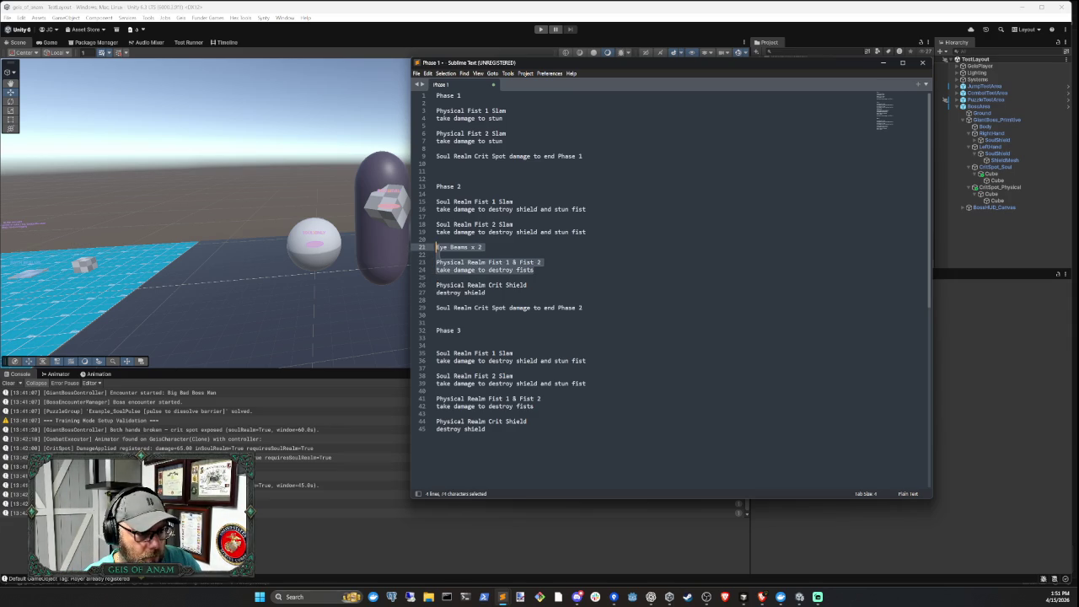
# Review Phase 2's Eye Beams, fist and Physical Realm Crit Shield lines (21–27)
pyautogui.click(486, 293)
pyautogui.moveTo(533, 270)
pyautogui.mouseDown()
pyautogui.moveTo(436, 262)
pyautogui.moveTo(437, 248)
pyautogui.mouseUp()
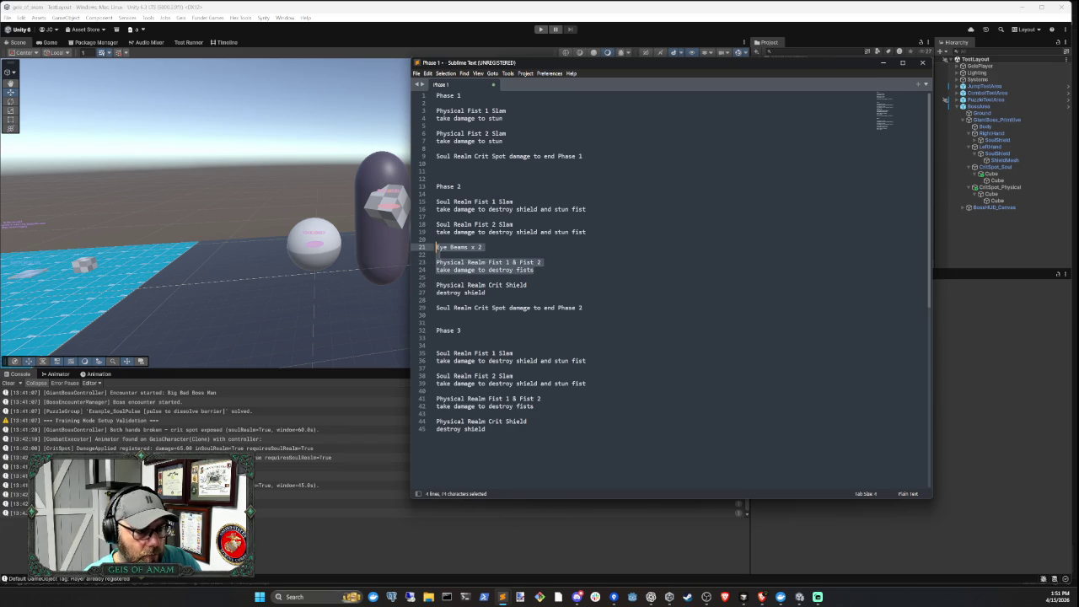
pyautogui.moveTo(485, 293); pyautogui.dragTo(436, 285)
pyautogui.click(437, 300)
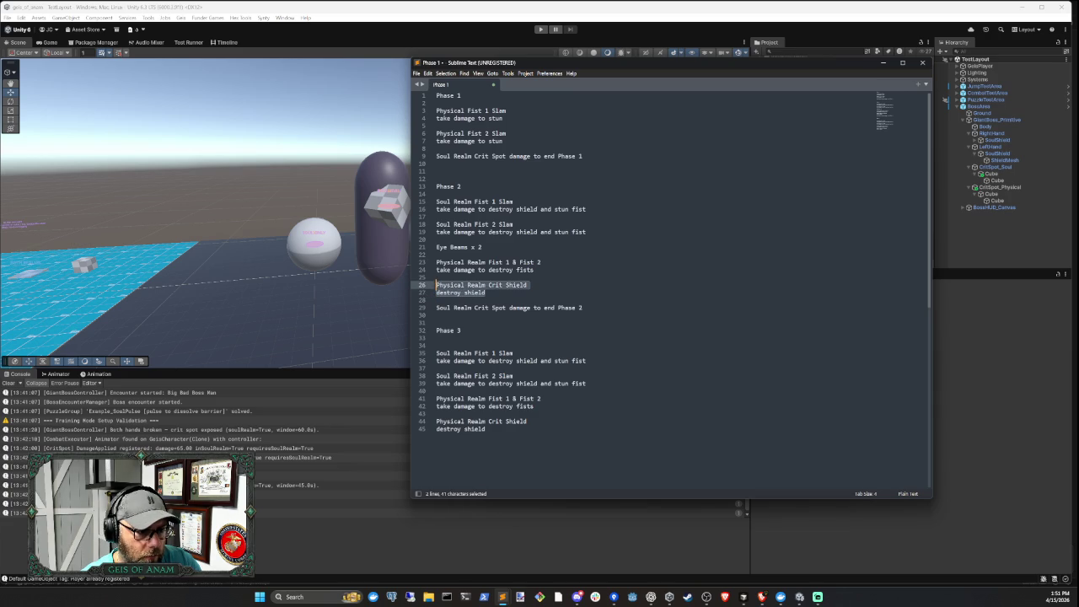
pyautogui.click(485, 292)
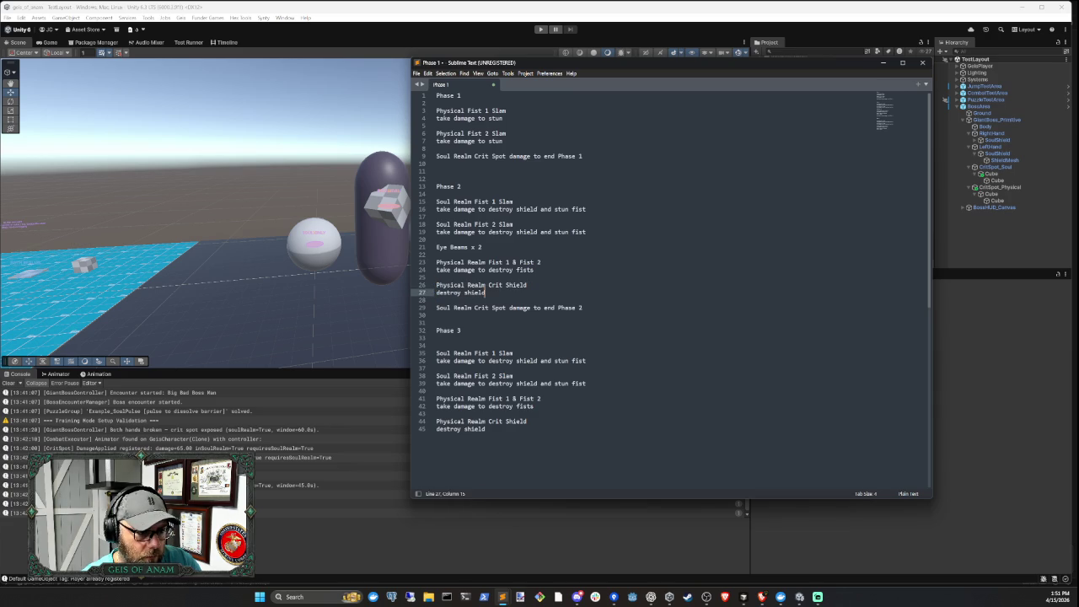
pyautogui.click(527, 285)
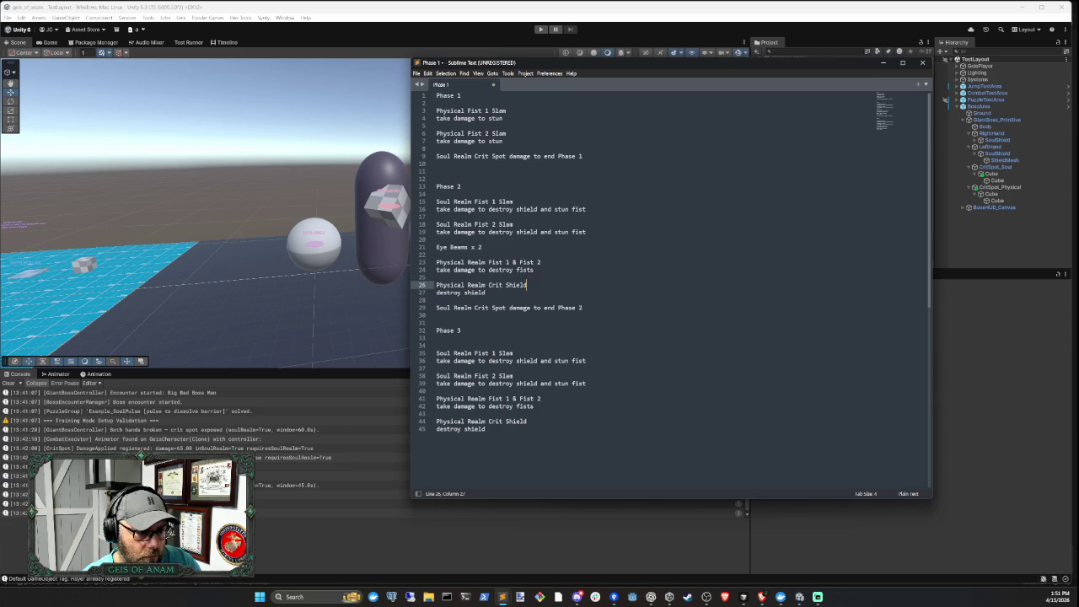
pyautogui.click(486, 293)
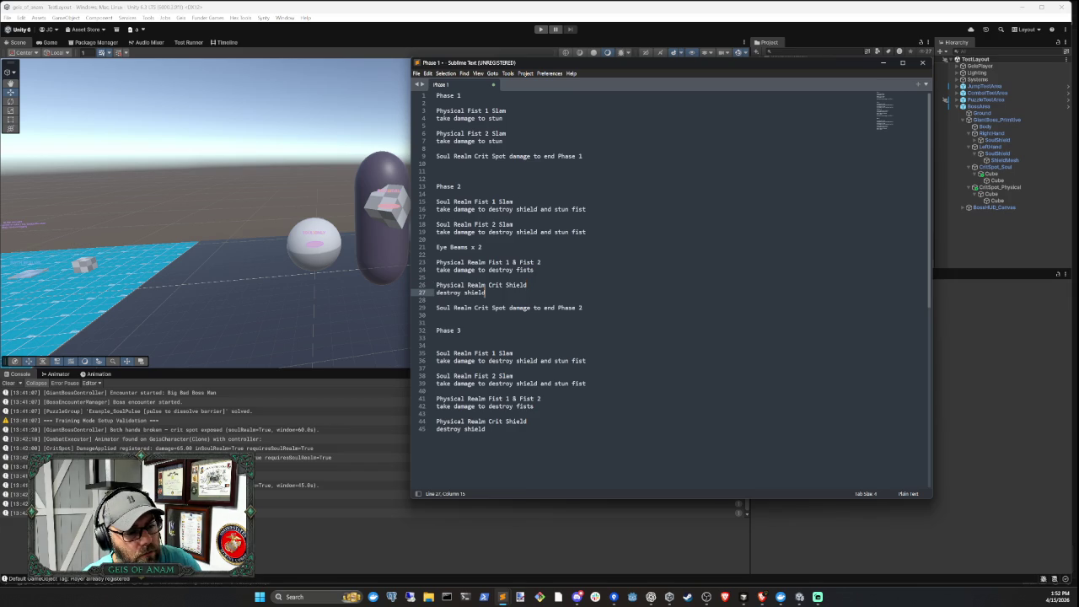
pyautogui.click(503, 285)
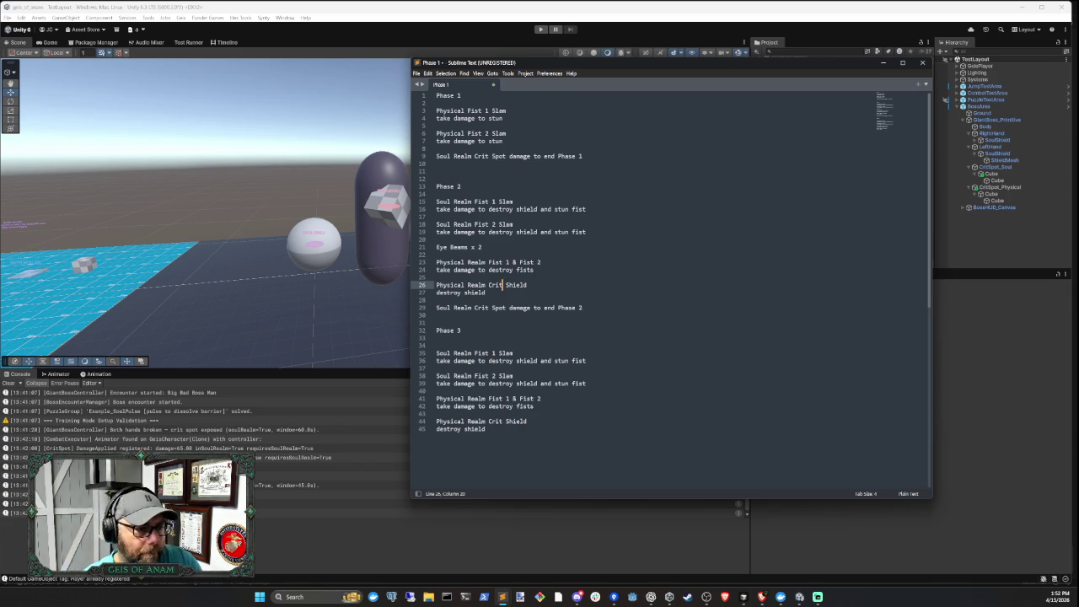
# Compare the lines ending Phase 1 and Phase 2, then move to Phase 3's second fist entry
pyautogui.moveTo(436, 156)
pyautogui.mouseDown()
pyautogui.moveTo(517, 156)
pyautogui.moveTo(436, 165)
pyautogui.mouseUp()
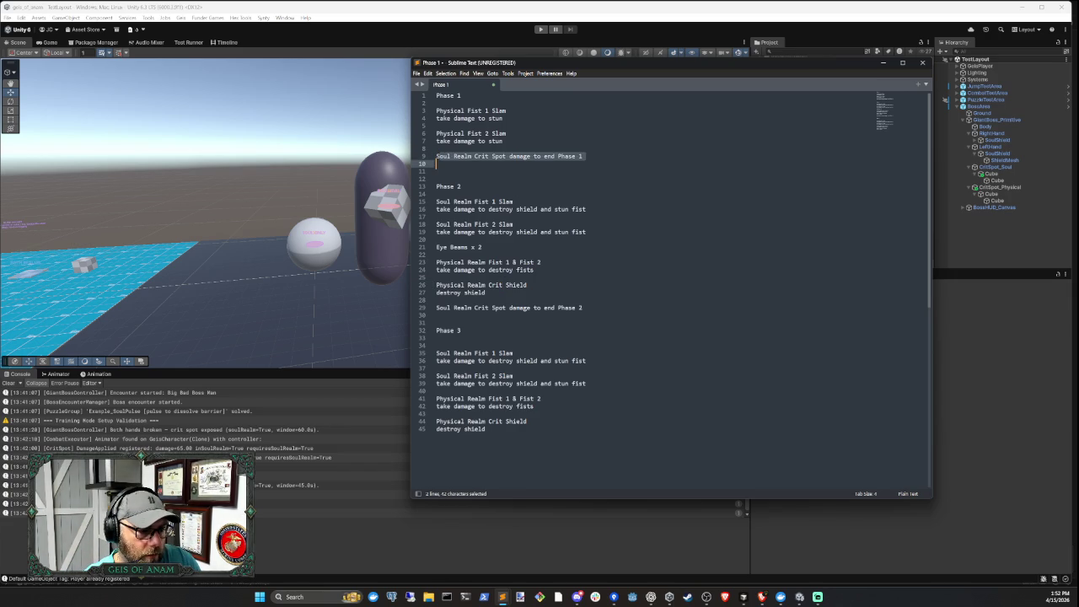
pyautogui.click(463, 292)
pyautogui.moveTo(436, 284); pyautogui.dragTo(543, 290)
pyautogui.click(485, 293)
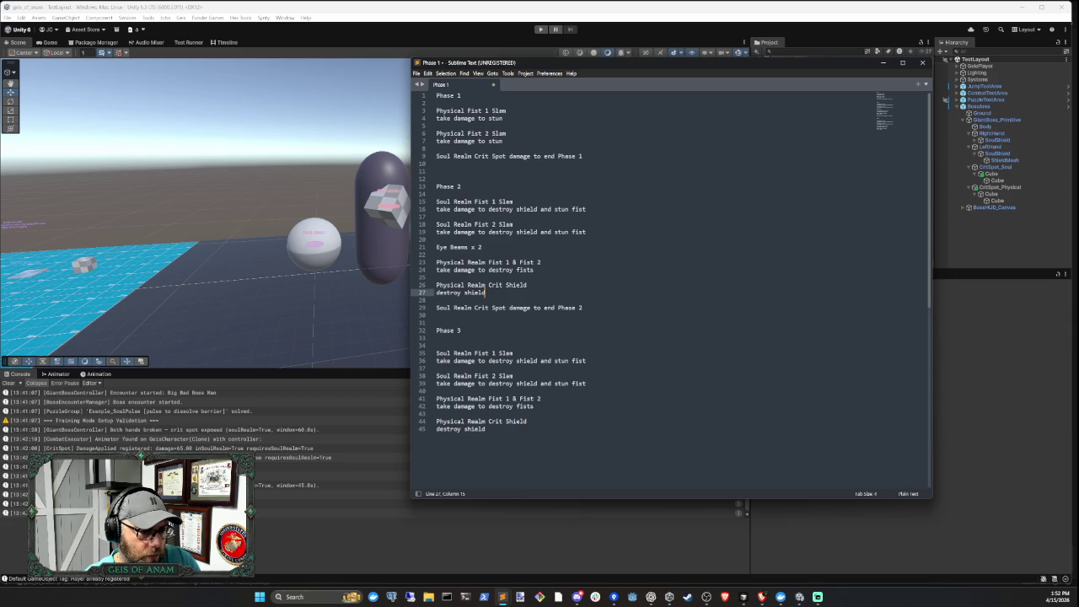
pyautogui.moveTo(436, 308); pyautogui.dragTo(588, 310)
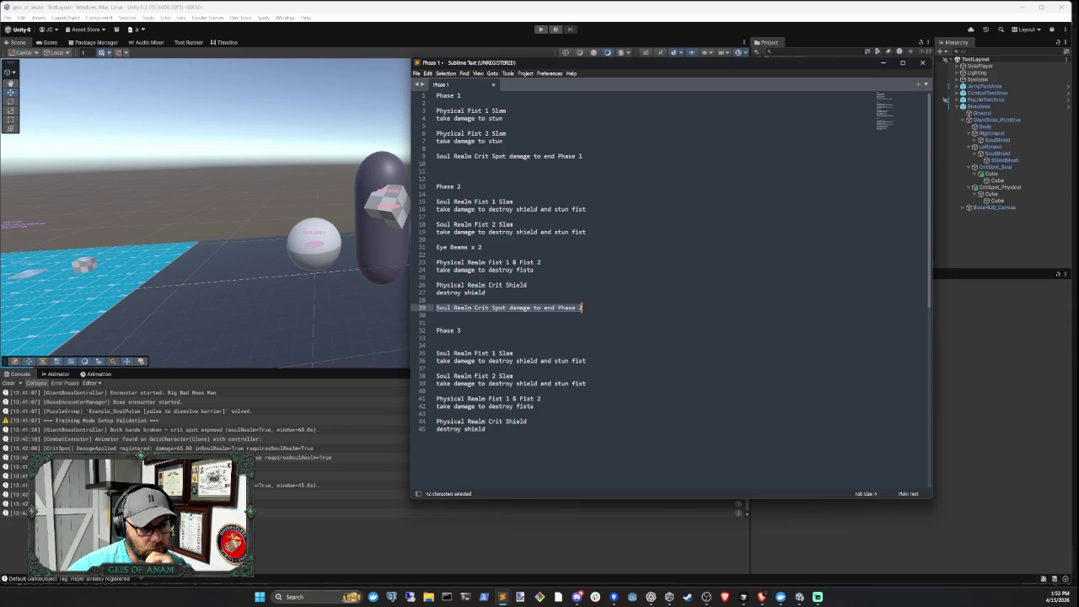
pyautogui.click(586, 383)
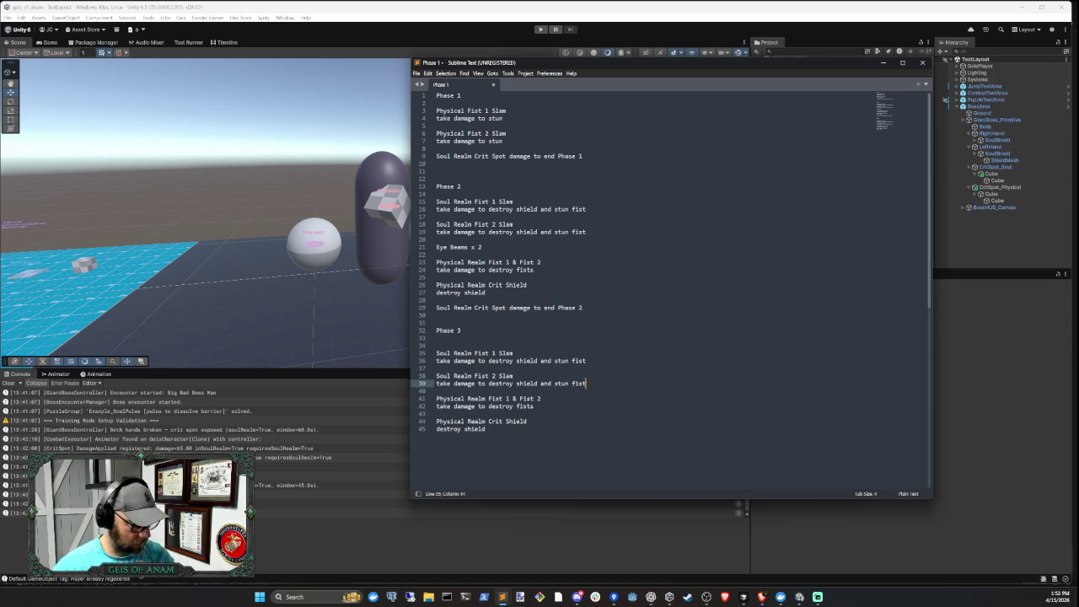
# Add 'Eye Beams x 2' after Phase 3's second fist slam and review the fist and crit shield entries
pyautogui.press('Return')
pyautogui.press('Return')
pyautogui.write('Eye Be')
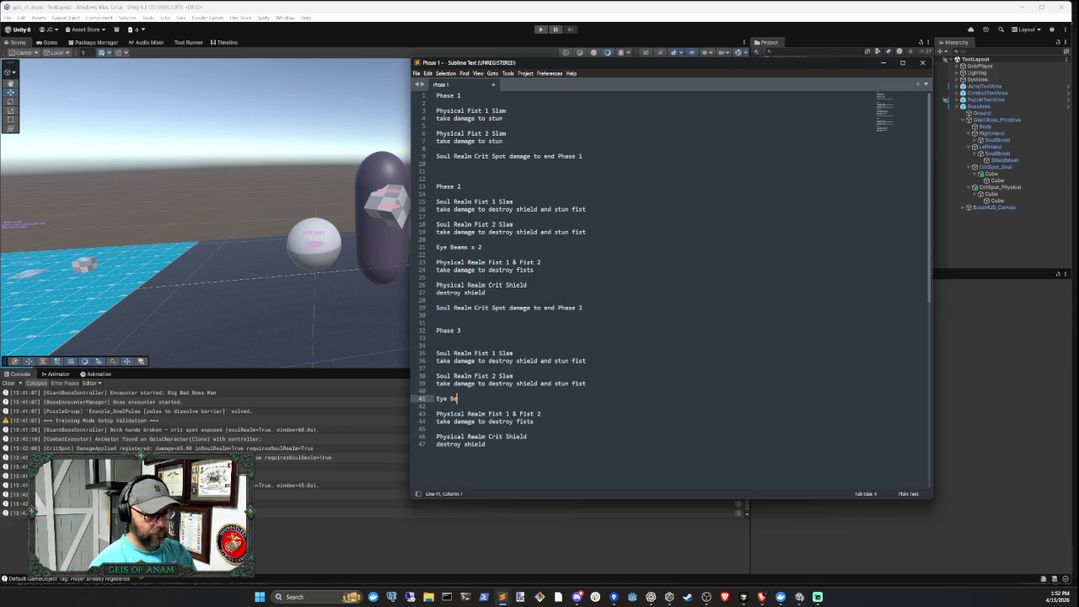
pyautogui.write('ams x 2')
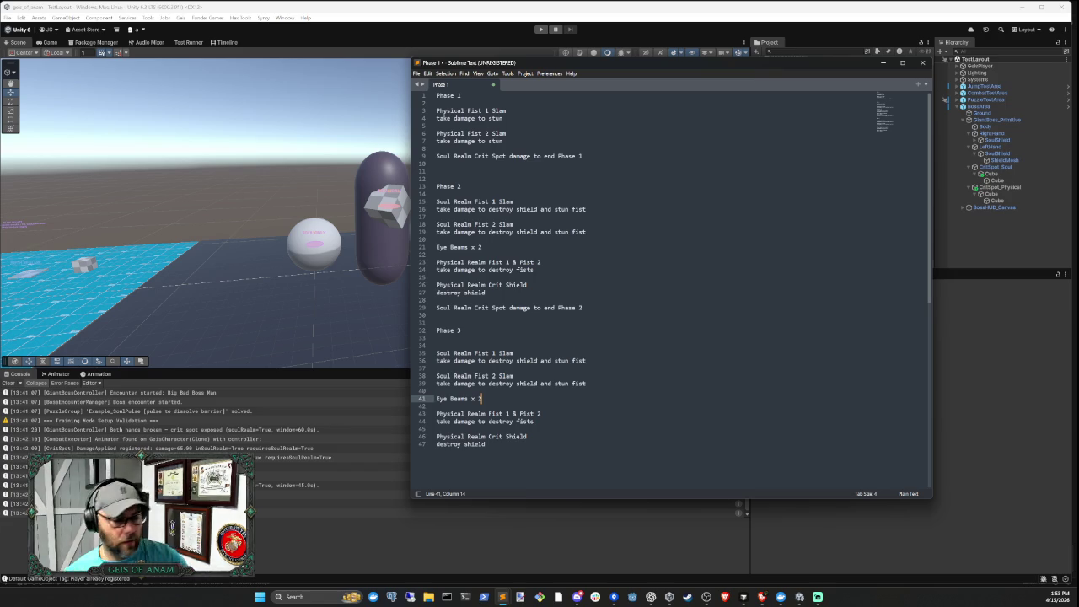
pyautogui.scroll(-3, 670, 278)
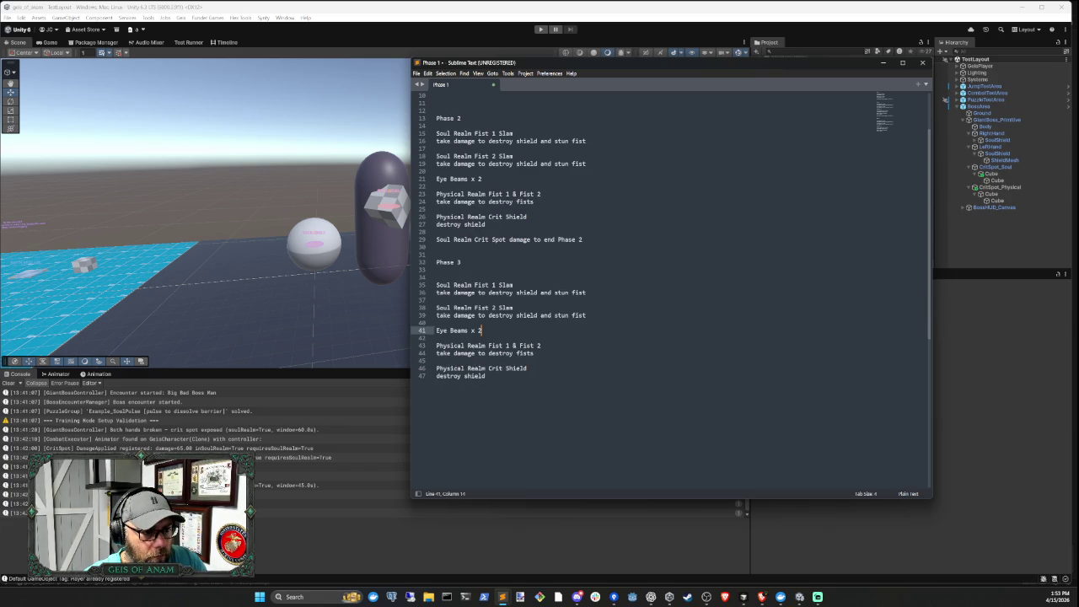
pyautogui.click(533, 353)
pyautogui.moveTo(533, 353); pyautogui.dragTo(436, 345)
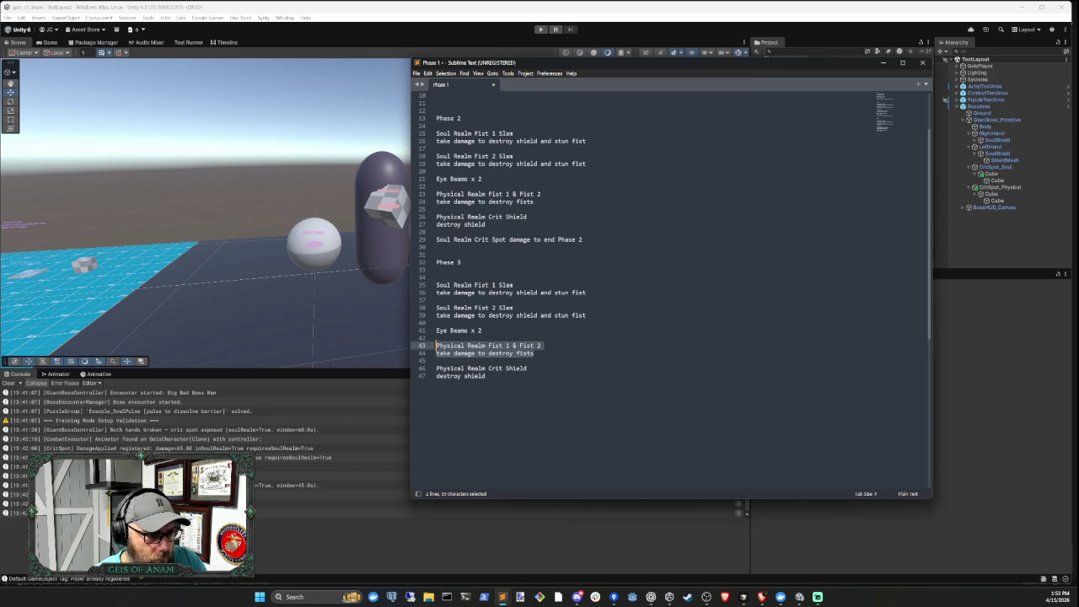
pyautogui.moveTo(436, 217); pyautogui.dragTo(486, 225)
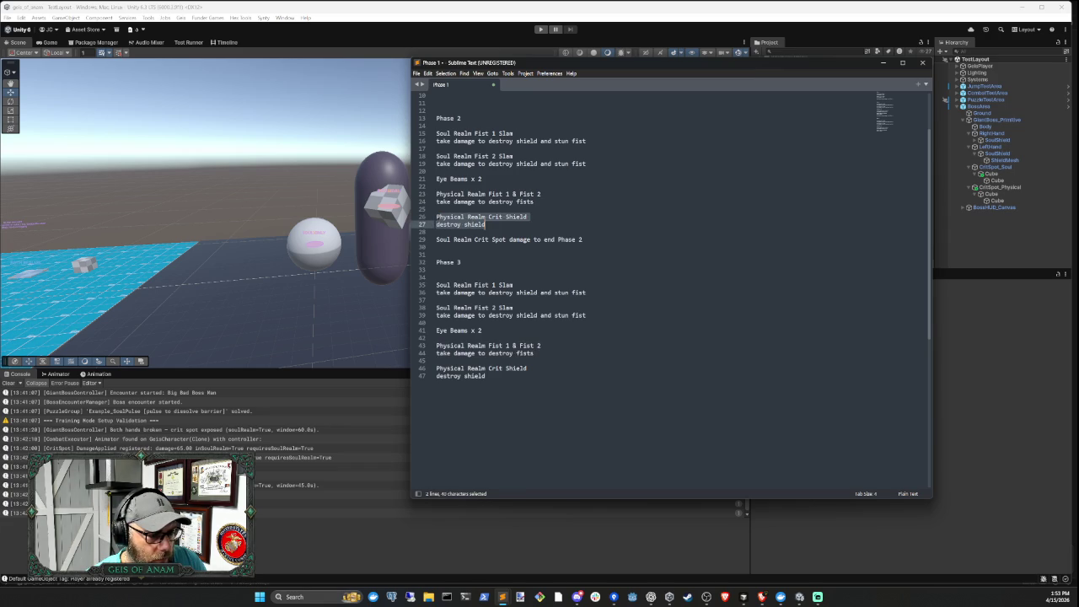
pyautogui.scroll(3, 670, 269)
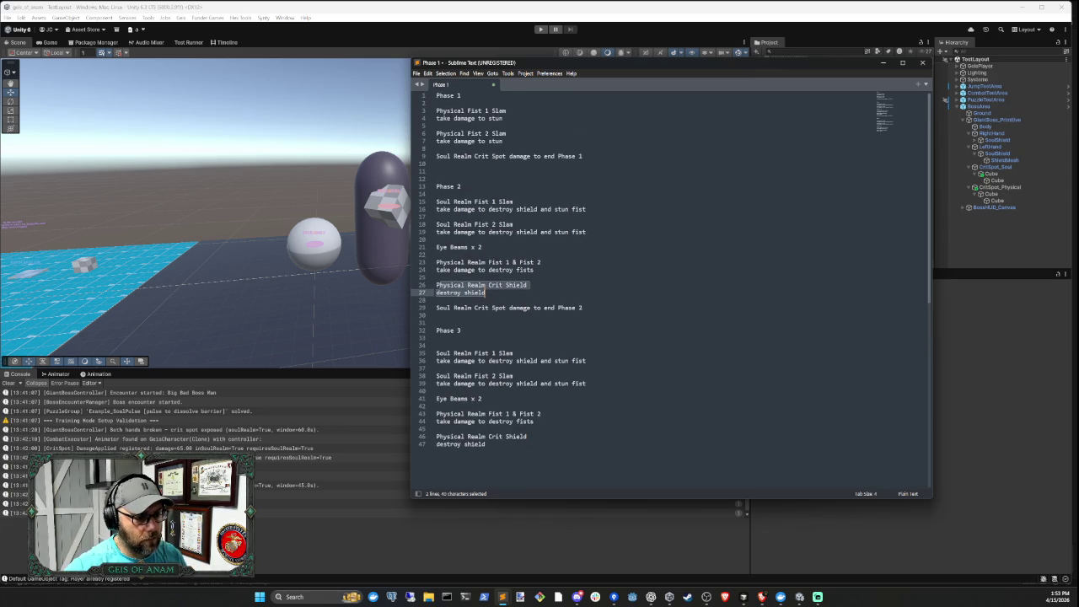
pyautogui.scroll(-5, 670, 270)
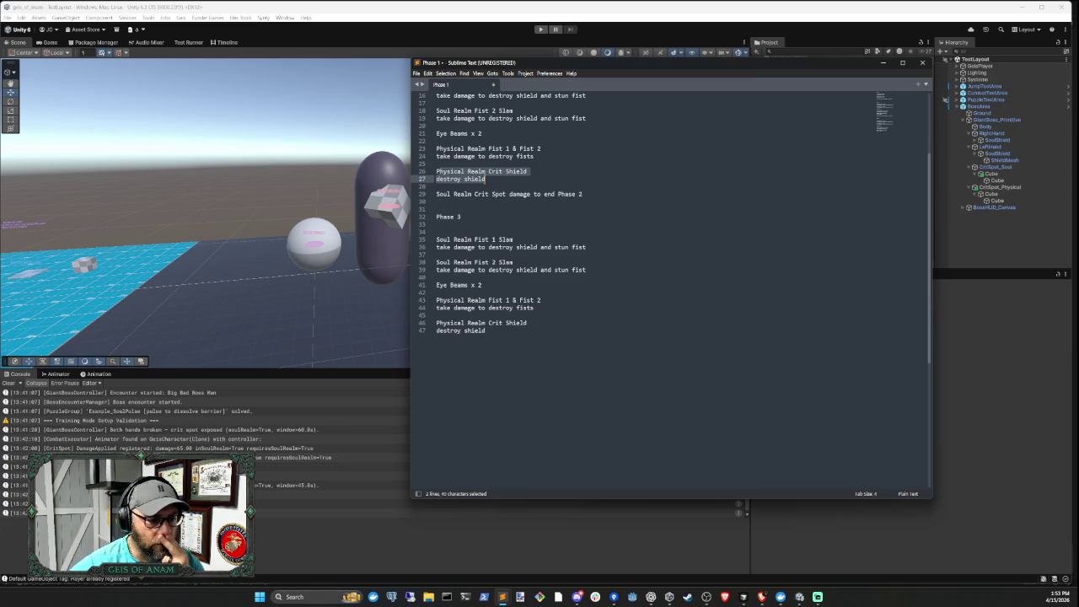
# Adjust blank-line spacing around Phase 3's crit shield entry and before the Phase 3 heading
pyautogui.click(436, 315)
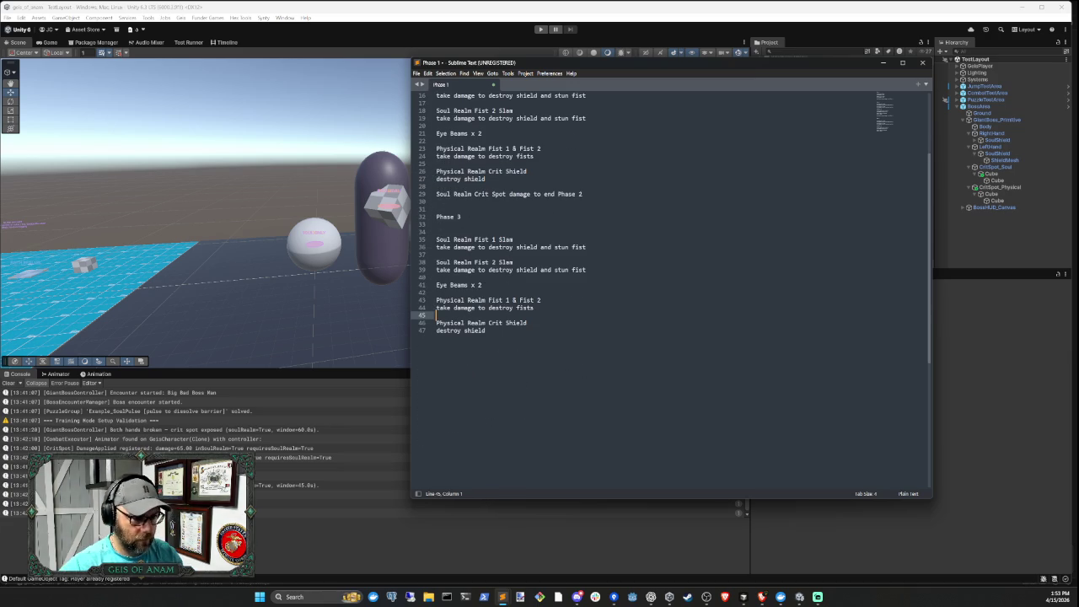
pyautogui.press('Return')
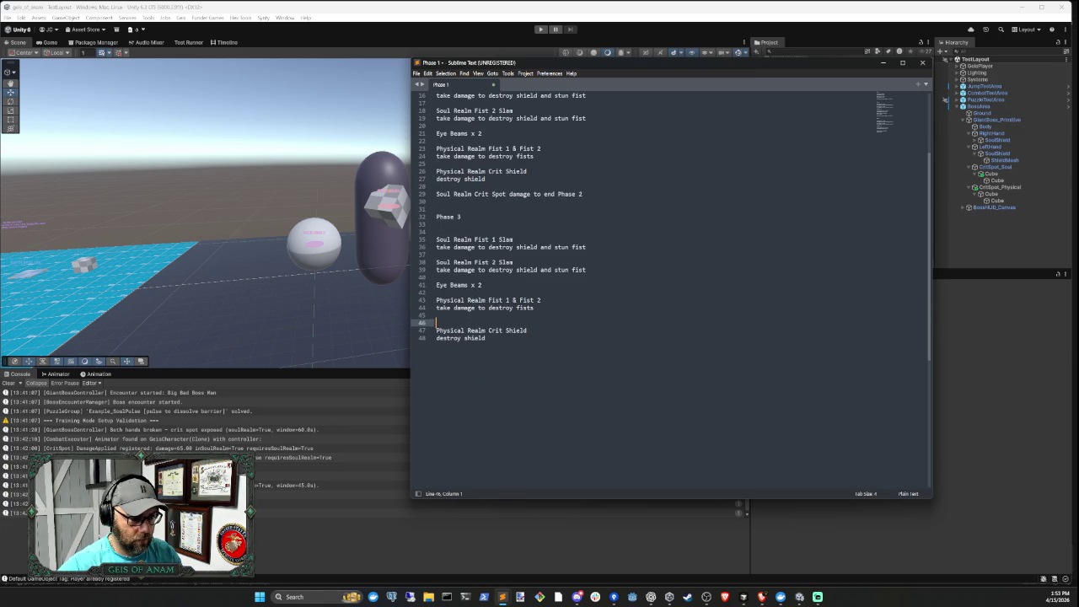
pyautogui.press('Return')
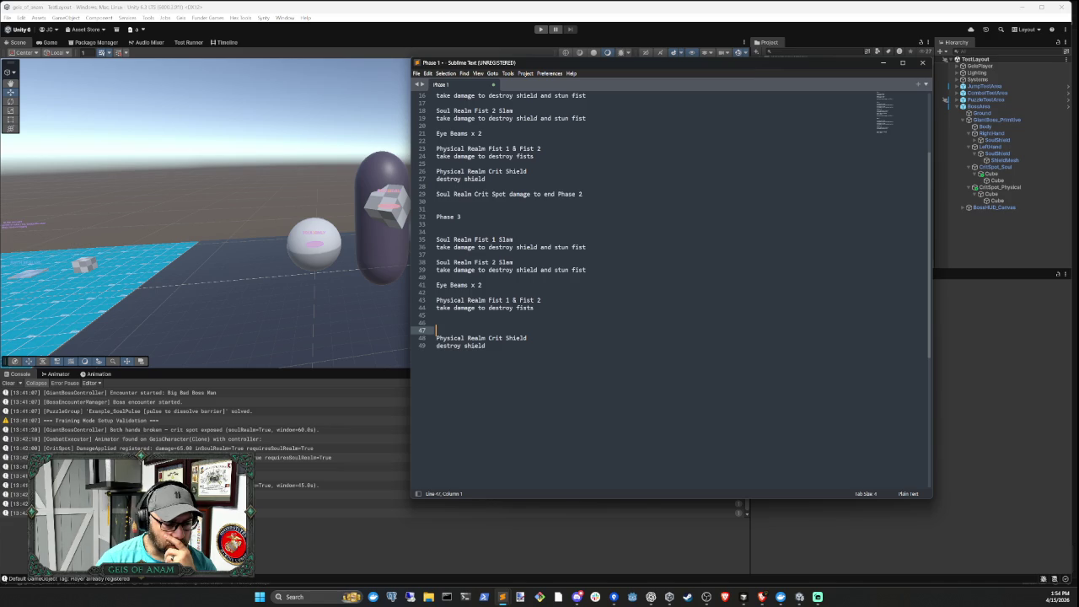
pyautogui.click(437, 322)
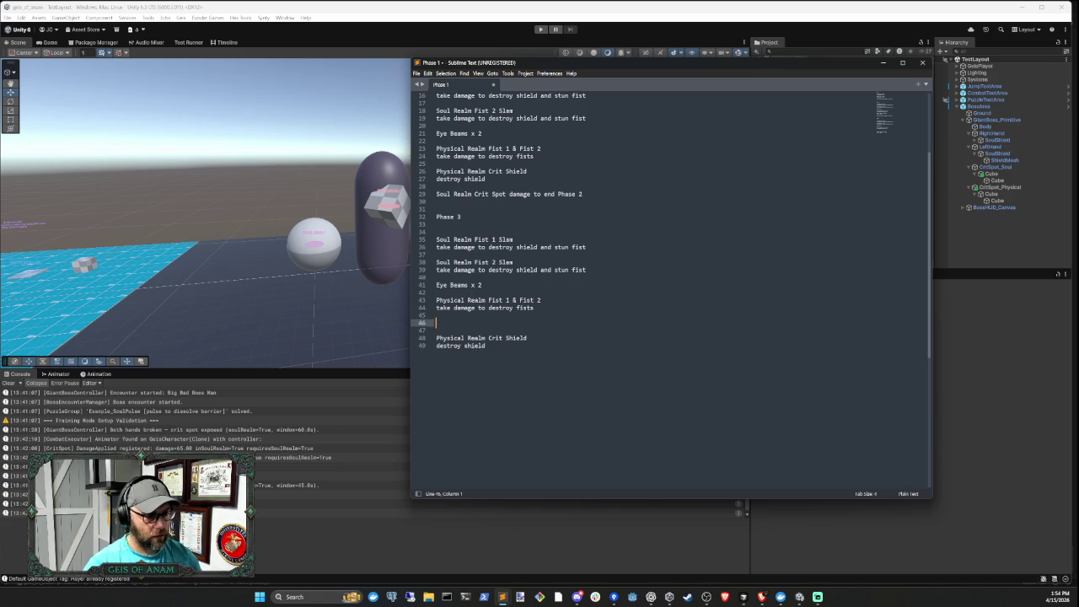
pyautogui.press('BackSpace')
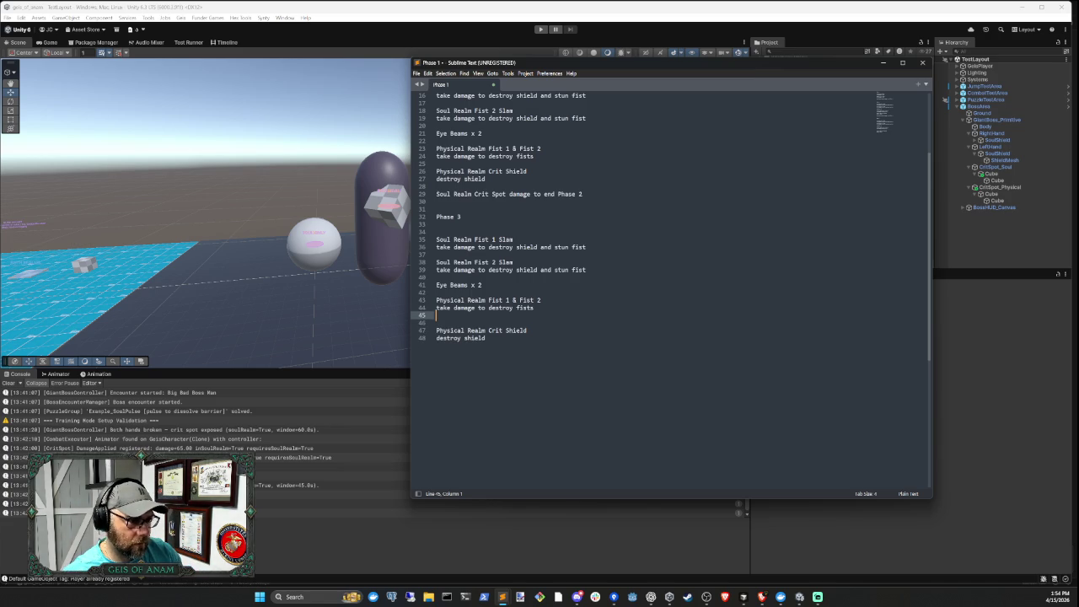
pyautogui.scroll(5, 670, 253)
pyautogui.scroll(-6, 670, 253)
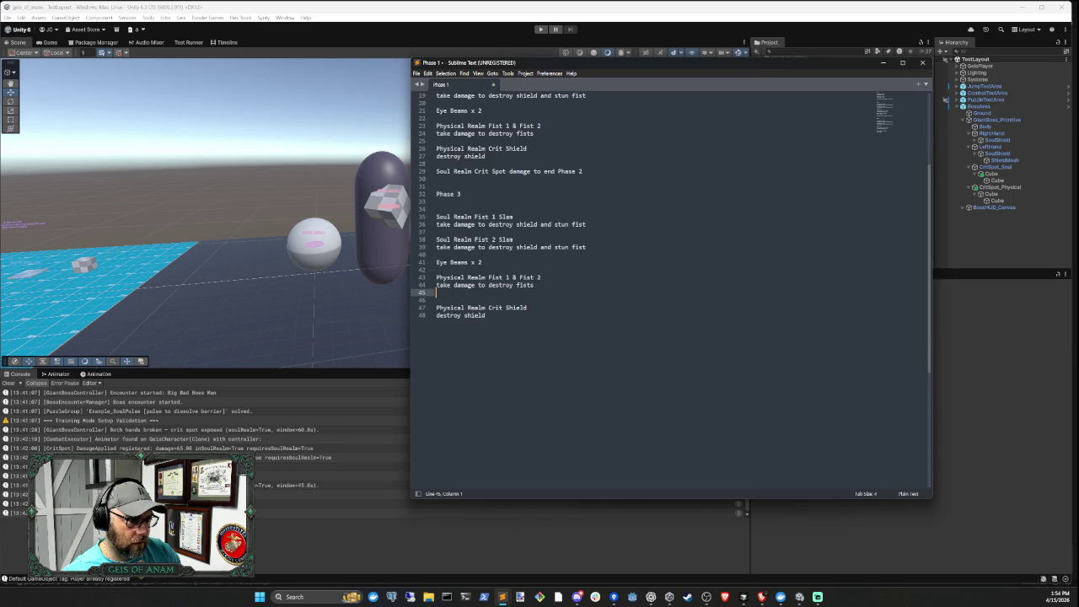
pyautogui.click(437, 186)
pyautogui.press('Return')
pyautogui.press('Return')
# Append a 'Soul Realm Eye Beams' entry after Phase 3's final destroy shield line
pyautogui.click(486, 330)
pyautogui.press('Return')
pyautogui.press('Return')
pyautogui.write('Soul Realm ')
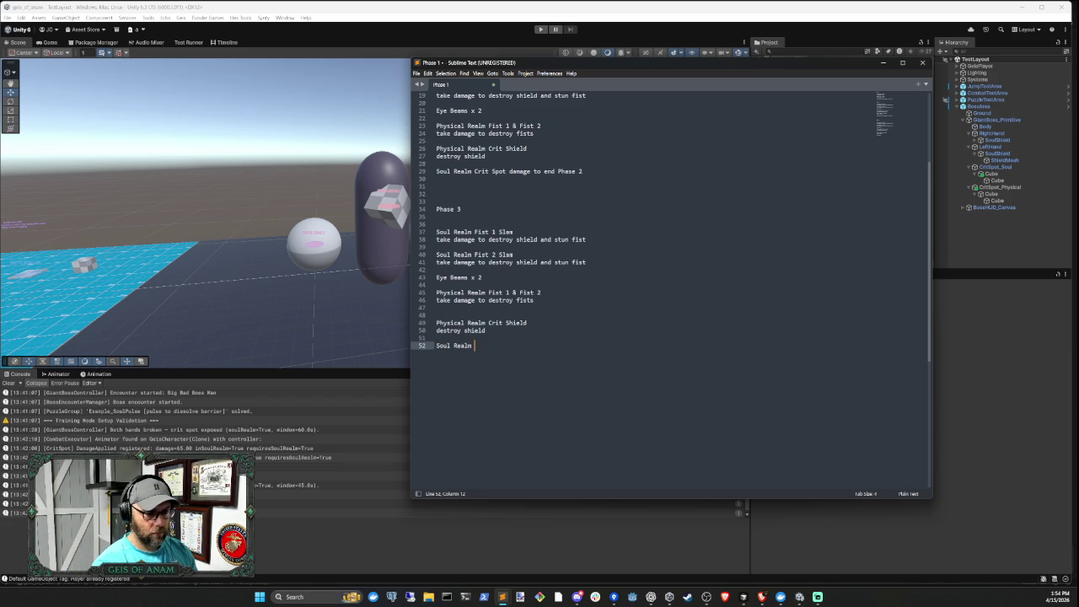
pyautogui.write('Eye Beams ')
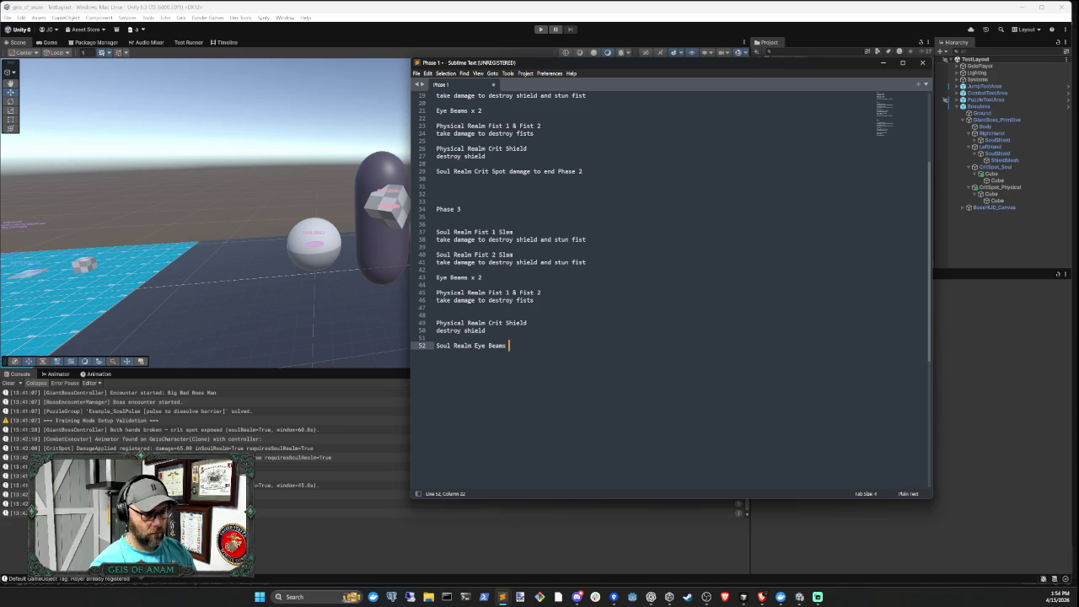
pyautogui.write('x 2')
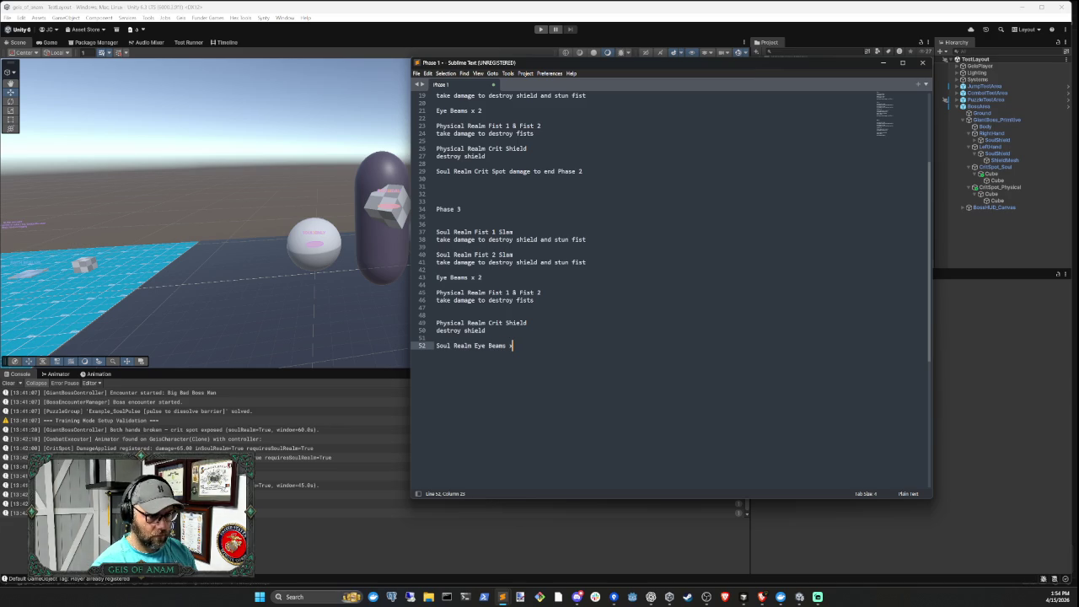
pyautogui.press('Return')
pyautogui.press('Return')
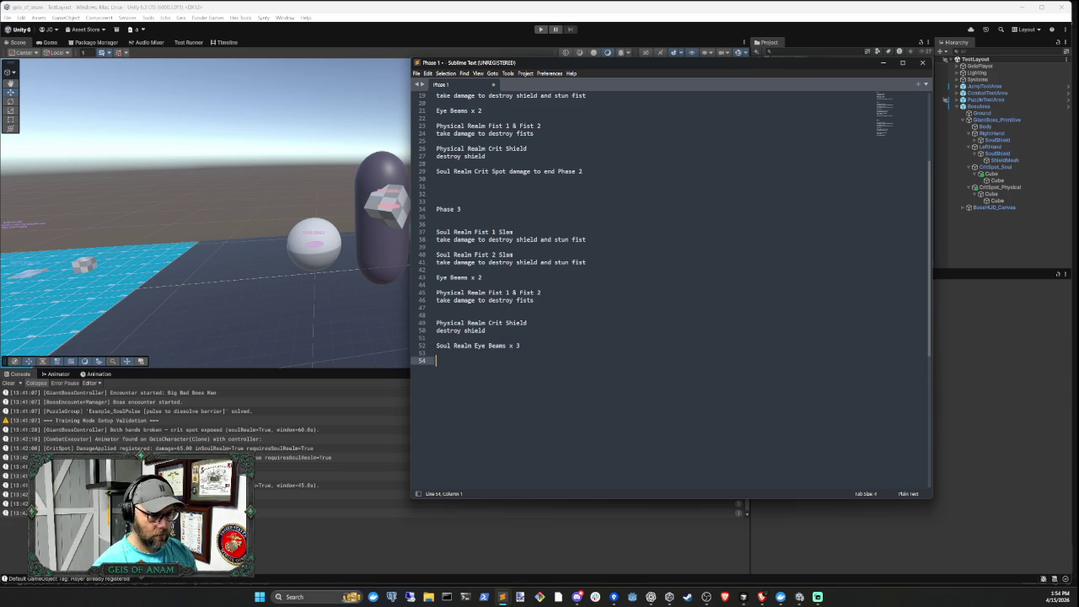
# Remove a stray blank line in Phase 3 and indent its Physical Realm Fist 1 & Fist 2 entry
pyautogui.press('Up')
pyautogui.press('Up')
pyautogui.press('Up')
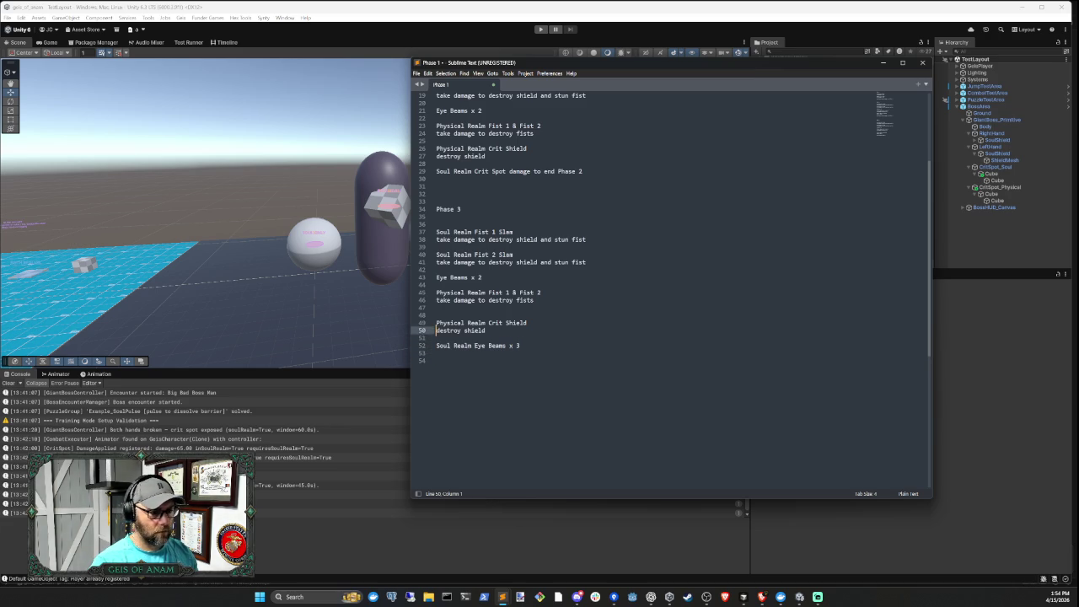
pyautogui.press('BackSpace')
pyautogui.press('Down')
pyautogui.press('Down')
pyautogui.press('Down')
pyautogui.press('Up')
pyautogui.press('Up')
pyautogui.press('Up')
# Indent Phase 2's Physical Realm Fist 1 & Fist 2 line and its destroy-fists line
pyautogui.press('Up')
pyautogui.press('Up')
pyautogui.press('Tab')
pyautogui.press('Down')
pyautogui.press('Home')
pyautogui.press('Tab')
pyautogui.press('Up')
pyautogui.press('Up')
pyautogui.press('Up')
pyautogui.press('Up')
pyautogui.press('Up')
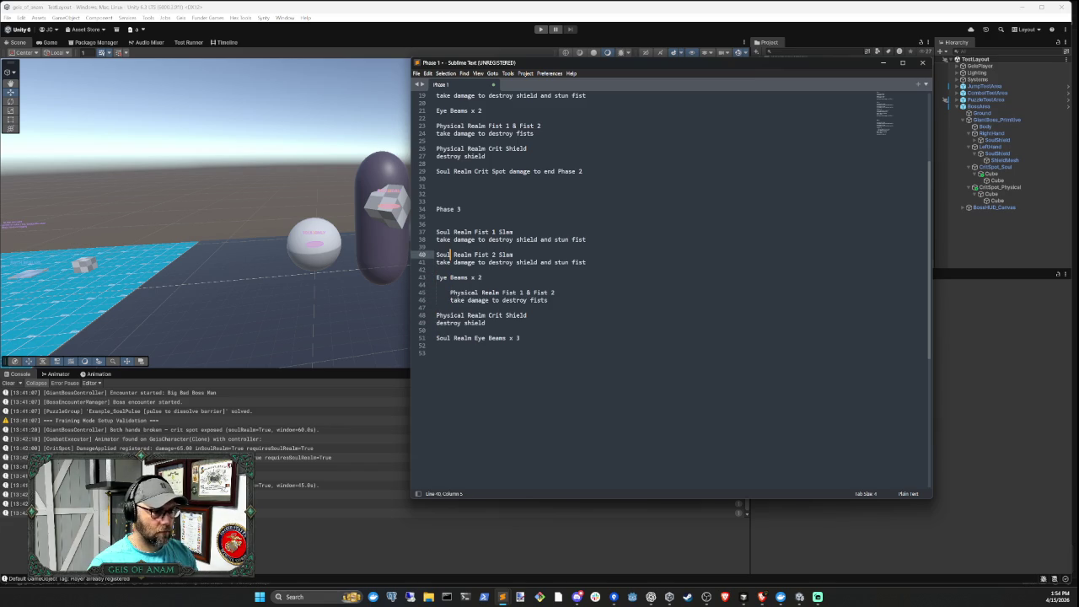
pyautogui.press('Right')
pyautogui.press('Right')
pyautogui.press('Home')
pyautogui.press('Tab')
pyautogui.press('Down')
pyautogui.press('Home')
pyautogui.press('Tab')
pyautogui.press('Up')
pyautogui.press('Up')
pyautogui.press('Up')
pyautogui.press('Up')
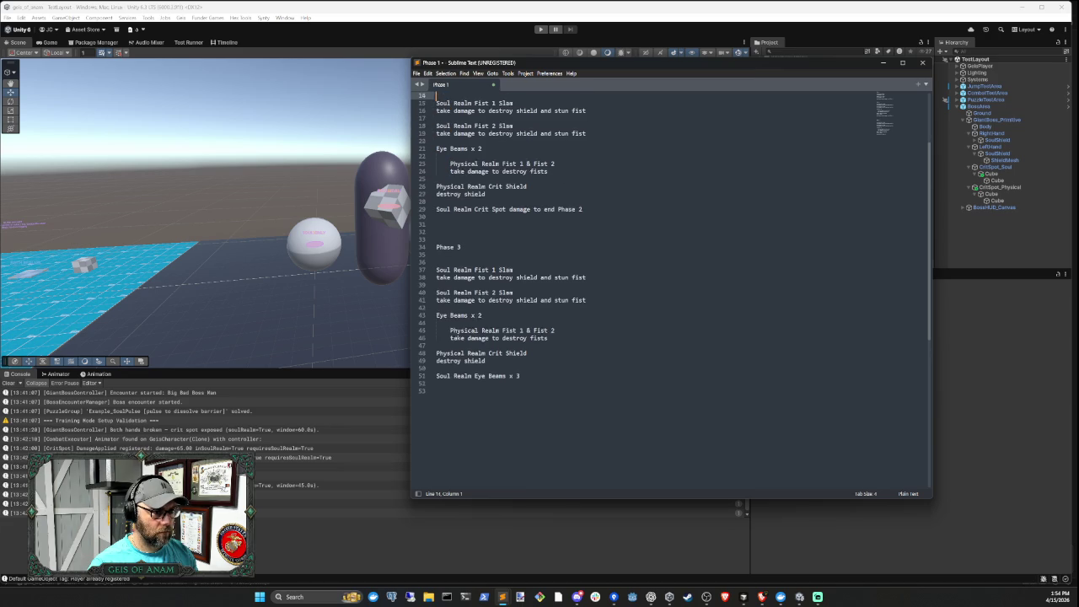
pyautogui.press('Up')
pyautogui.press('Up')
pyautogui.press('Up')
pyautogui.press('Down')
pyautogui.press('Down')
pyautogui.press('Down')
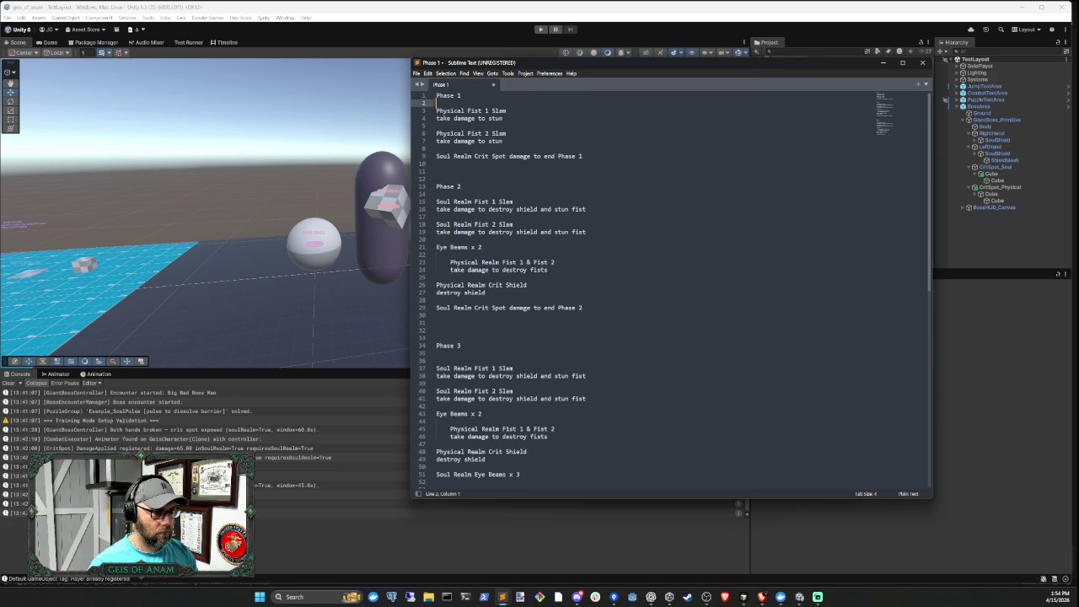
pyautogui.press('Down')
pyautogui.press('Down')
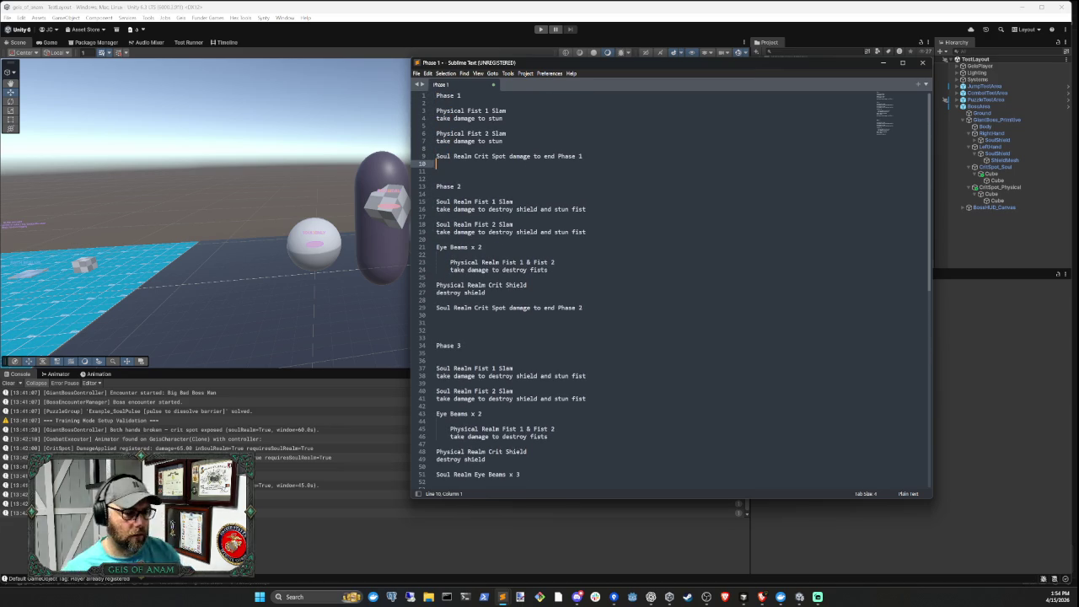
# Check Phase 3's crit shield and Eye Beams lines, ending on the empty line after Soul Realm Eye Beams x 3
pyautogui.scroll(-7, 670, 287)
pyautogui.moveTo(587, 300); pyautogui.dragTo(587, 311)
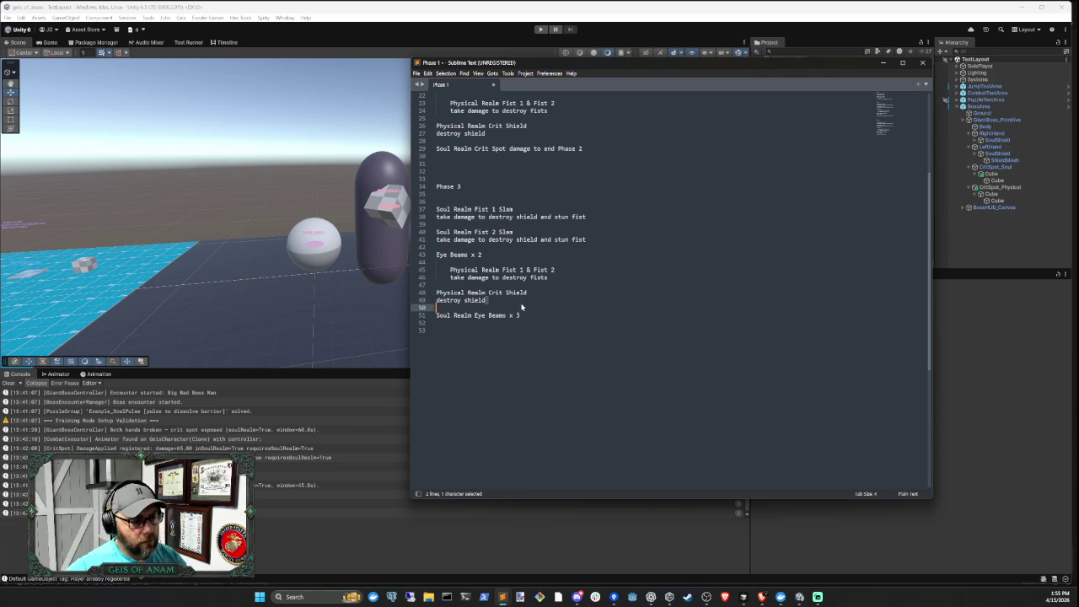
pyautogui.press('Left')
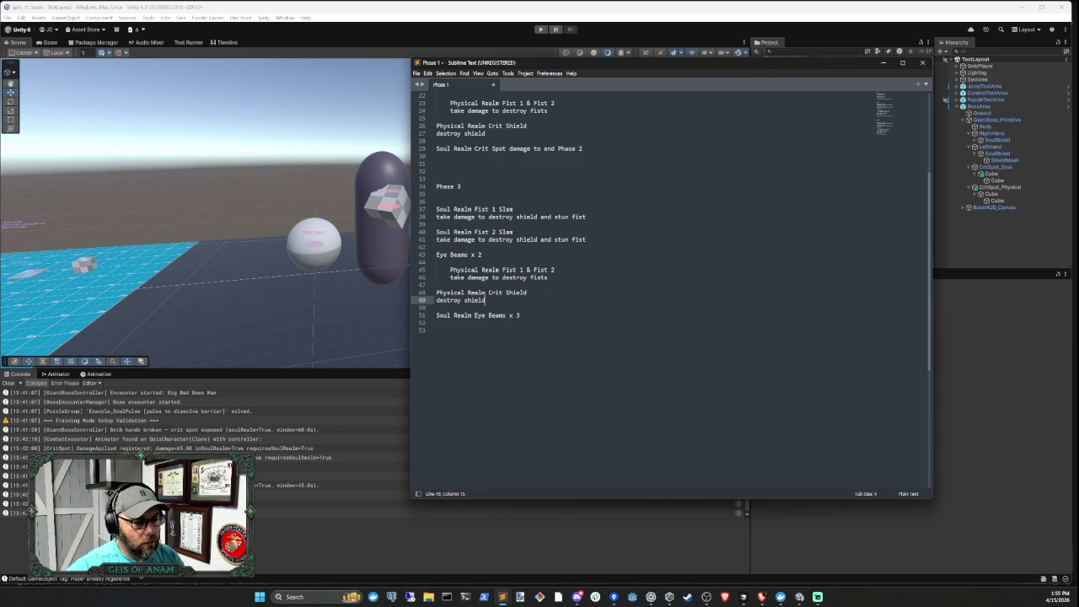
pyautogui.hotkey('shift', 'Up')
pyautogui.hotkey('shift', 'Home')
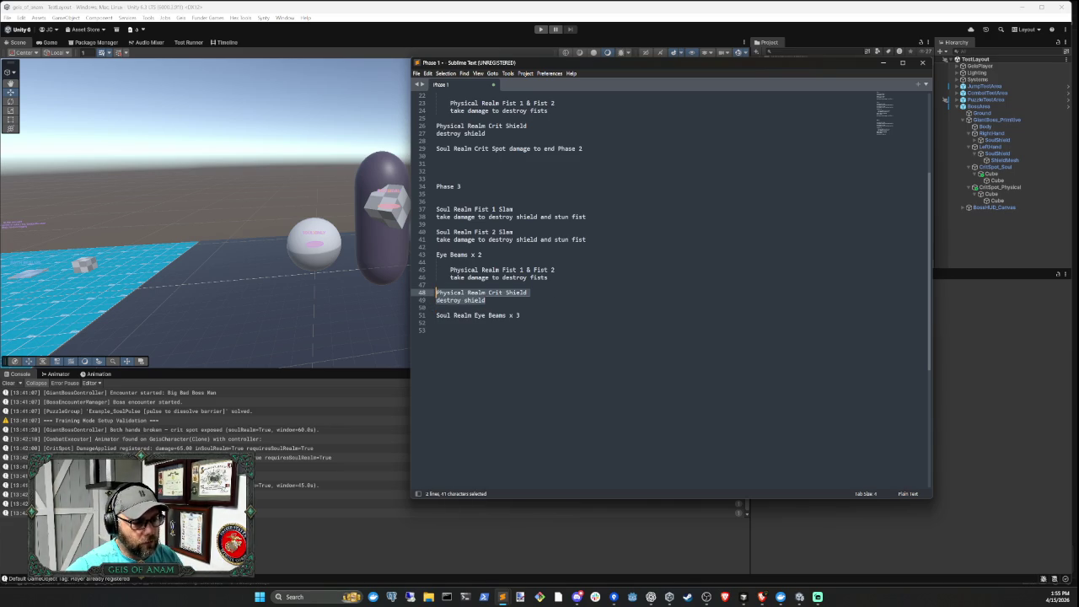
pyautogui.press('Right')
pyautogui.moveTo(436, 255); pyautogui.dragTo(549, 281)
pyautogui.click(497, 304)
pyautogui.hotkey('shift', 'Home')
pyautogui.hotkey('shift', 'Up')
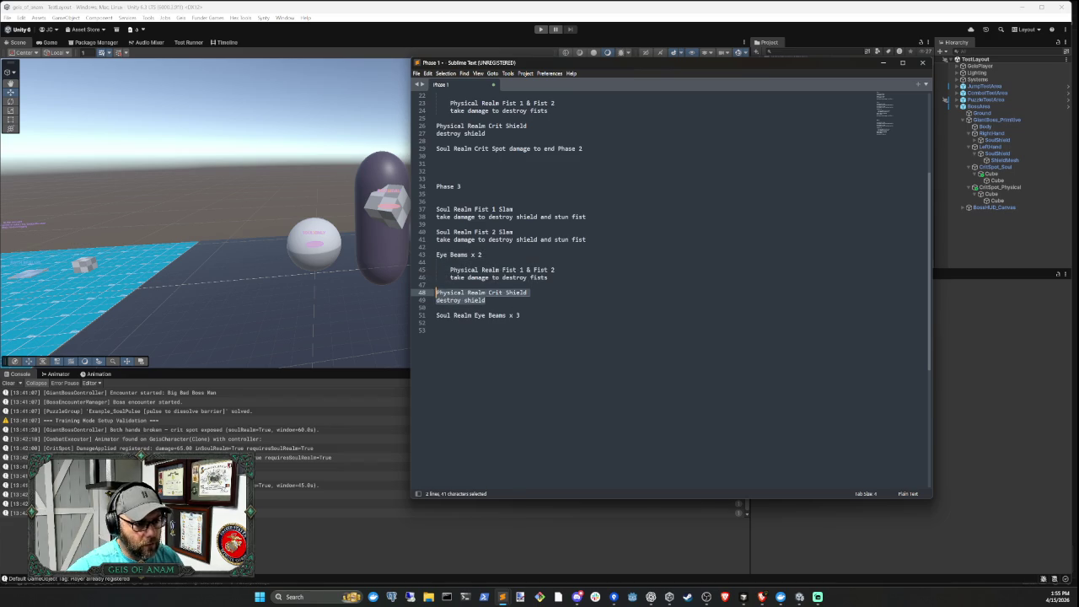
pyautogui.click(520, 315)
pyautogui.click(436, 329)
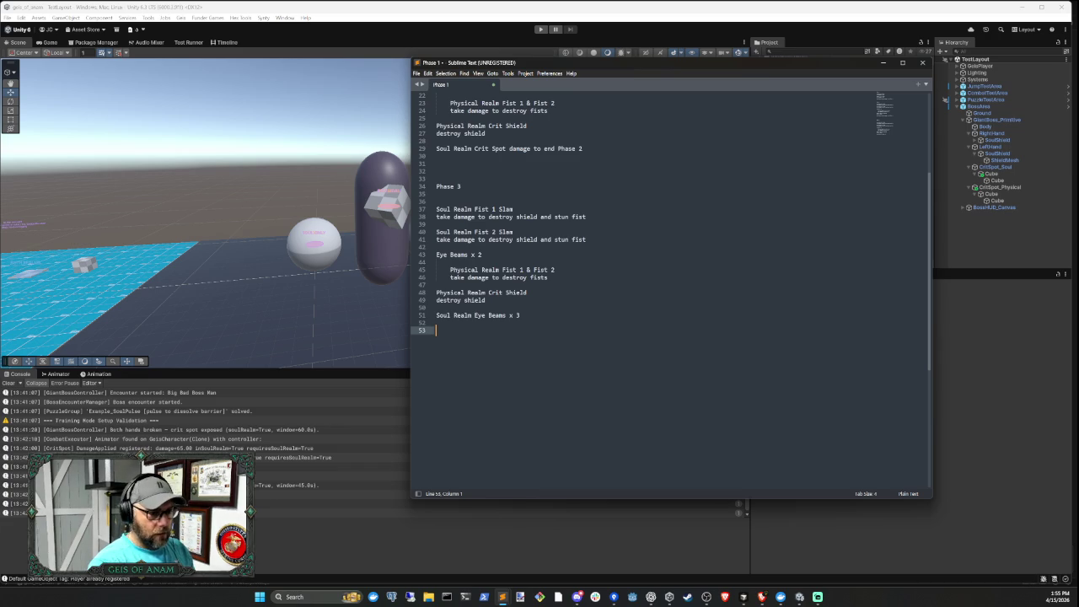
# Clear the partial 'Soul Realm' text from line 53, leaving an indented blank line under Eye Beams x 3
pyautogui.press('Tab')
pyautogui.write('S')
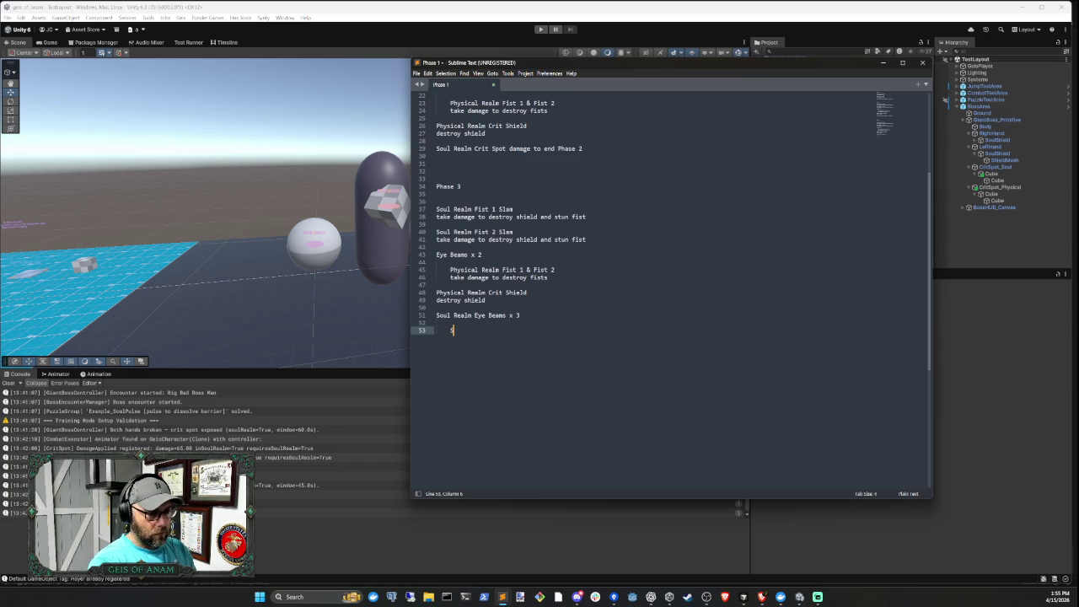
pyautogui.write('oul Realm')
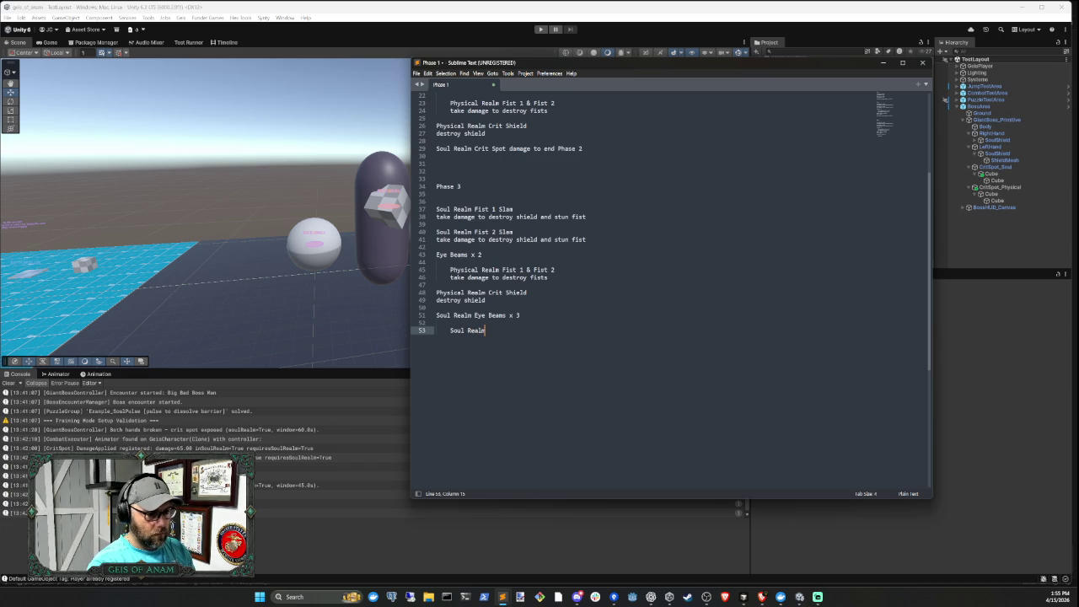
pyautogui.press('BackSpace')
pyautogui.press('BackSpace')
pyautogui.press('BackSpace')
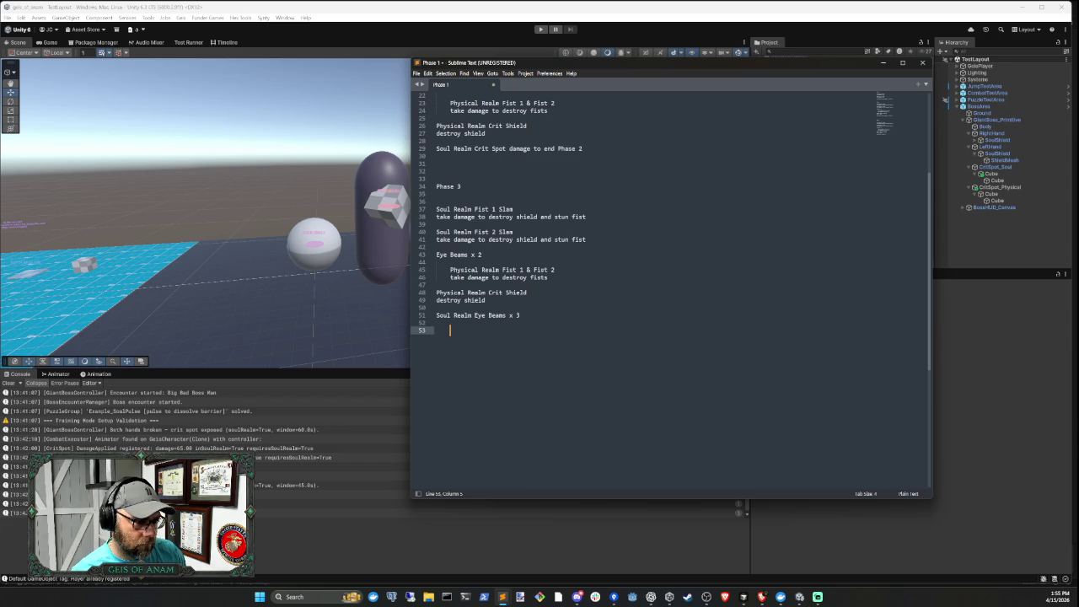
pyautogui.click(520, 316)
pyautogui.hotkey('shift', 'Home')
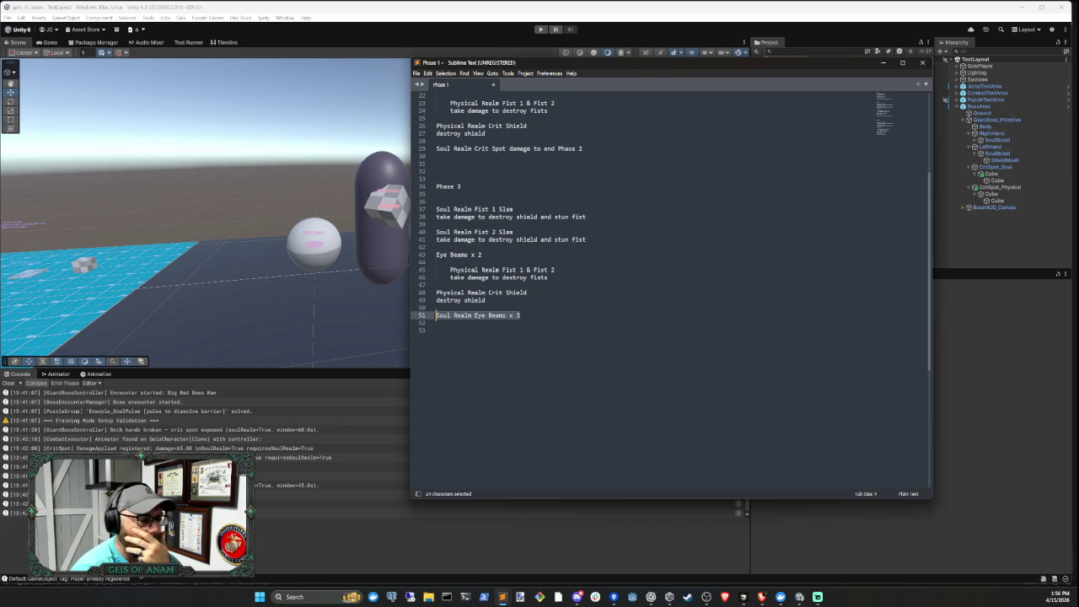
pyautogui.press('Down')
pyautogui.press('Down')
pyautogui.press('Tab')
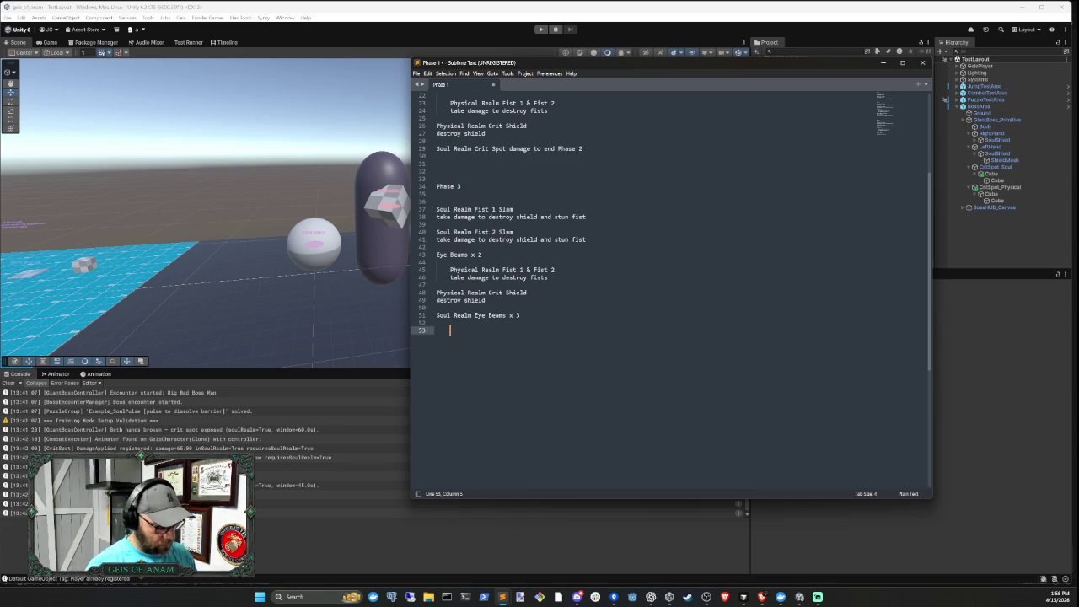
# Add indented 'Soul Realm Crit Shield' / 'destroy shield', then an unindented 'Physical Realm Crit Spot damage' line
pyautogui.write('Soul Realm Crit')
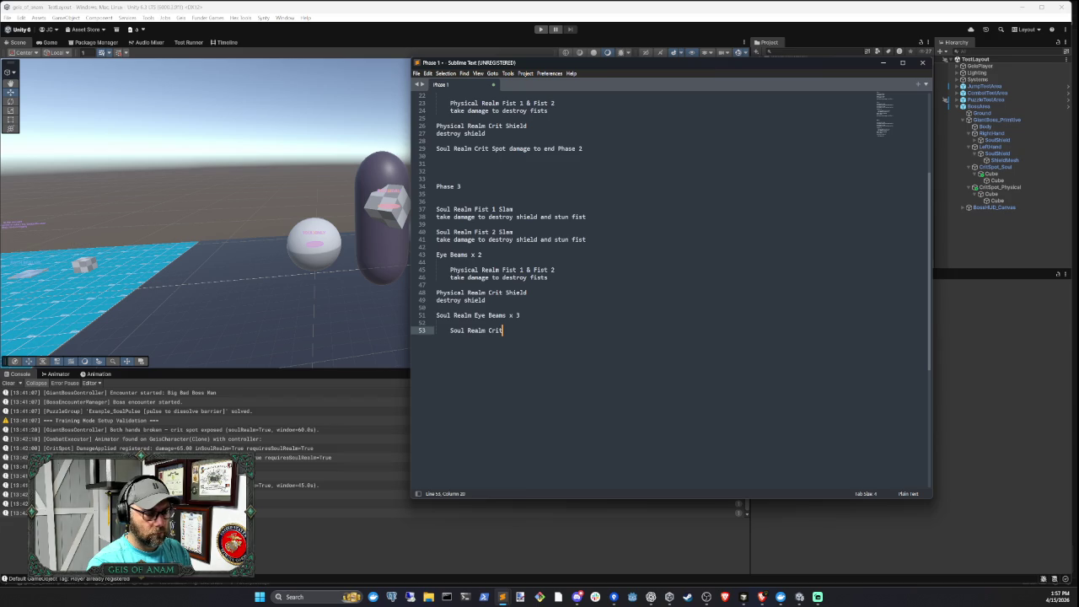
pyautogui.write(' Shield')
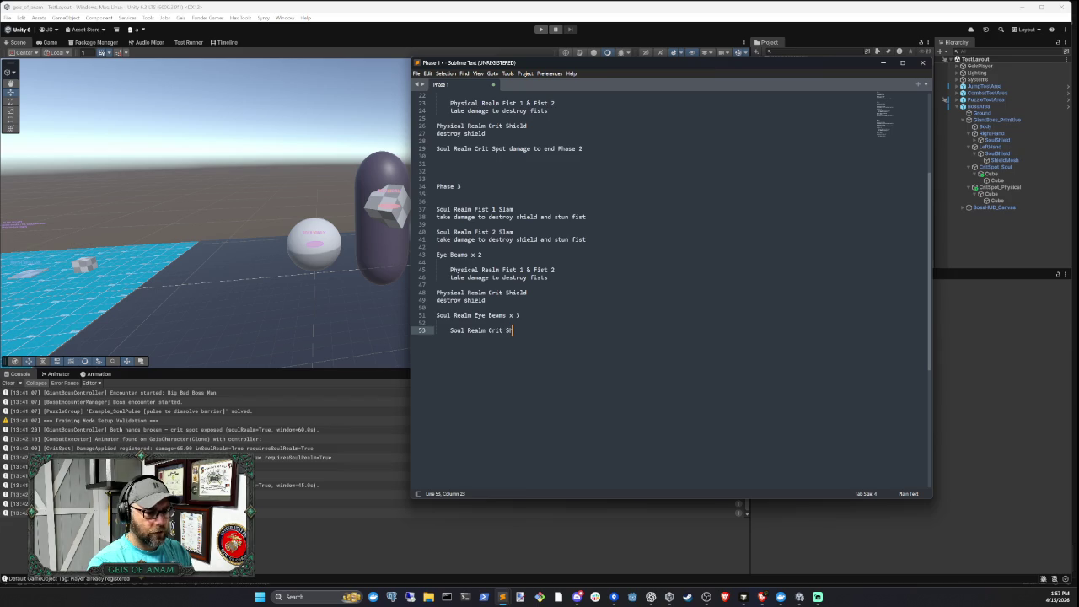
pyautogui.press('Return')
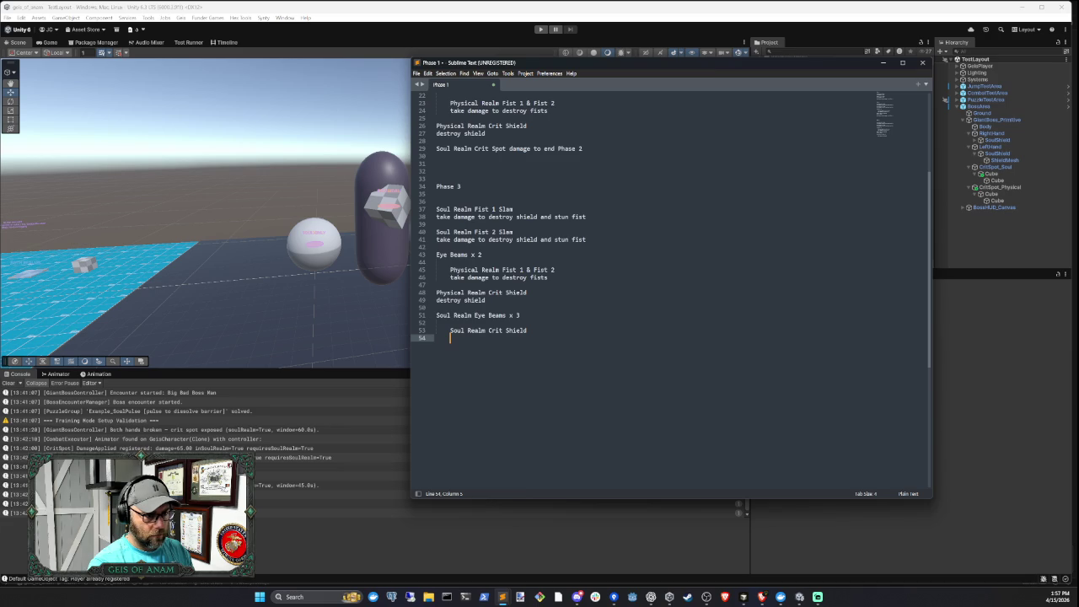
pyautogui.write('des')
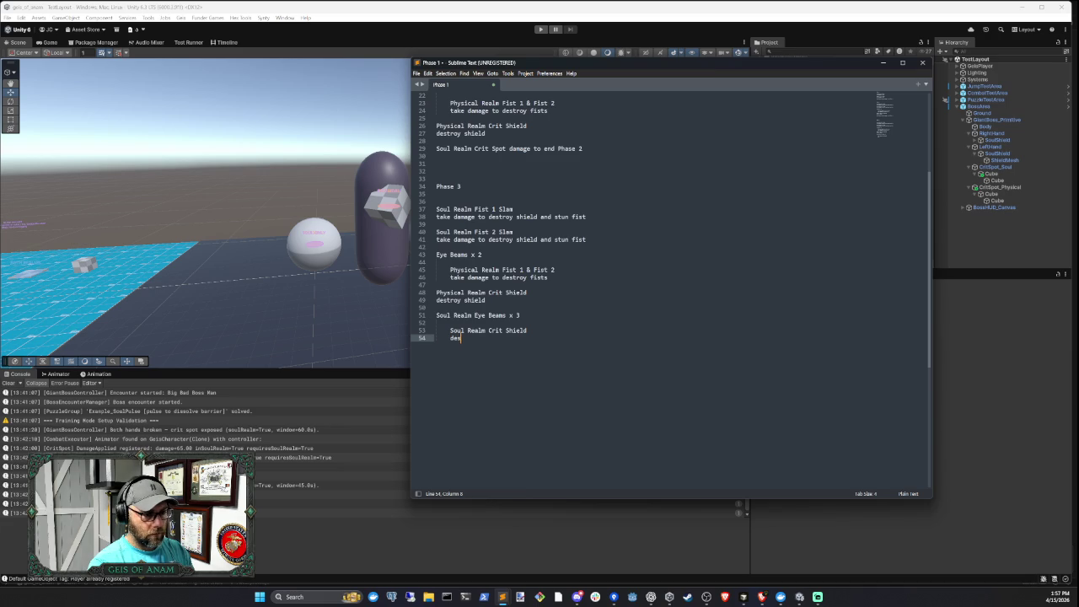
pyautogui.write('troy shield')
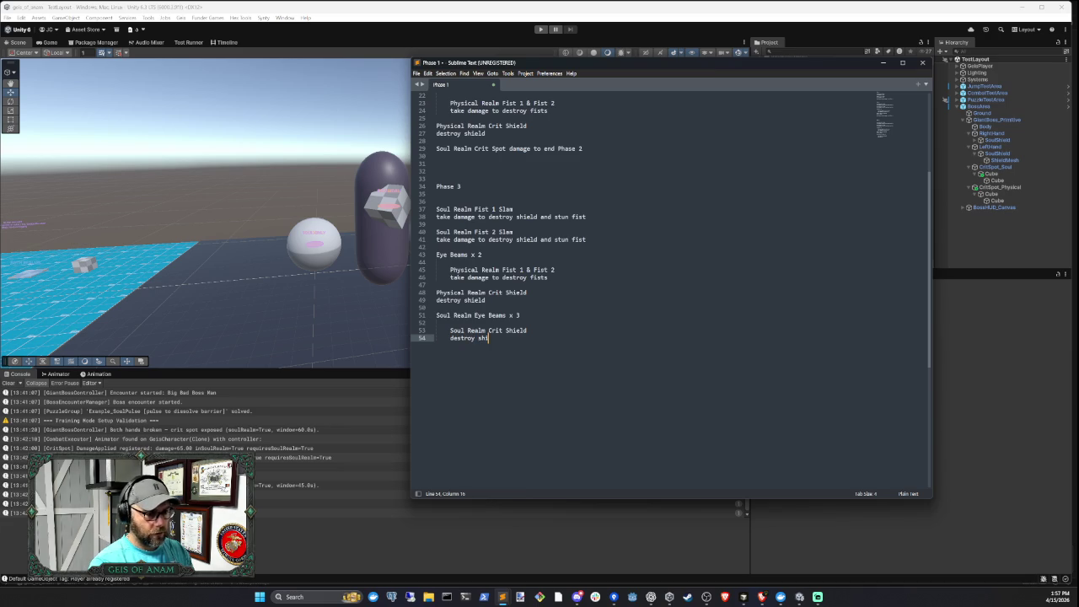
pyautogui.press('Return')
pyautogui.press('Return')
pyautogui.press('BackSpace')
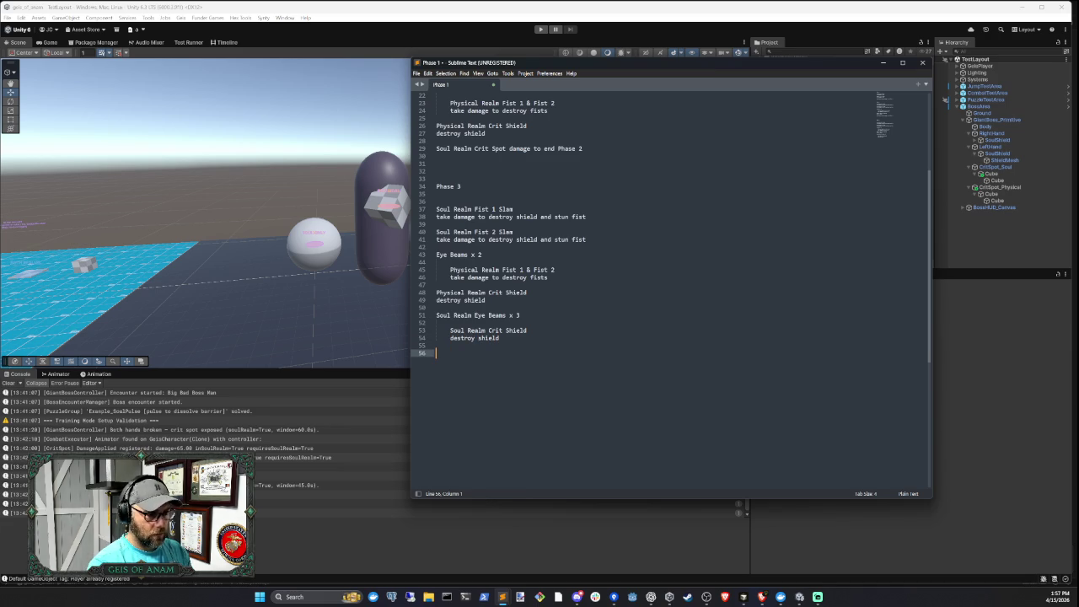
pyautogui.write('Physical Realm')
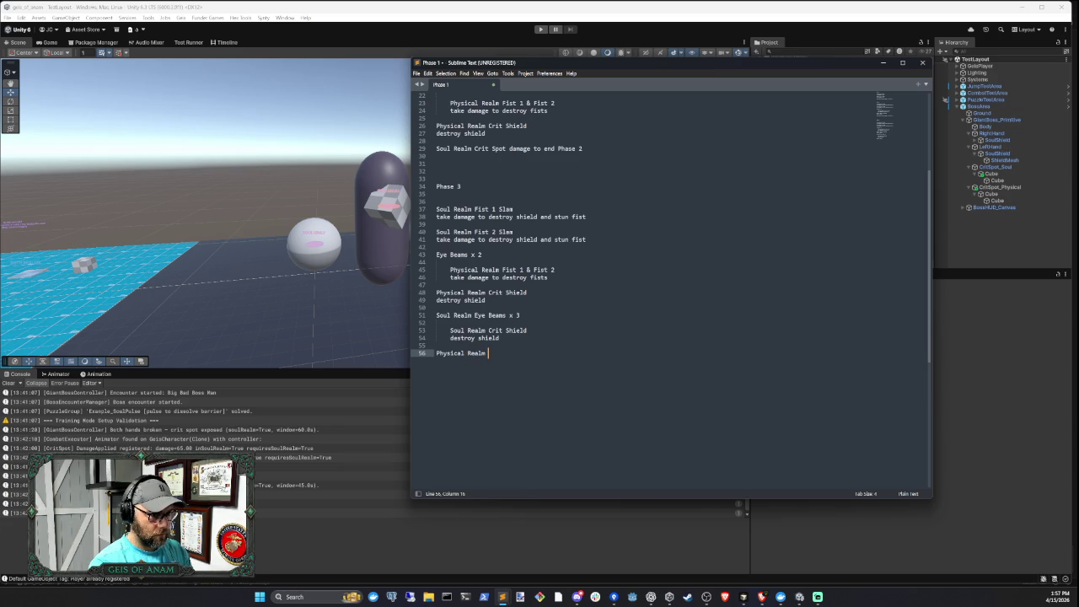
pyautogui.write('Ey')
pyautogui.press('BackSpace')
pyautogui.press('BackSpace')
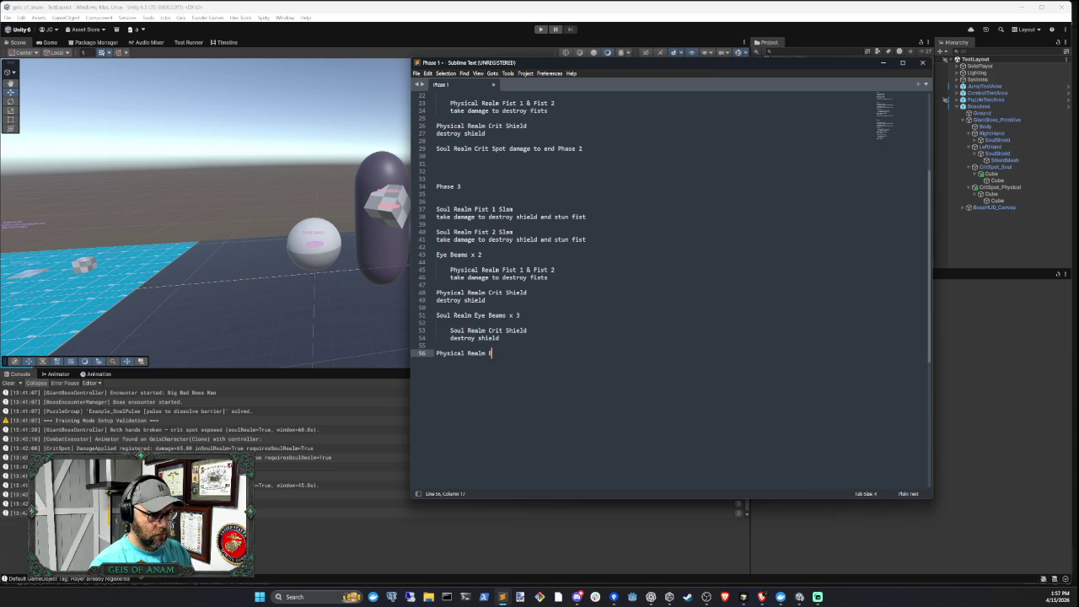
pyautogui.write('Crit Spot ')
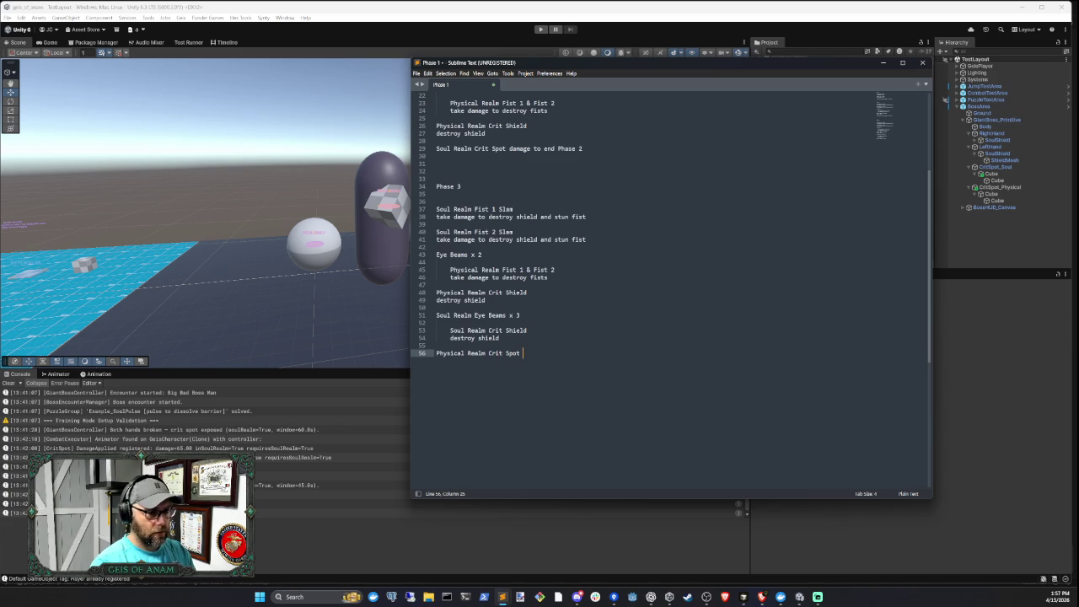
pyautogui.write('damage')
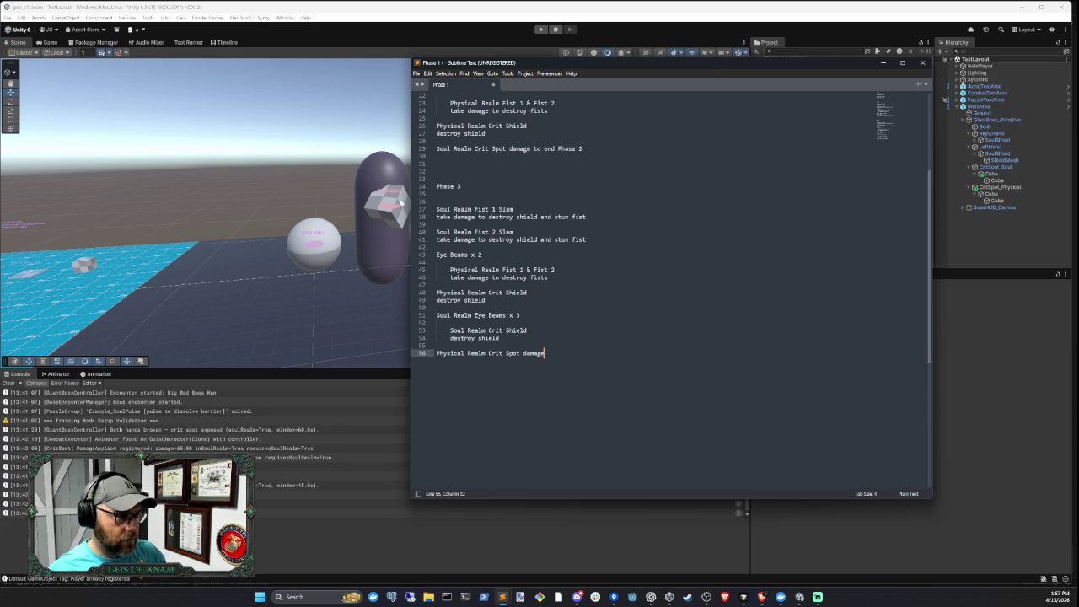
pyautogui.scroll(2, 666, 286)
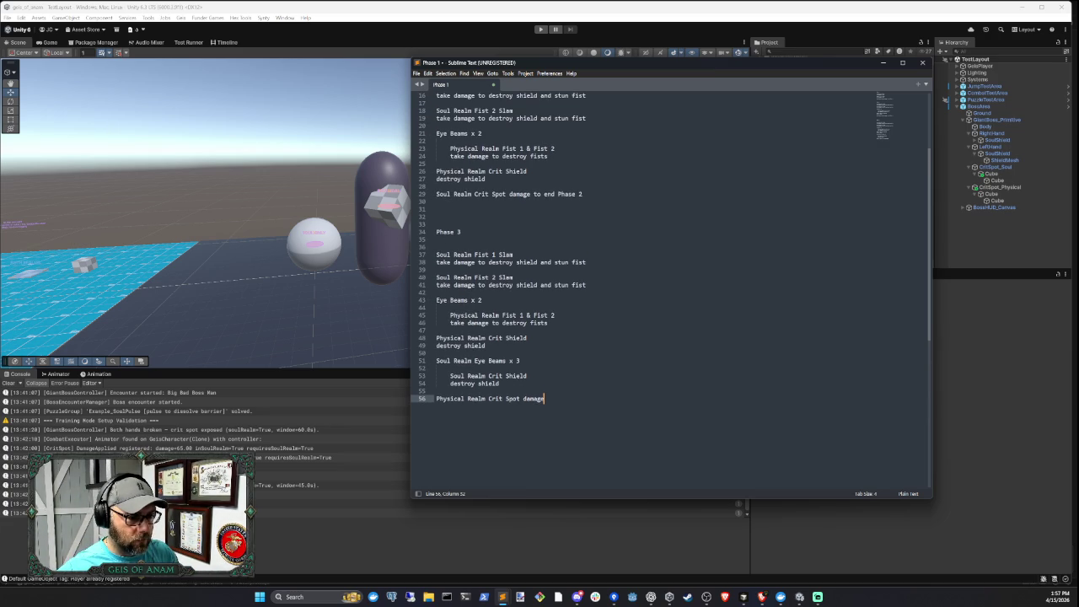
pyautogui.moveTo(436, 174); pyautogui.dragTo(485, 179)
pyautogui.moveTo(436, 338); pyautogui.dragTo(485, 345)
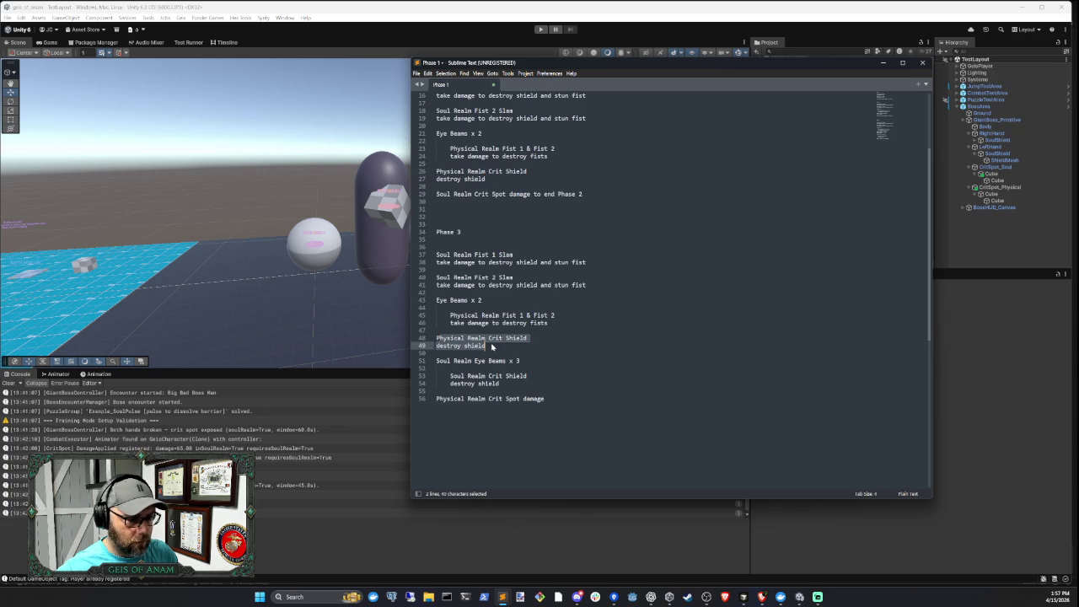
pyautogui.press('Right')
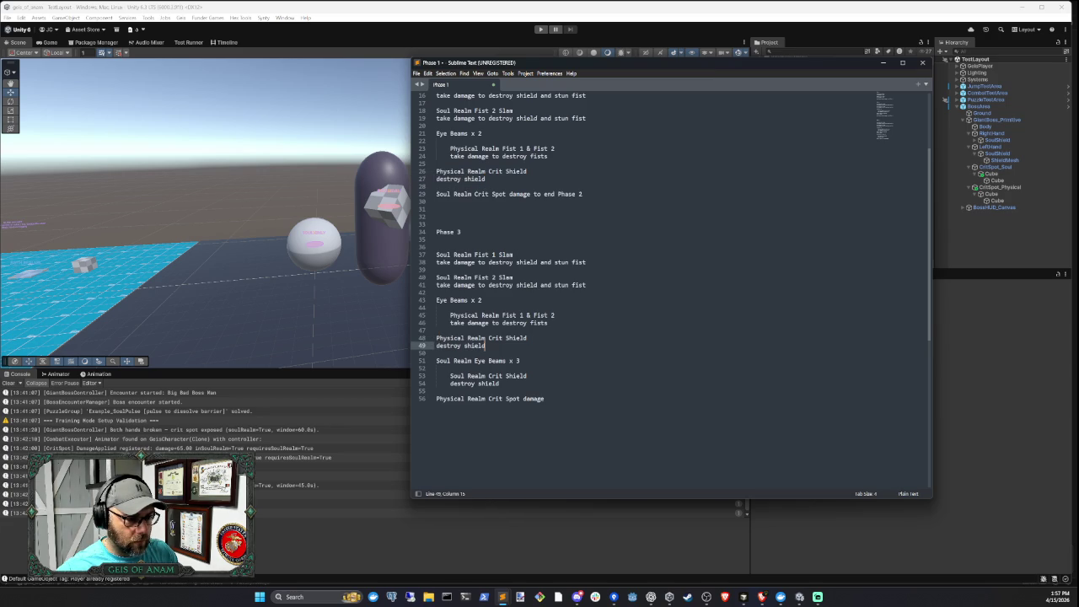
pyautogui.moveTo(437, 338)
pyautogui.mouseDown()
pyautogui.moveTo(485, 346)
pyautogui.moveTo(439, 363)
pyautogui.moveTo(499, 383)
pyautogui.mouseUp()
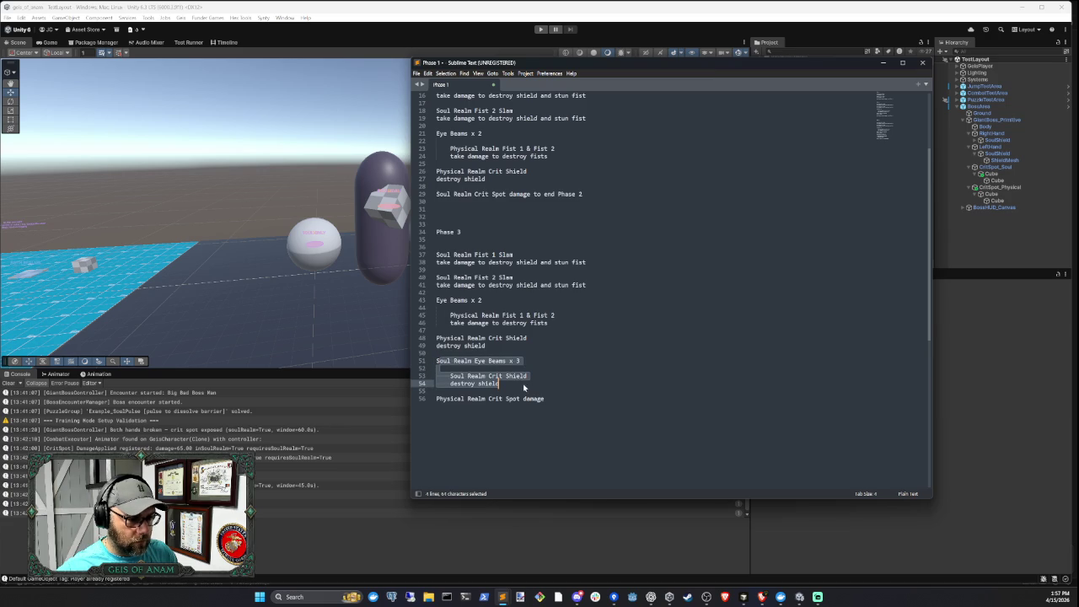
pyautogui.scroll(-4, 527, 388)
pyautogui.press('Down')
pyautogui.moveTo(450, 285); pyautogui.dragTo(499, 292)
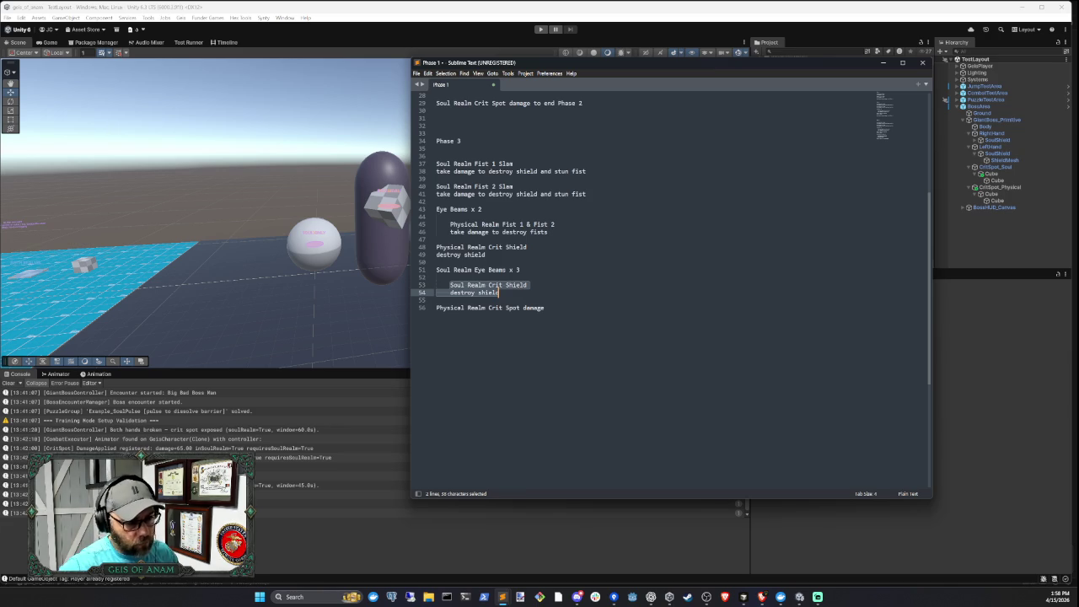
pyautogui.click(436, 308)
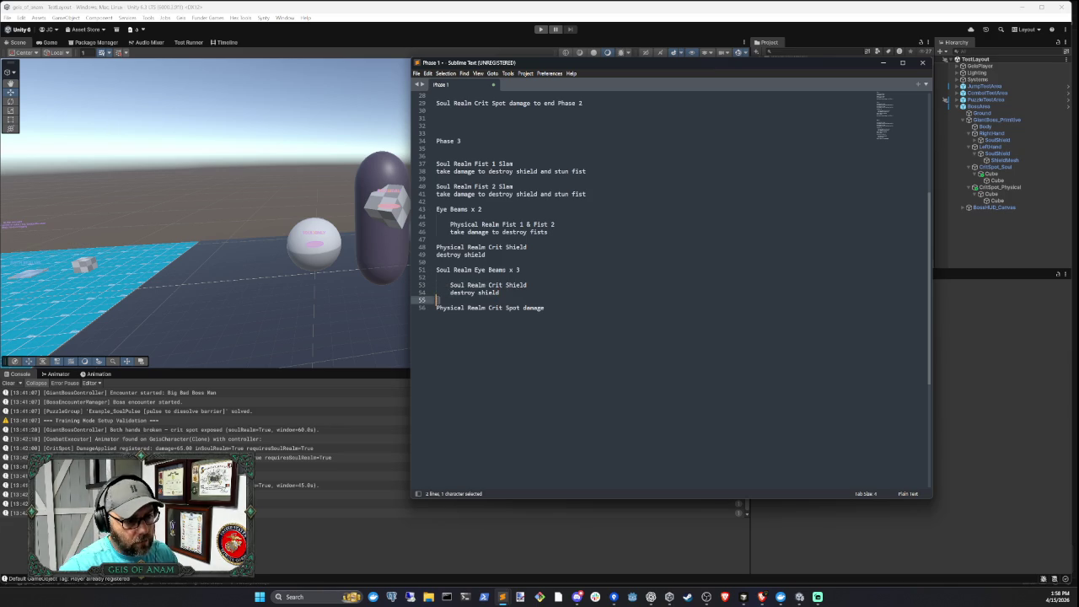
pyautogui.moveTo(436, 308); pyautogui.dragTo(543, 308)
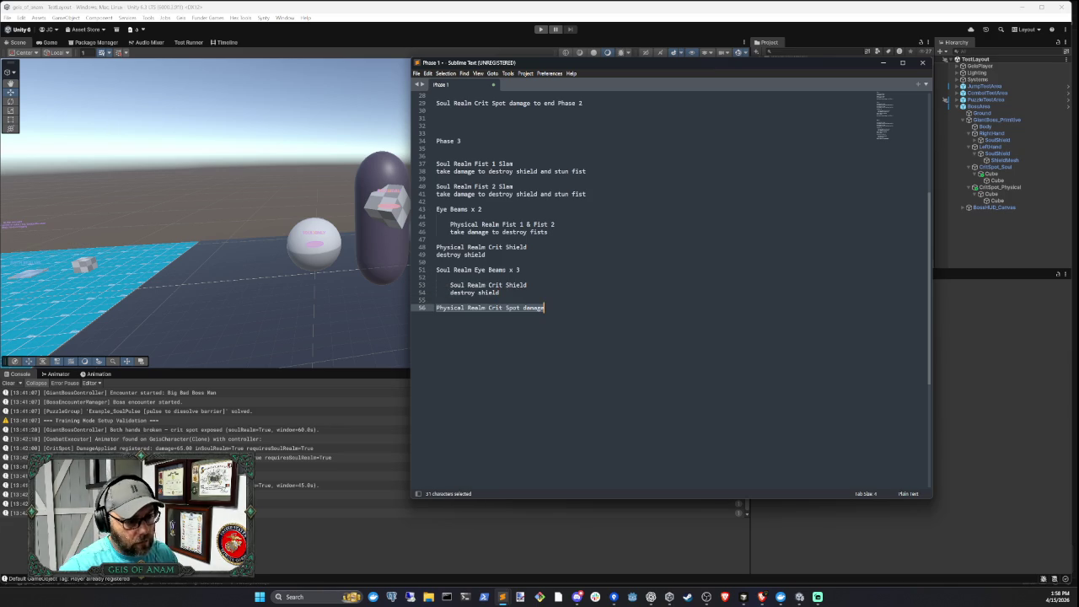
pyautogui.doubleClick(541, 308)
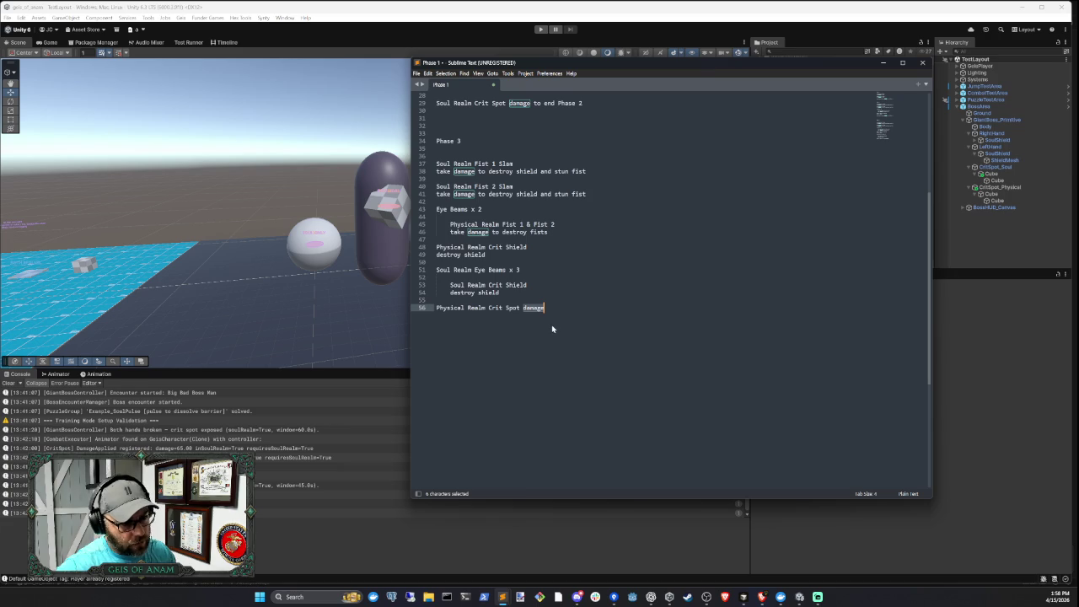
pyautogui.click(559, 314)
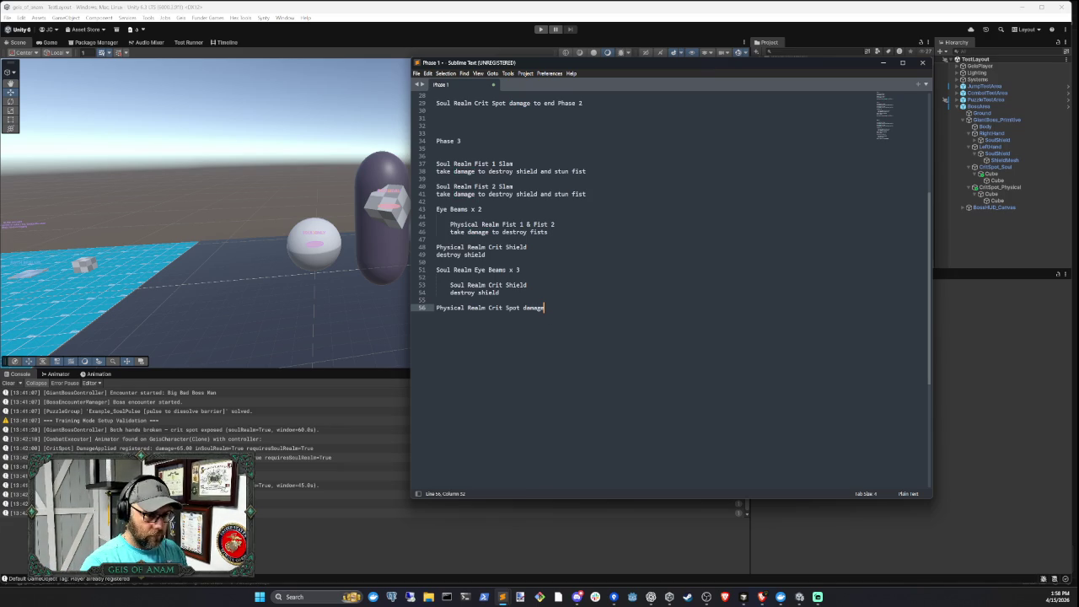
pyautogui.press('Return')
pyautogui.press('Return')
pyautogui.write('P')
pyautogui.press('BackSpace')
pyautogui.write('Sou')
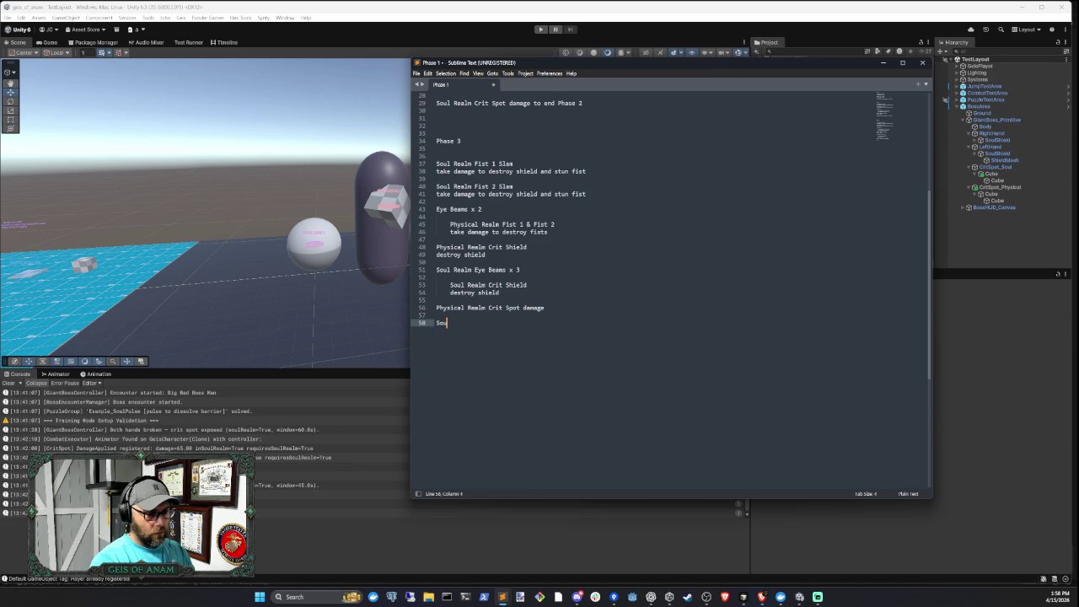
pyautogui.write('l Realm C')
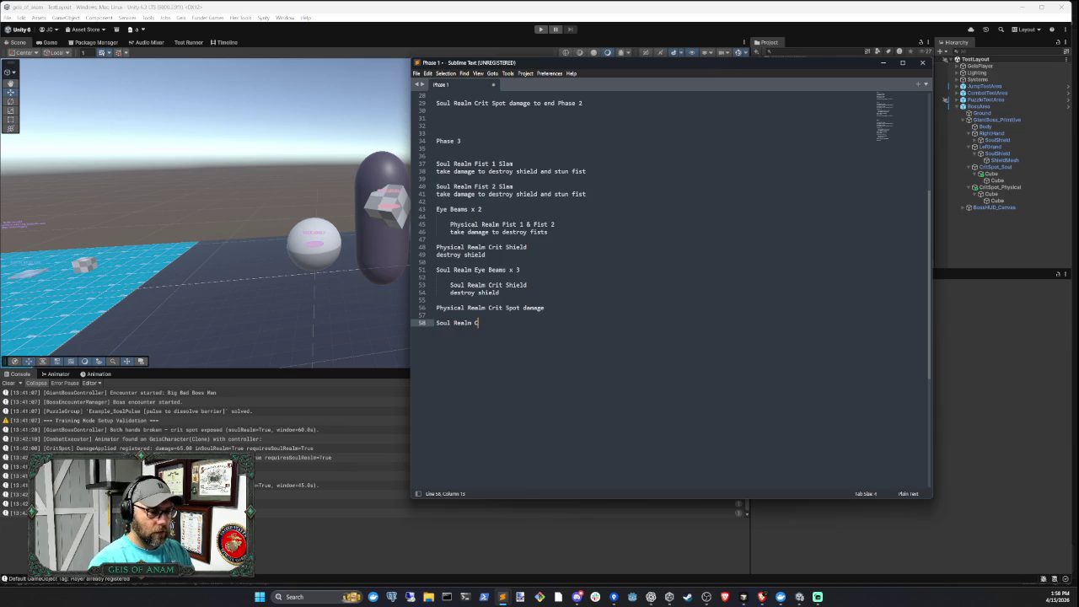
pyautogui.write('rit Sp')
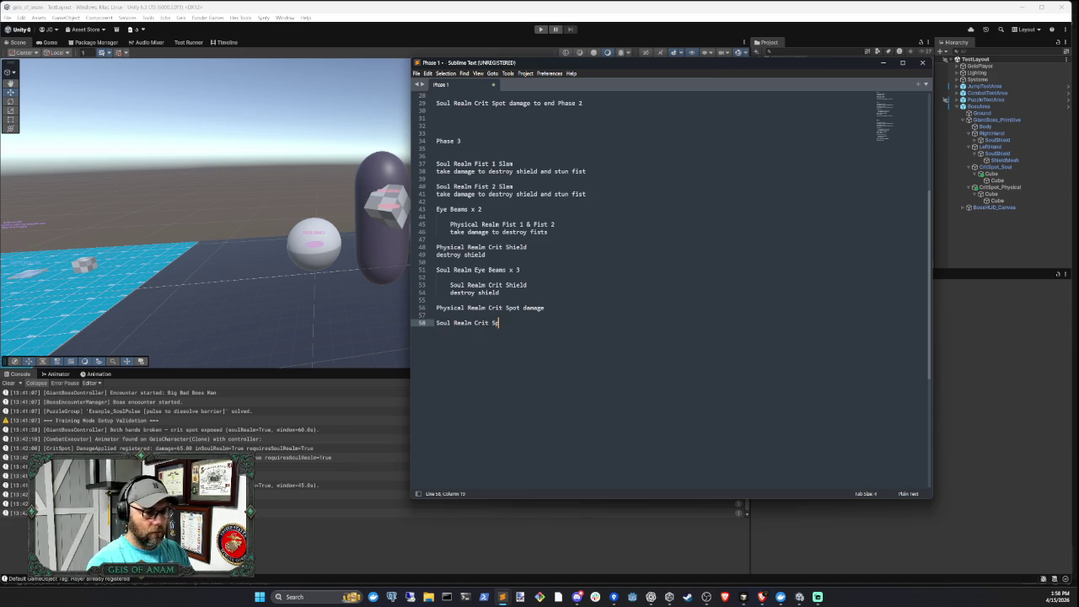
pyautogui.write('ot dam')
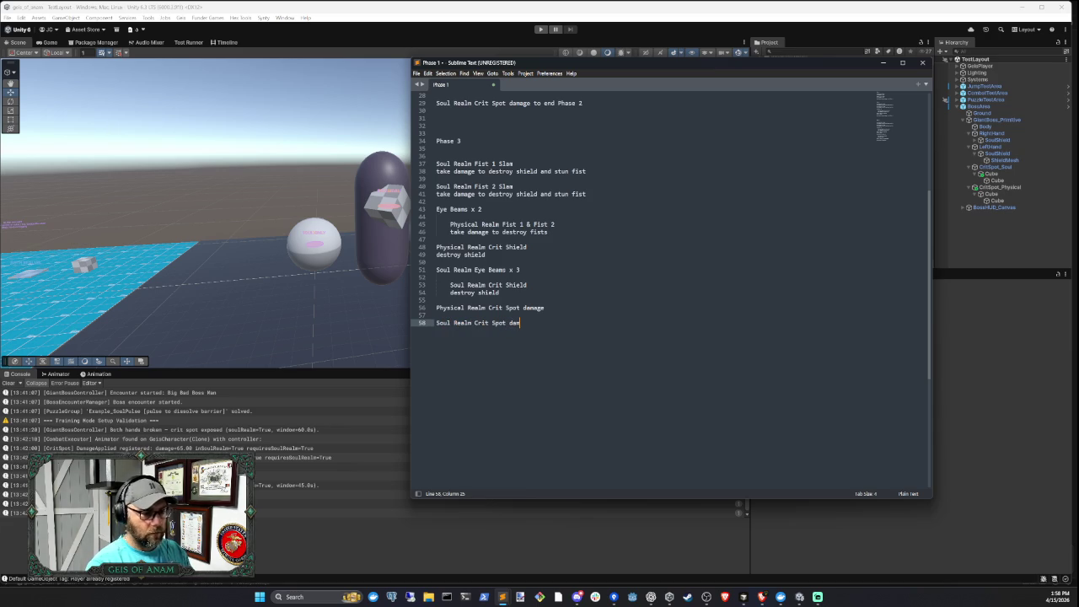
pyautogui.write('age for win')
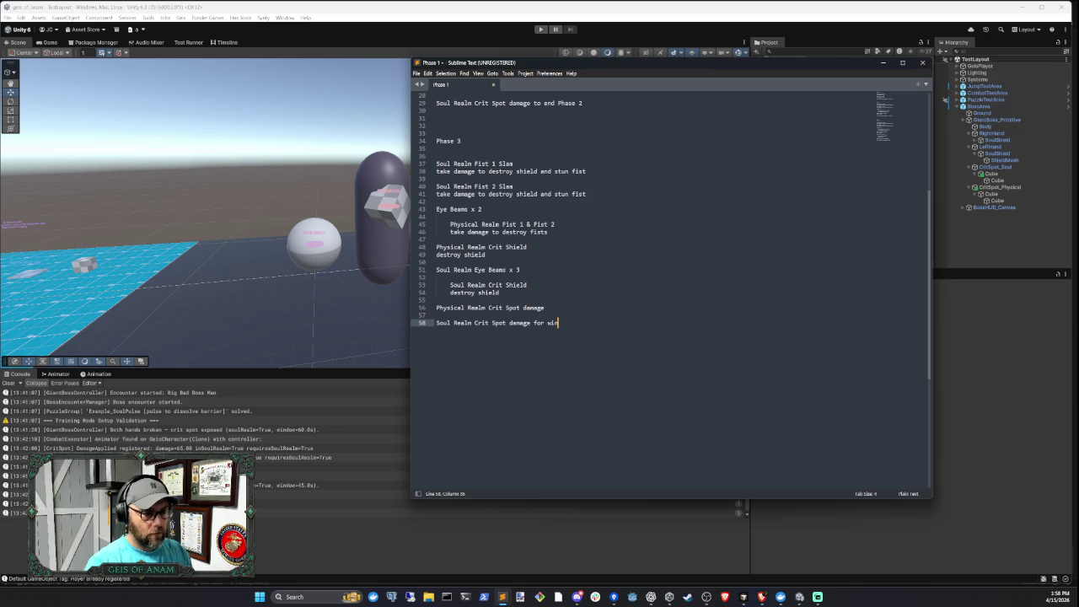
pyautogui.press('Up')
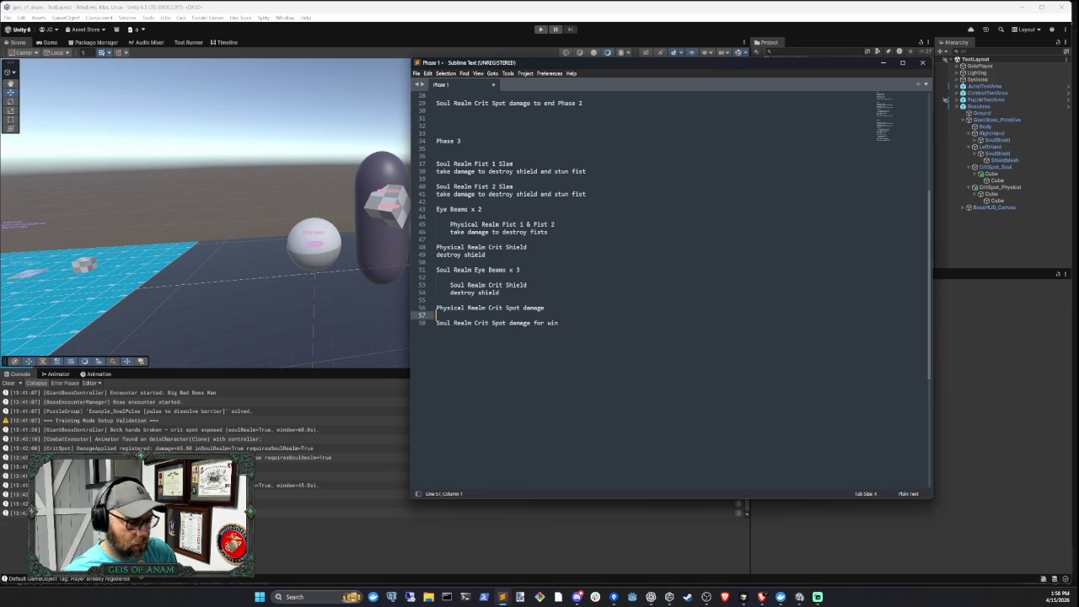
pyautogui.press('Return')
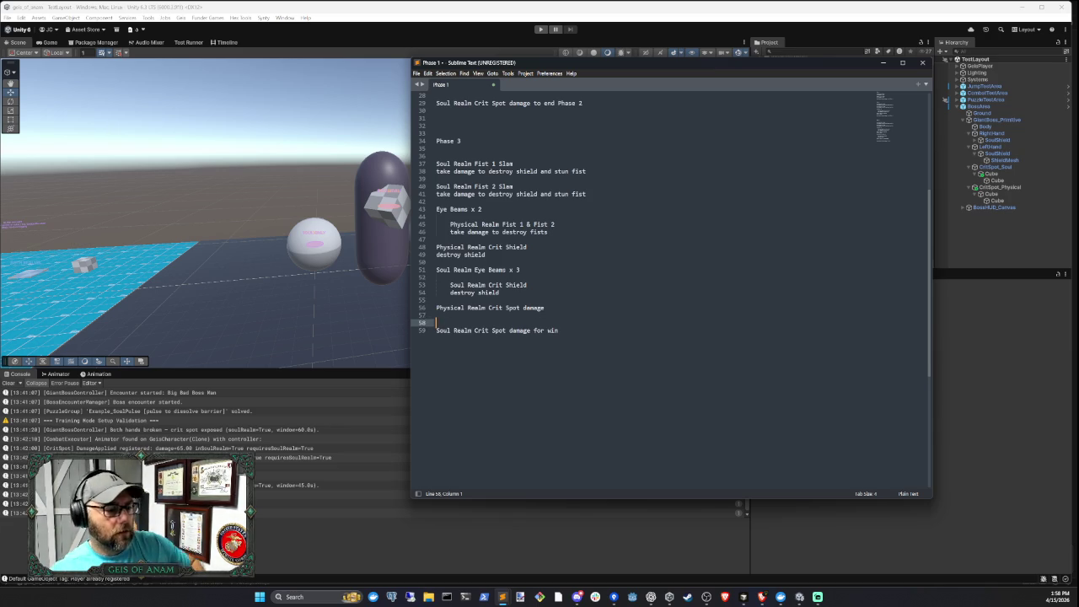
pyautogui.press('Up')
pyautogui.press('Up')
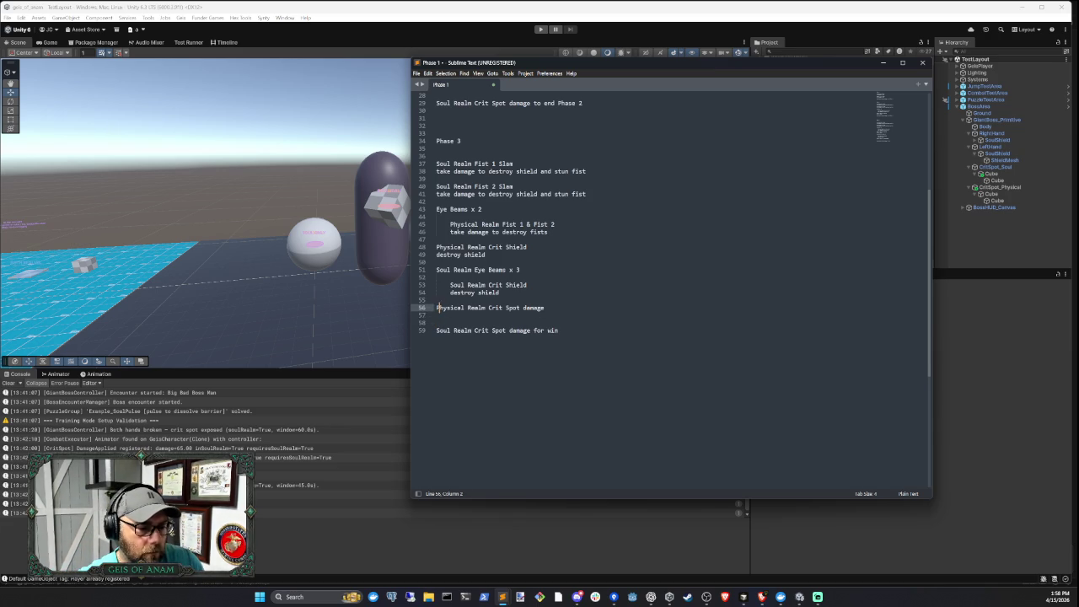
pyautogui.hotkey('ctrl', 'shift', 'Right')
pyautogui.hotkey('ctrl', 'shift', 'Right')
pyautogui.hotkey('ctrl', 'shift', 'Right')
pyautogui.moveTo(435, 329); pyautogui.dragTo(558, 329)
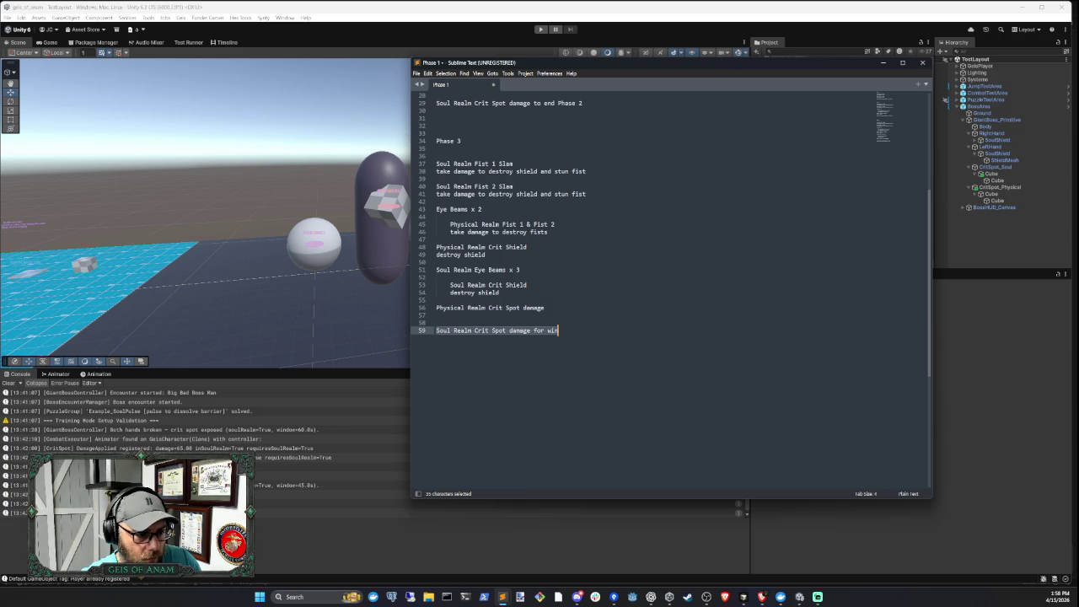
pyautogui.scroll(9, 605, 352)
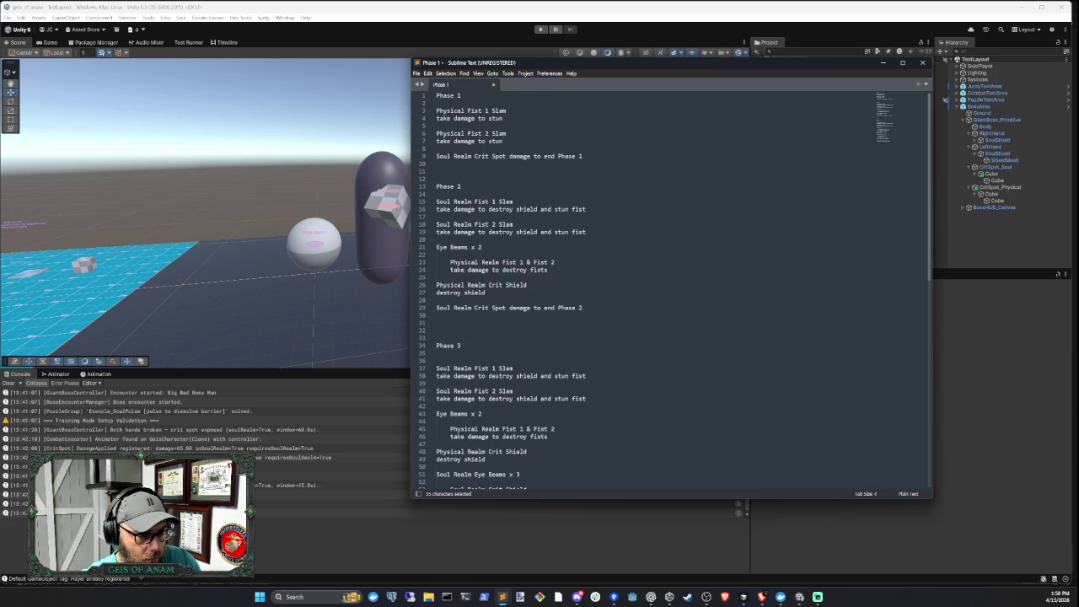
# Add 'shield' after 'Crit Spot' on the closing lines 9 and 29
pyautogui.doubleClick(519, 157)
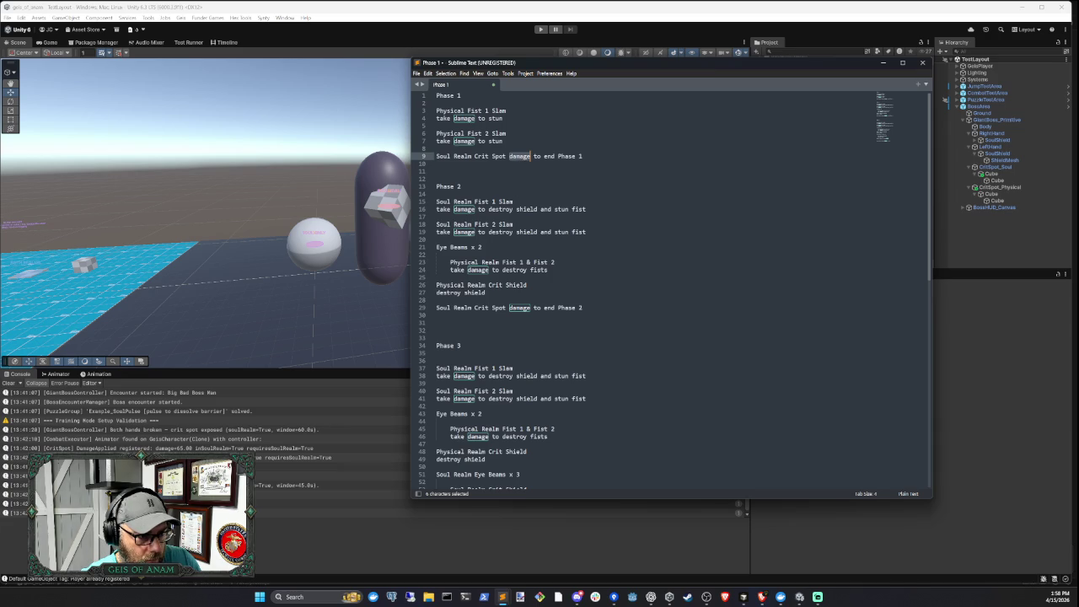
pyautogui.click(505, 156)
pyautogui.write('shield')
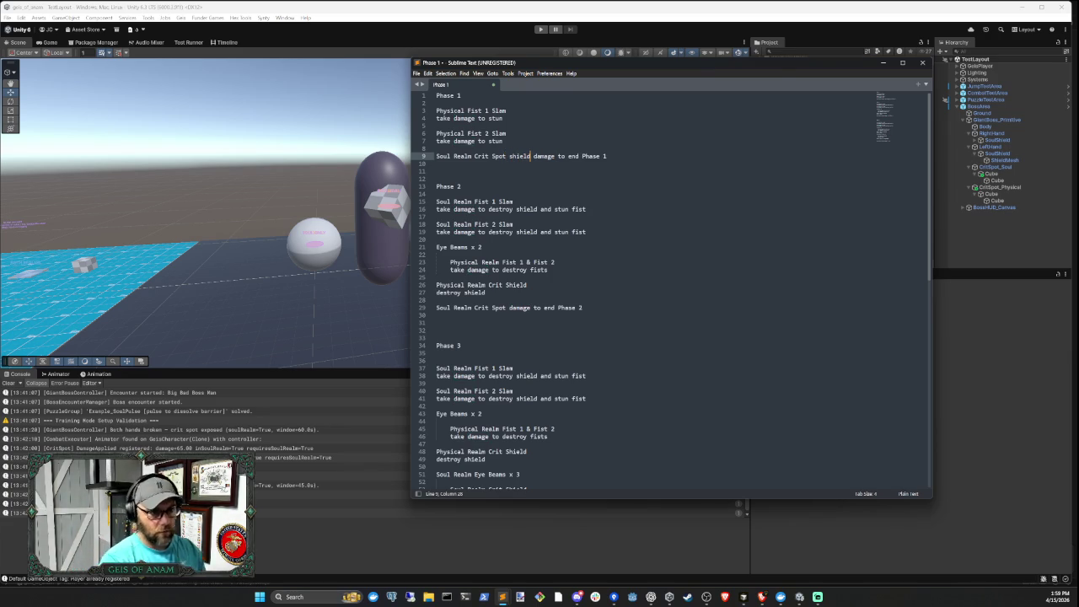
pyautogui.click(506, 308)
pyautogui.write('shield')
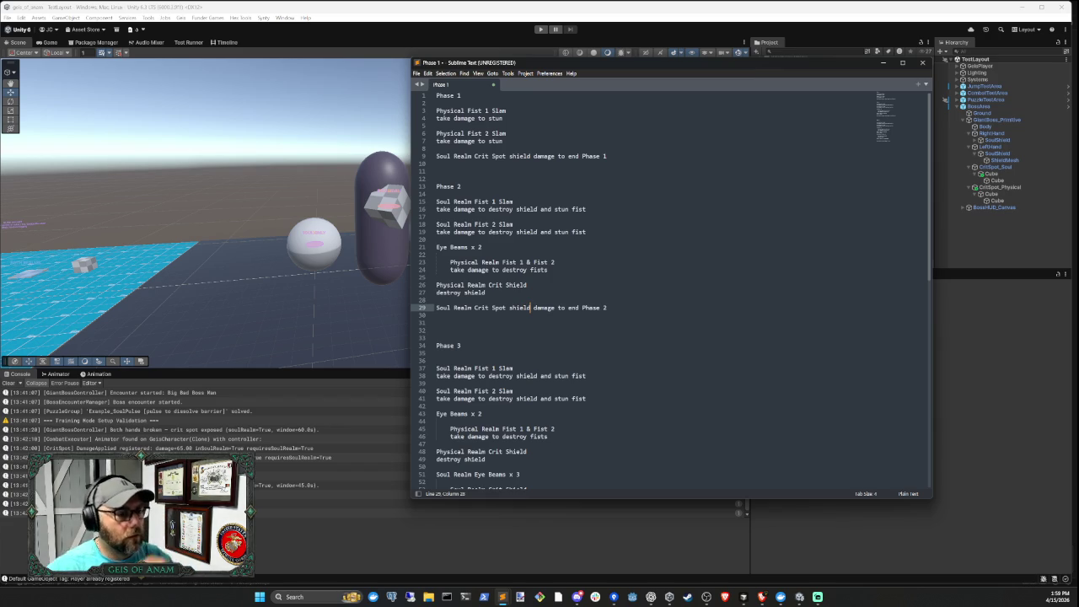
# Review the Phase 1 Physical Fist 1 and 2 Slam entries and the closing crit spot line
pyautogui.moveTo(436, 110); pyautogui.dragTo(528, 118)
pyautogui.click(437, 135)
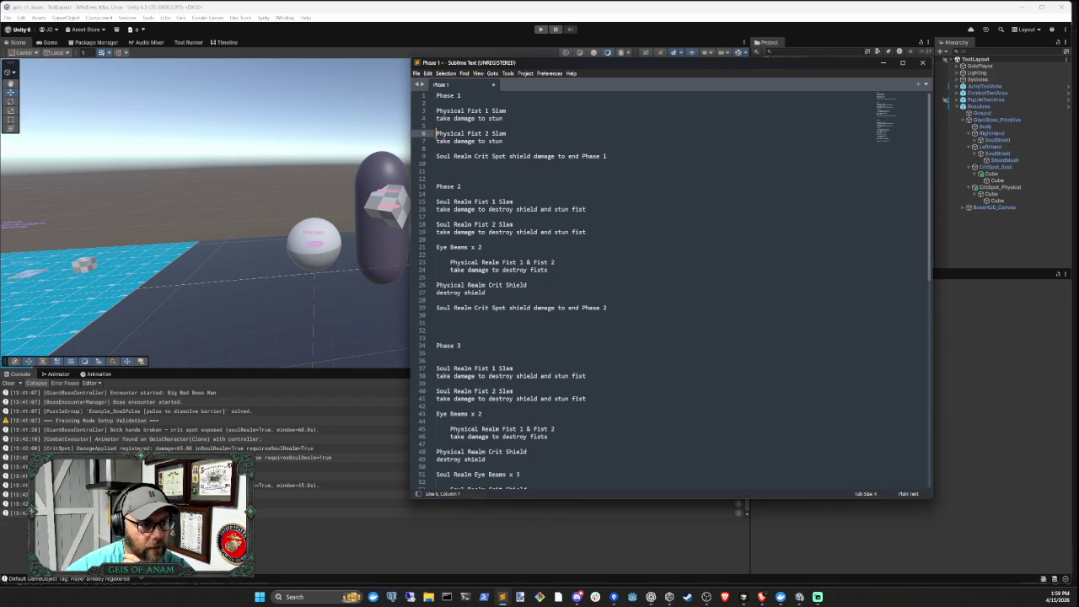
pyautogui.moveTo(437, 133); pyautogui.dragTo(503, 141)
pyautogui.moveTo(437, 155); pyautogui.dragTo(606, 156)
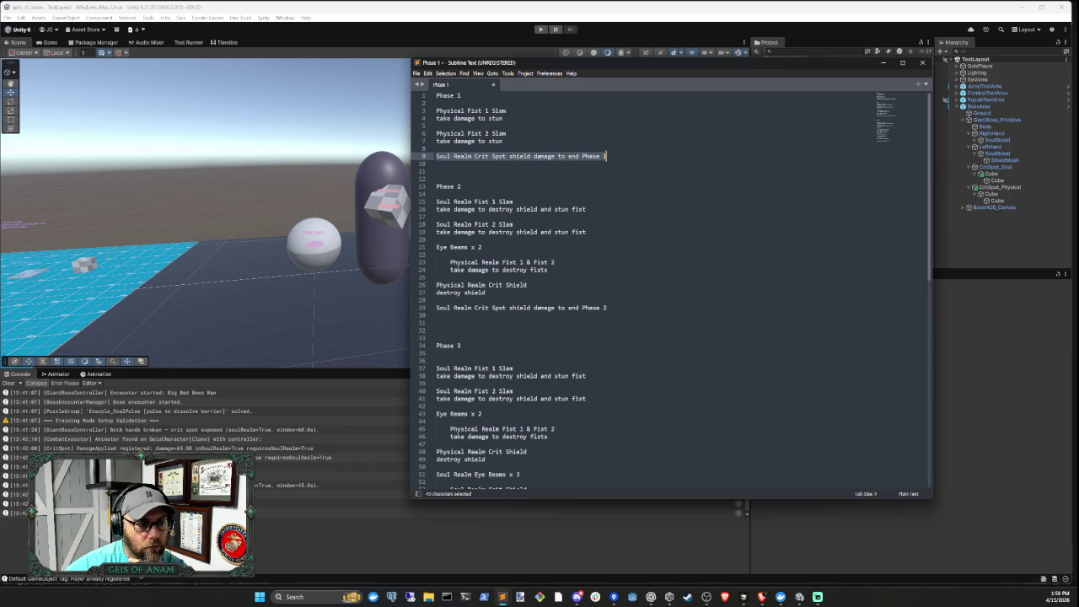
pyautogui.click(512, 202)
pyautogui.moveTo(435, 156); pyautogui.dragTo(607, 159)
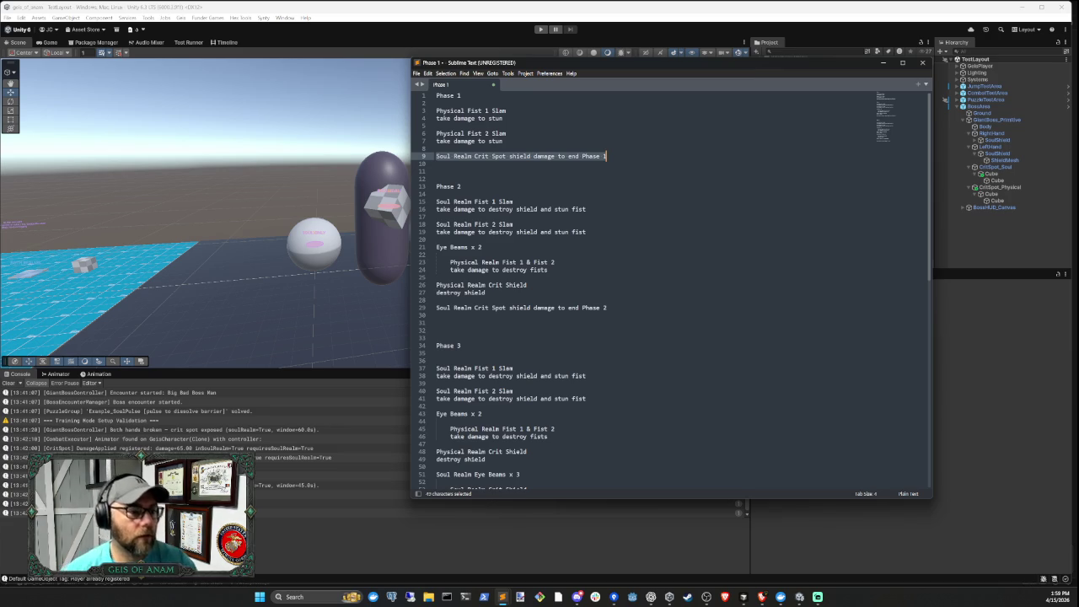
pyautogui.hotkey('shift', 'Right')
pyautogui.hotkey('shift', 'Right')
pyautogui.hotkey('shift', 'Right')
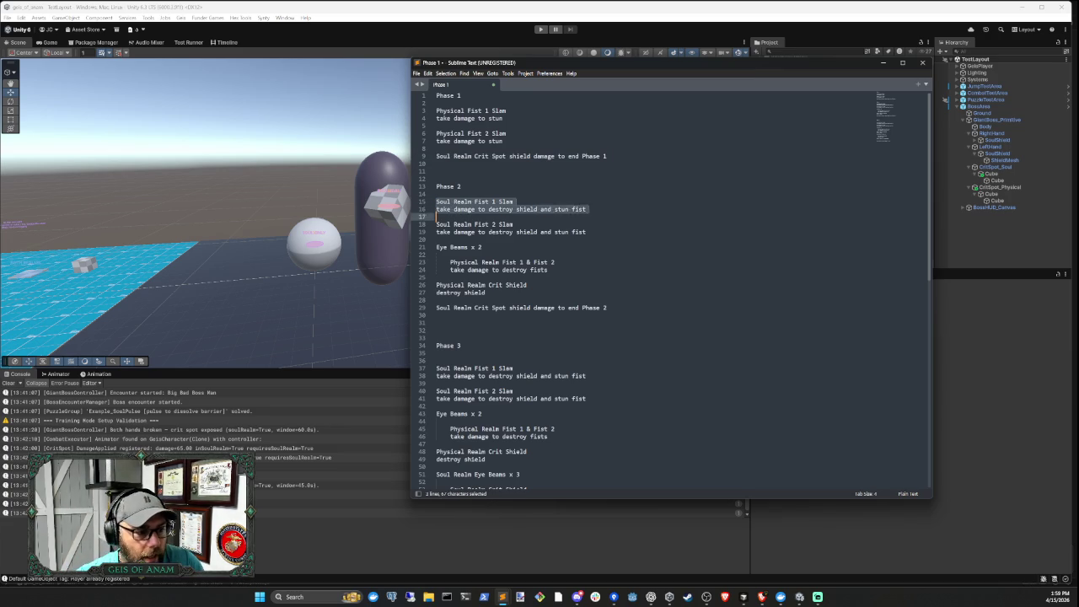
pyautogui.hotkey('shift', 'Down')
pyautogui.hotkey('shift', 'Down')
pyautogui.hotkey('shift', 'Down')
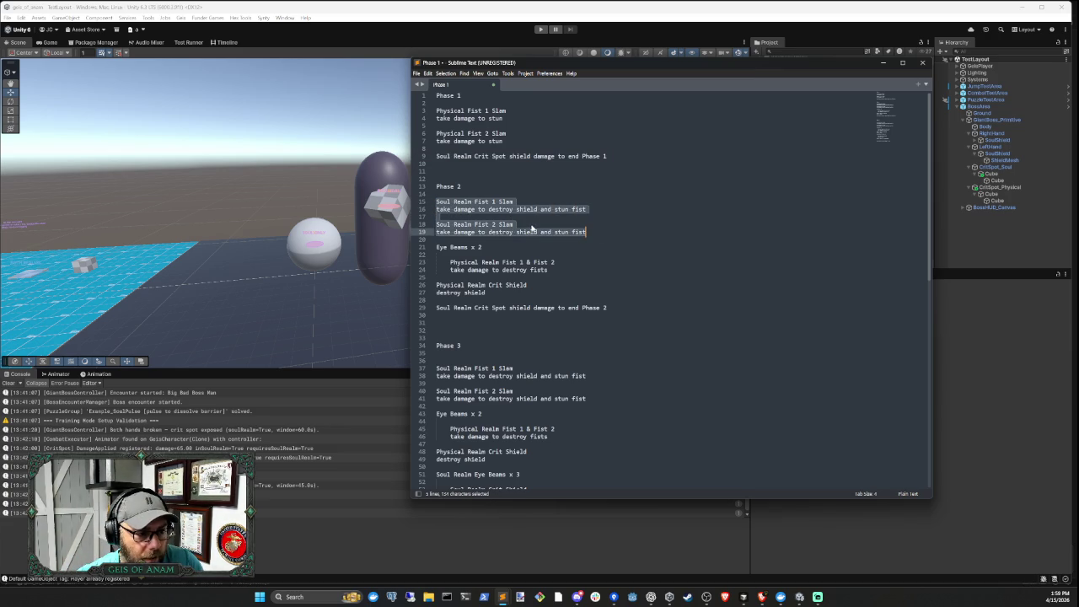
pyautogui.doubleClick(521, 210)
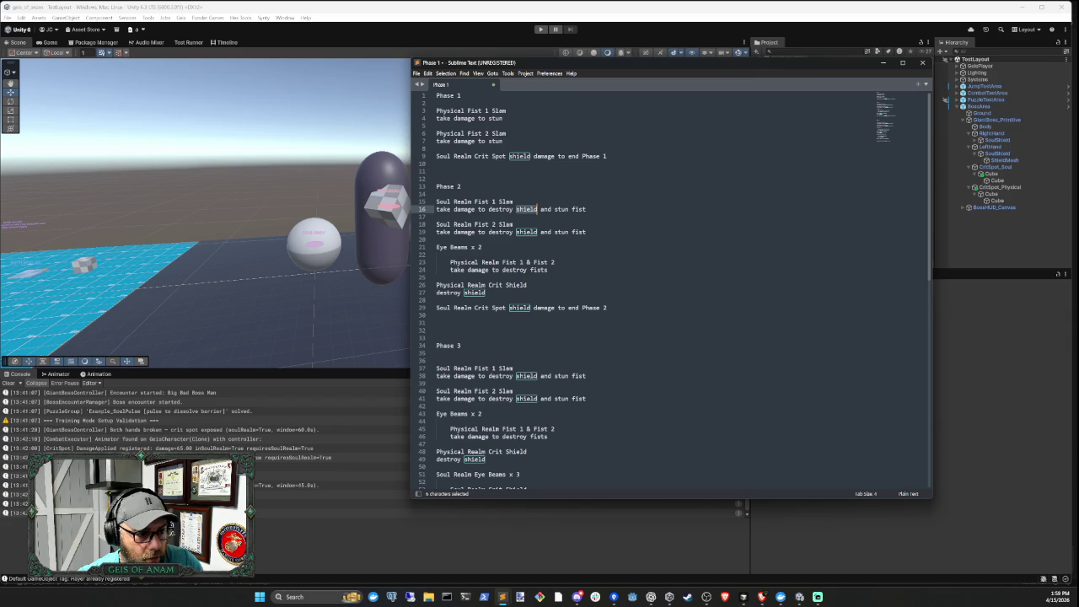
pyautogui.scroll(-1, 670, 287)
pyautogui.moveTo(435, 232); pyautogui.dragTo(552, 247)
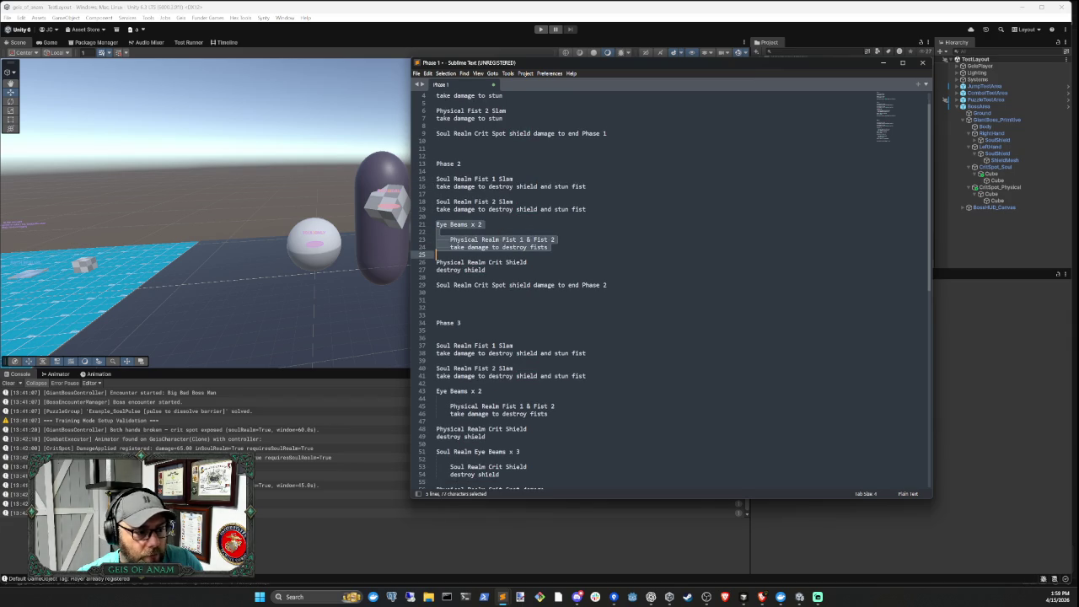
pyautogui.click(492, 232)
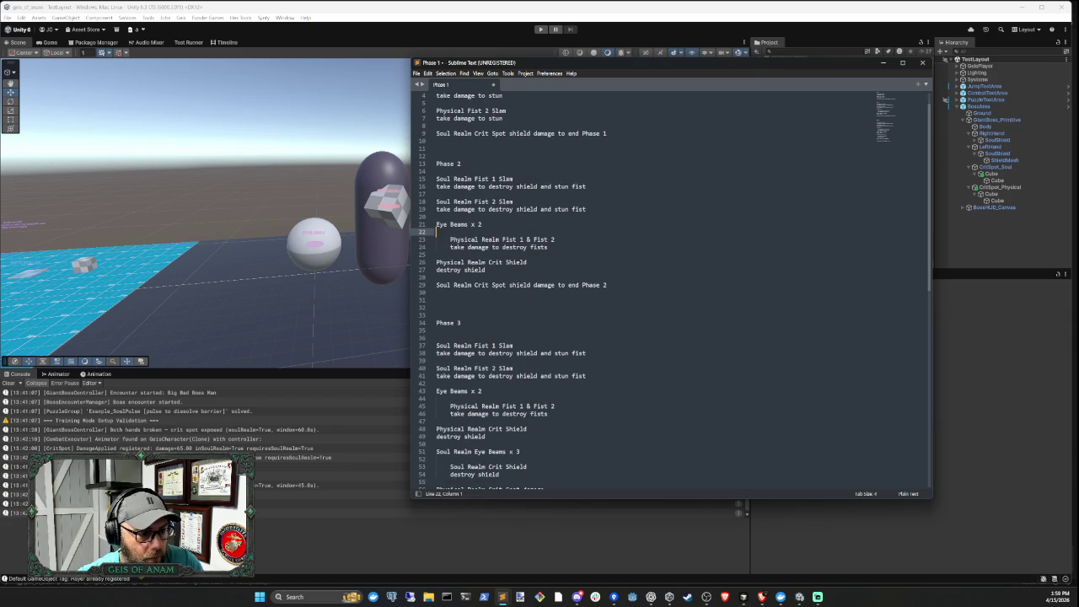
pyautogui.moveTo(450, 239); pyautogui.dragTo(555, 239)
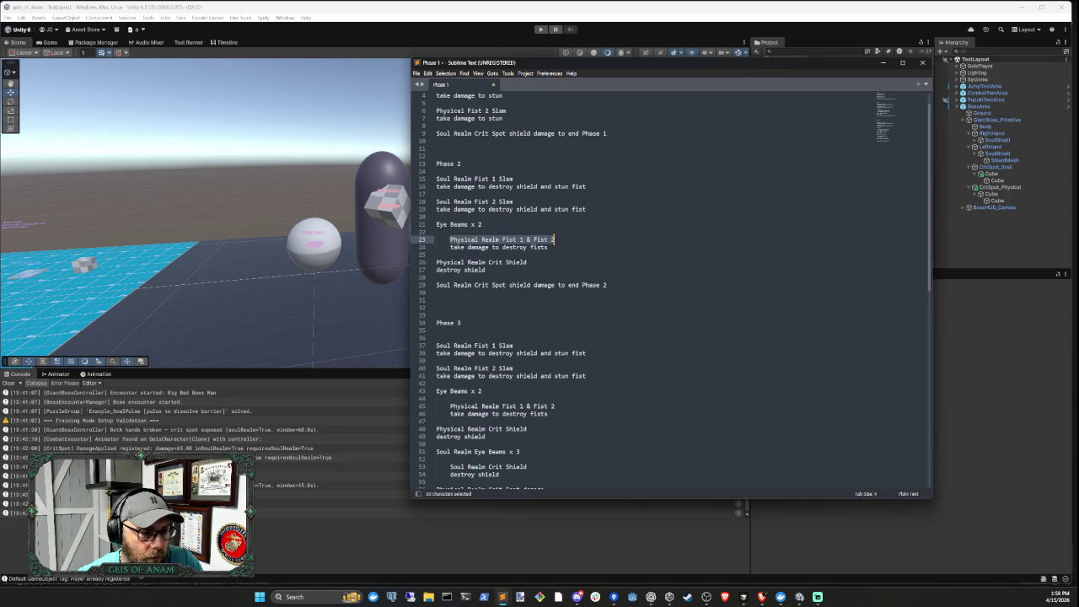
pyautogui.click(451, 240)
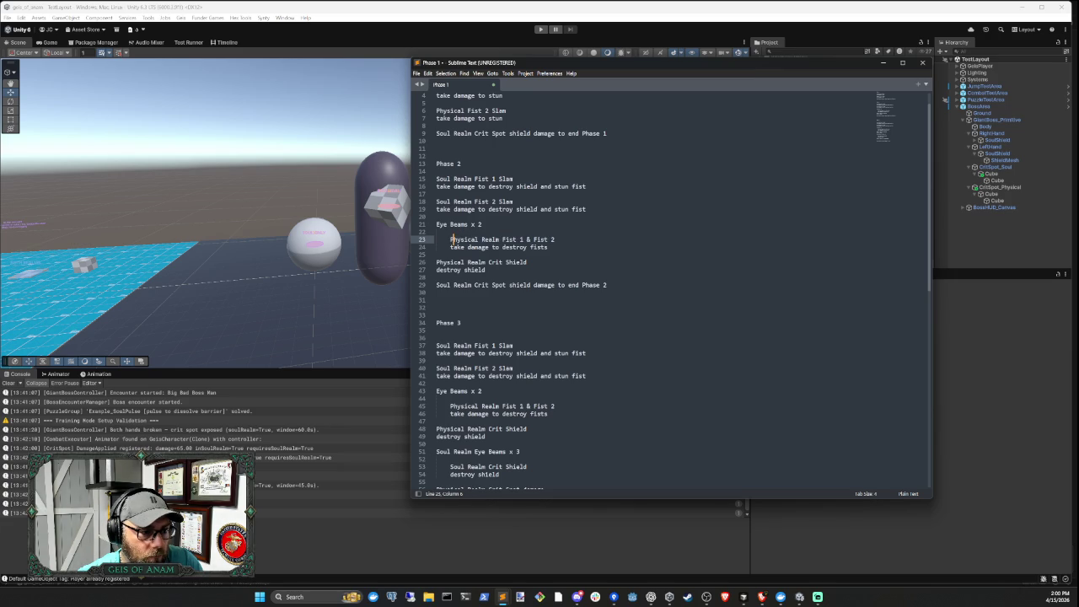
pyautogui.moveTo(451, 240)
pyautogui.mouseDown()
pyautogui.moveTo(554, 239)
pyautogui.moveTo(548, 247)
pyautogui.mouseUp()
pyautogui.moveTo(434, 263)
pyautogui.mouseDown()
pyautogui.moveTo(486, 270)
pyautogui.moveTo(436, 262)
pyautogui.mouseUp()
pyautogui.click(485, 270)
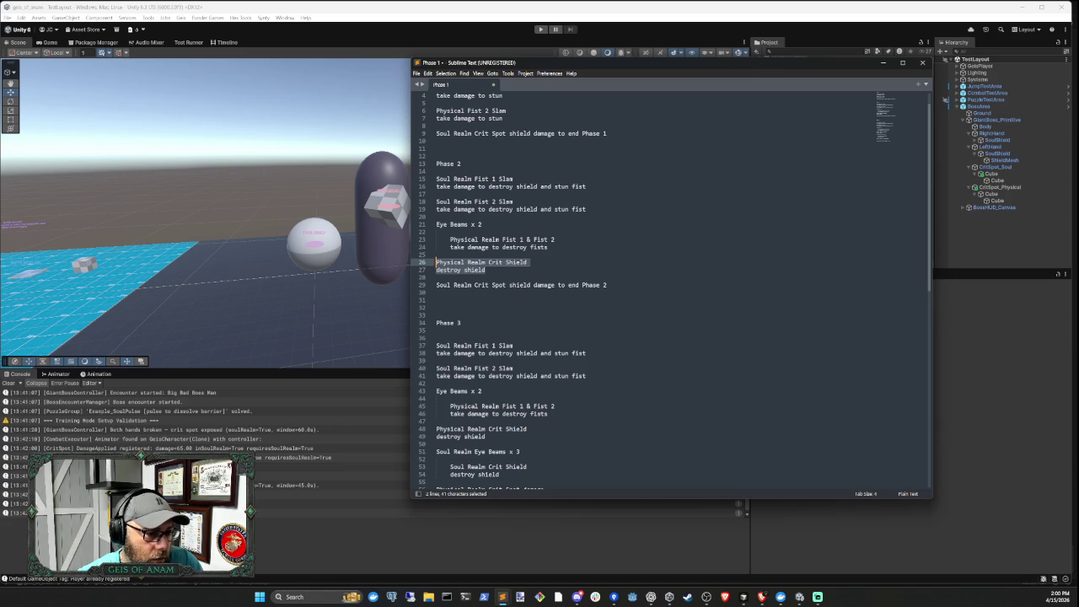
# Delete the two extra blank lines above the Phase 3 heading
pyautogui.click(435, 300)
pyautogui.press('Down')
pyautogui.press('Down')
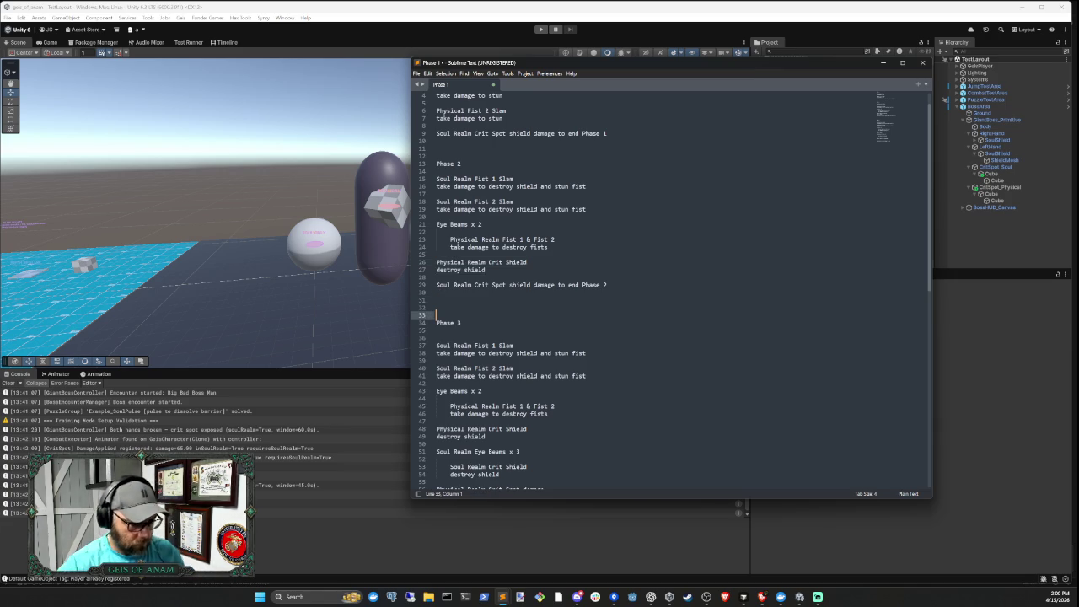
pyautogui.press('BackSpace')
pyautogui.press('BackSpace')
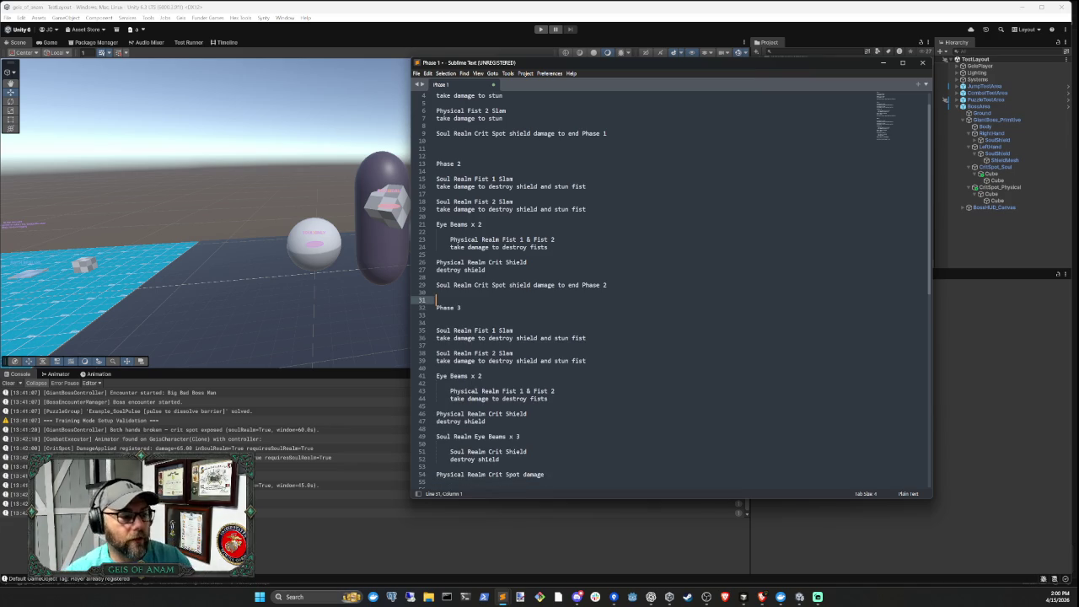
pyautogui.click(606, 285)
# Review the Phase 3 fist slam, Crit Shield and Physical Realm Crit Spot damage entries
pyautogui.click(435, 323)
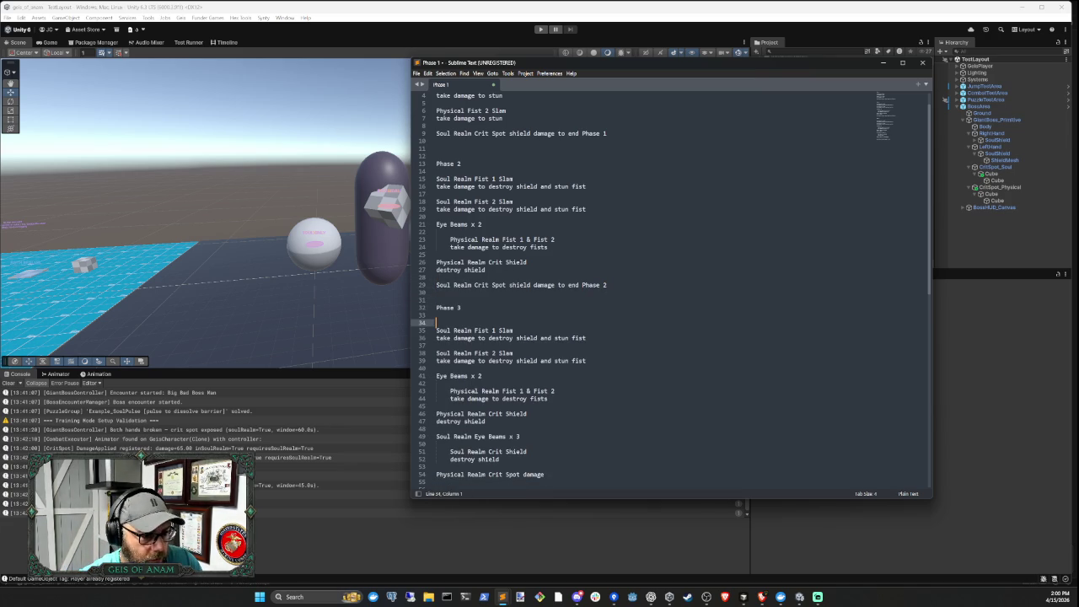
pyautogui.moveTo(436, 331)
pyautogui.mouseDown()
pyautogui.moveTo(512, 330)
pyautogui.moveTo(598, 360)
pyautogui.mouseUp()
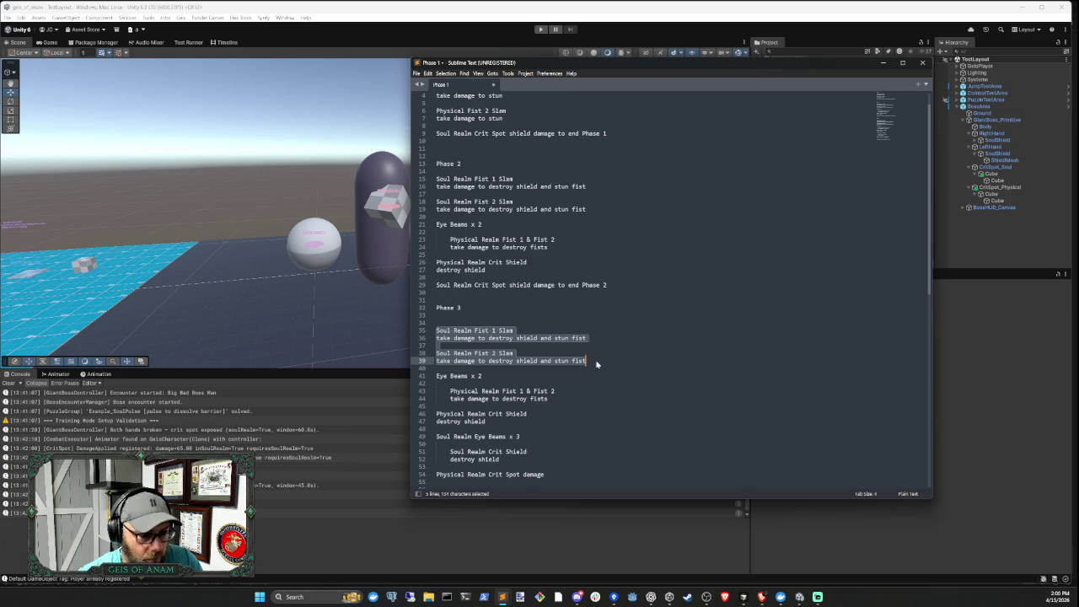
pyautogui.scroll(-3, 540, 354)
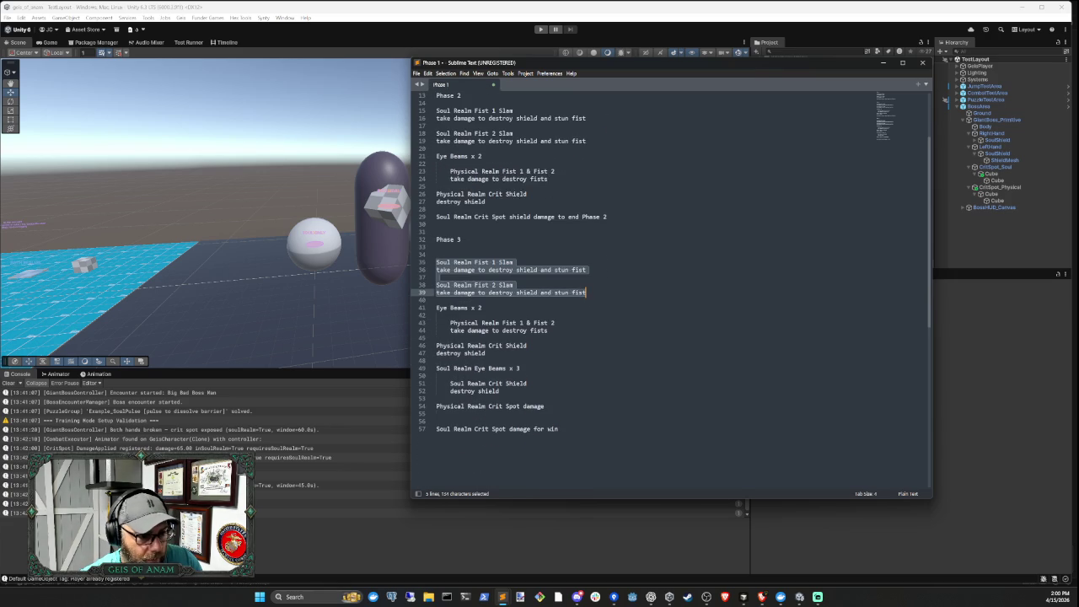
pyautogui.moveTo(450, 323); pyautogui.dragTo(548, 330)
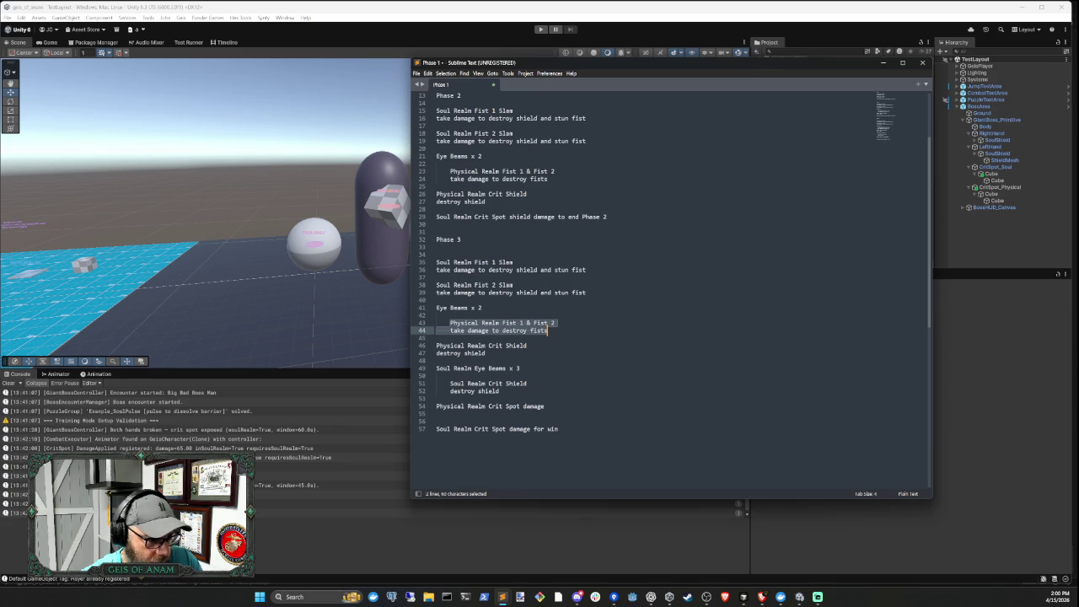
pyautogui.moveTo(527, 345); pyautogui.dragTo(434, 353)
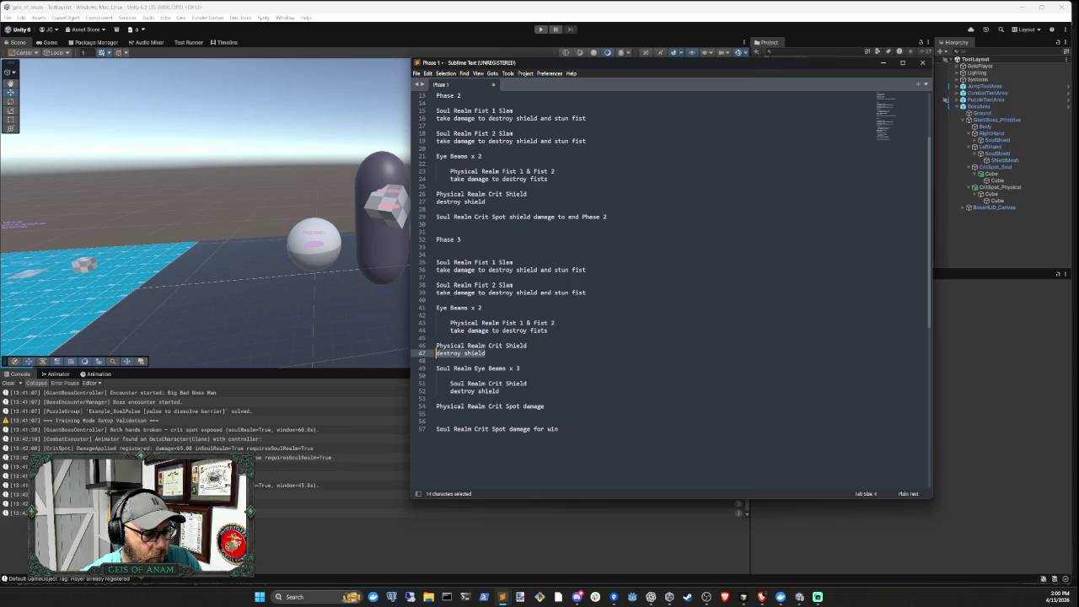
pyautogui.moveTo(435, 384)
pyautogui.mouseDown()
pyautogui.moveTo(487, 392)
pyautogui.moveTo(452, 385)
pyautogui.moveTo(527, 383)
pyautogui.mouseUp()
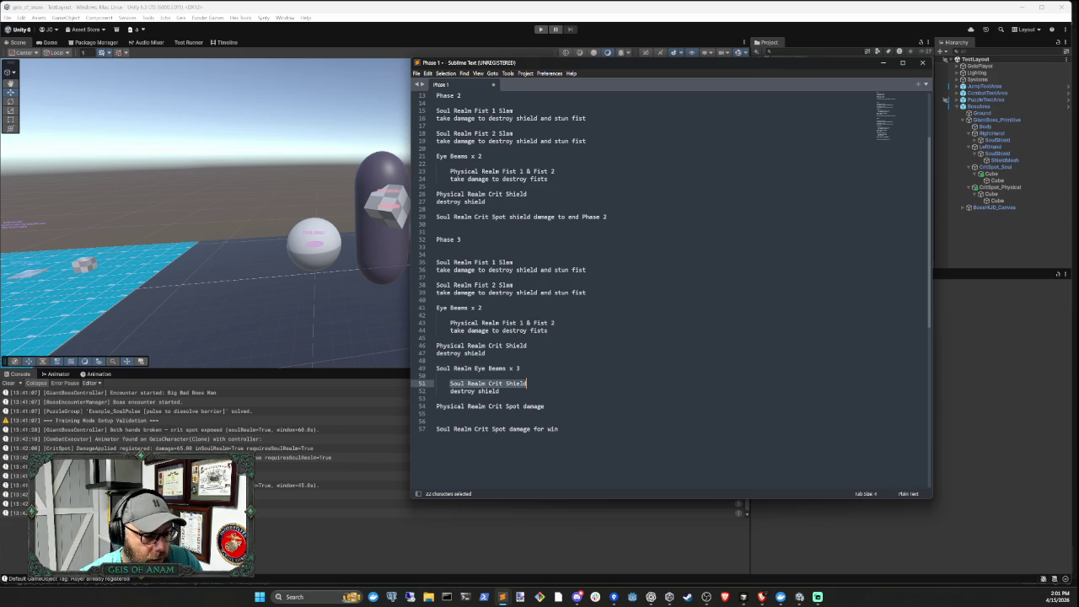
pyautogui.click(499, 391)
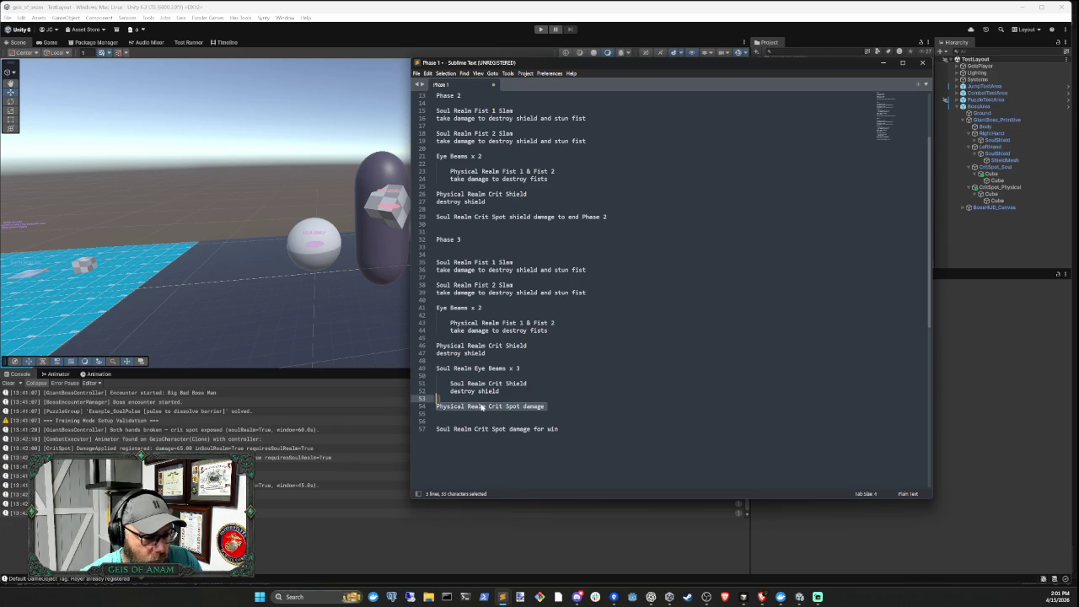
pyautogui.click(480, 406)
pyautogui.moveTo(437, 406); pyautogui.dragTo(545, 406)
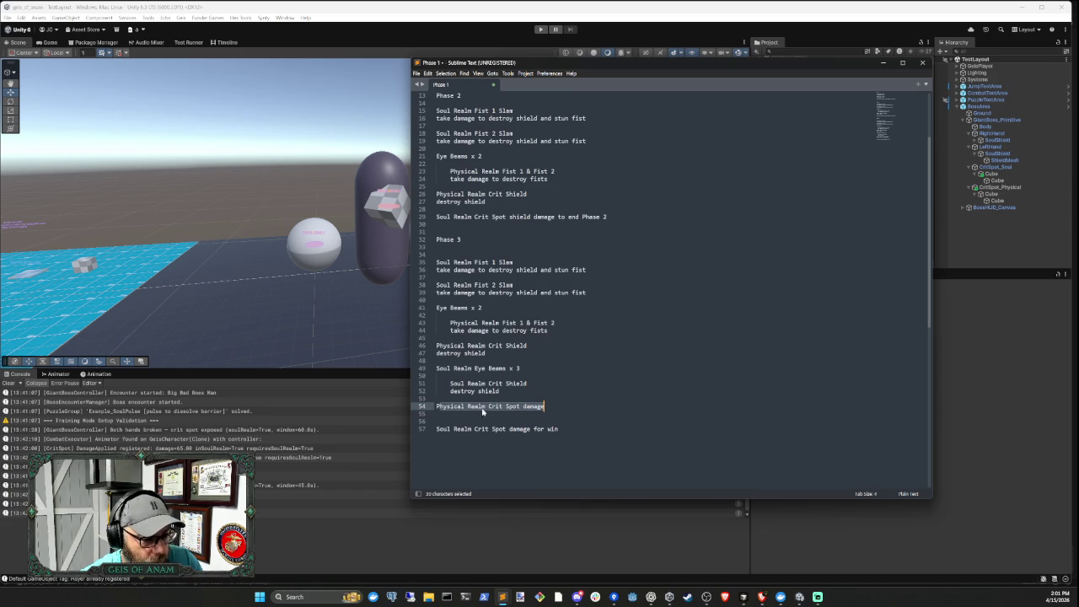
pyautogui.click(438, 413)
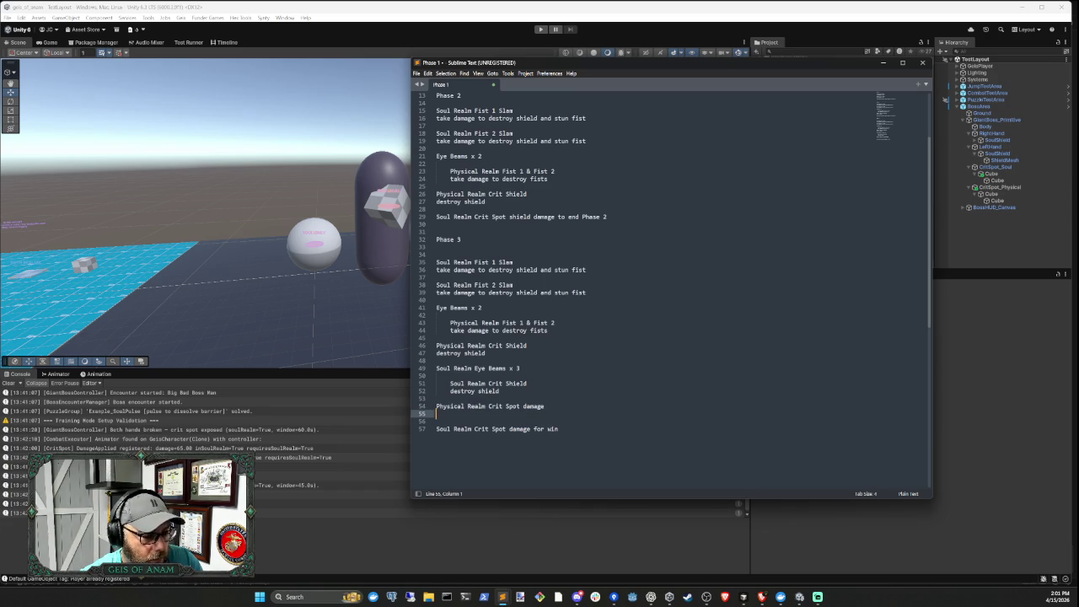
# Remove the extra blank line before the win line, then copy all 56 lines of notes
pyautogui.press('BackSpace')
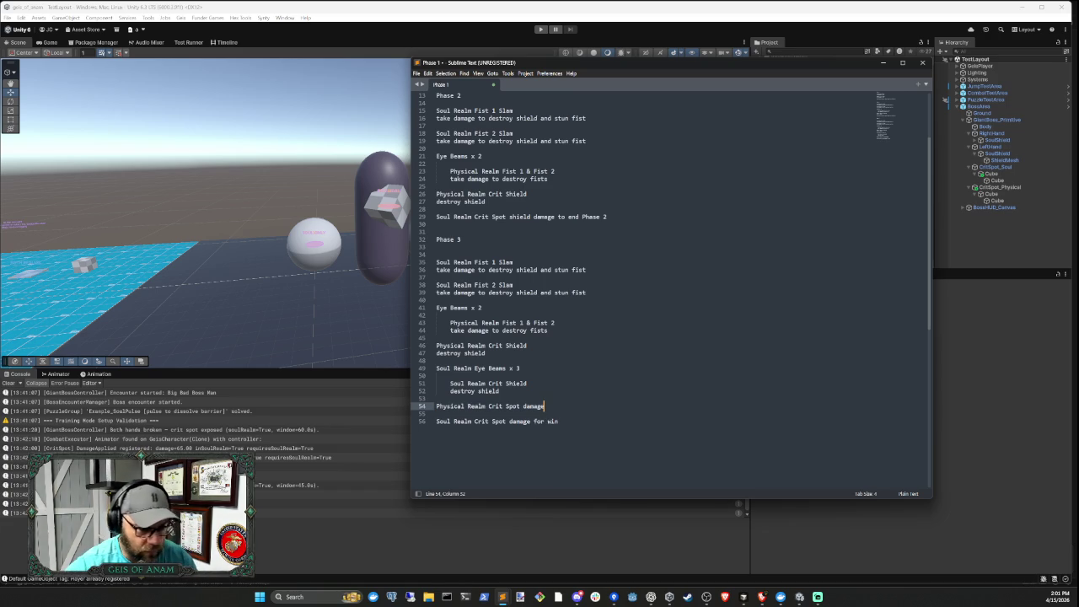
pyautogui.moveTo(437, 421); pyautogui.dragTo(558, 421)
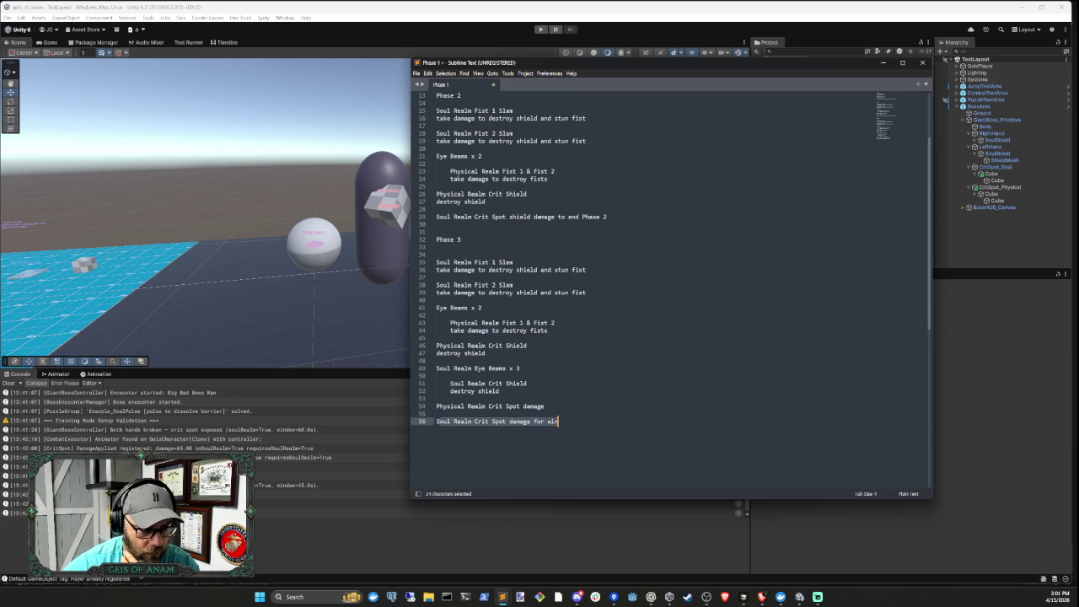
pyautogui.scroll(4, 558, 420)
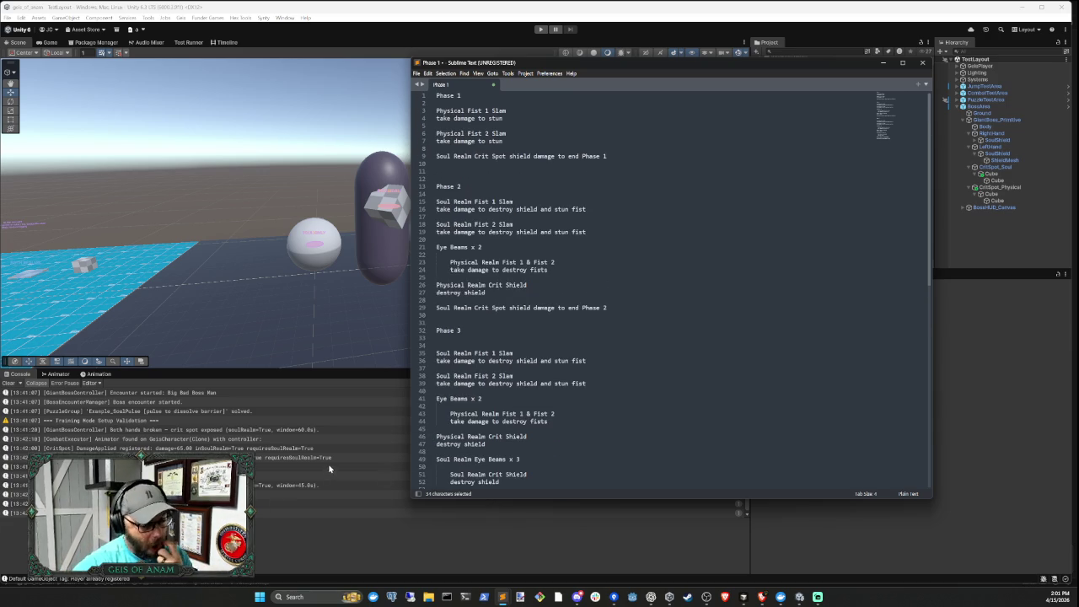
pyautogui.scroll(-4, 590, 286)
pyautogui.scroll(-2, 670, 287)
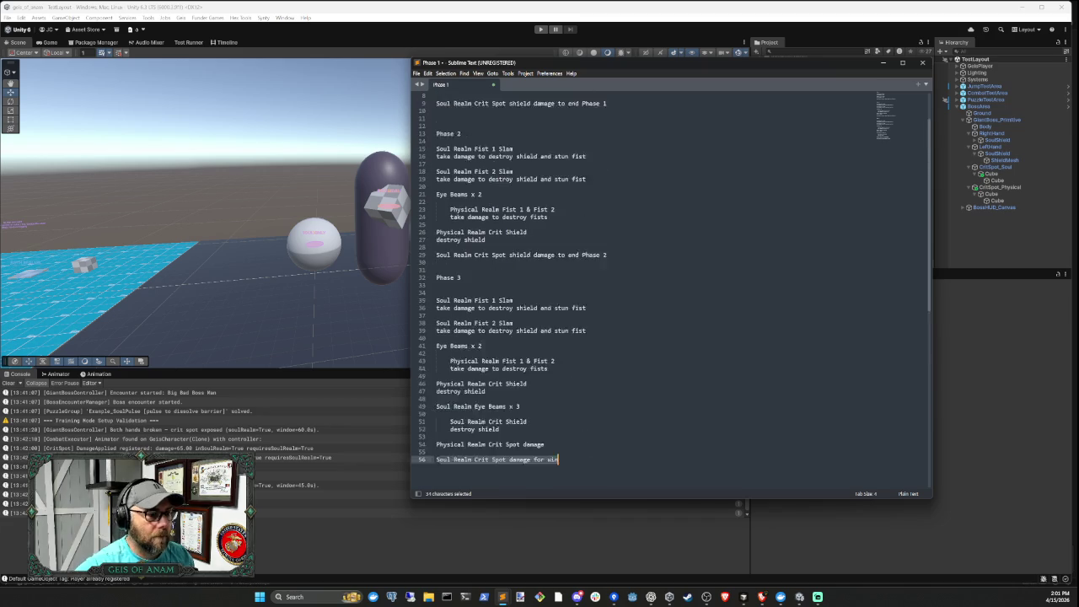
pyautogui.scroll(8, 670, 287)
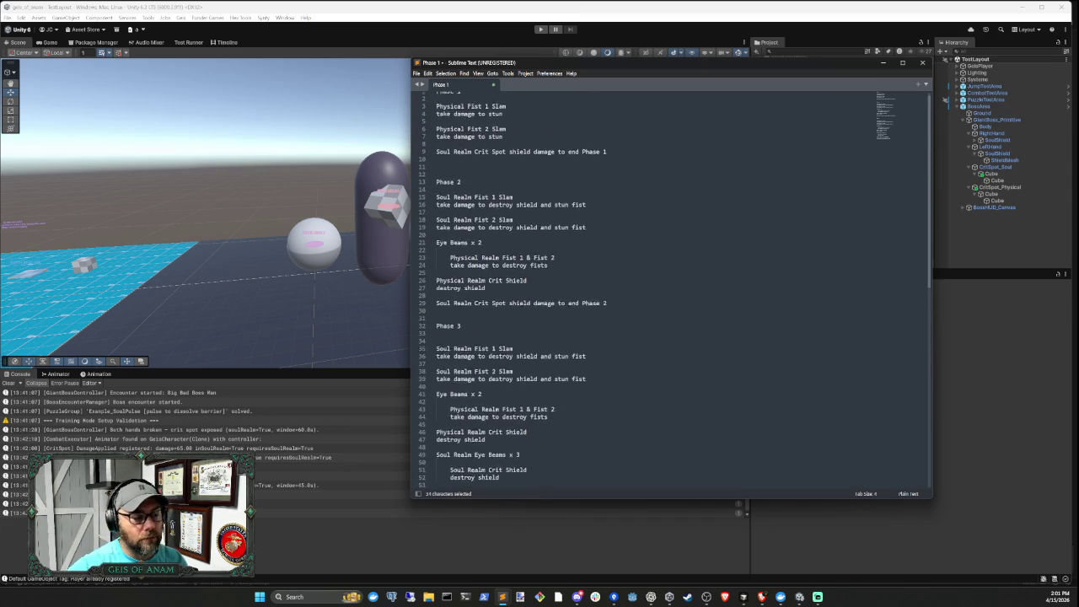
pyautogui.moveTo(436, 95)
pyautogui.mouseDown()
pyautogui.moveTo(607, 156)
pyautogui.moveTo(556, 337)
pyautogui.moveTo(522, 379)
pyautogui.moveTo(579, 397)
pyautogui.mouseUp()
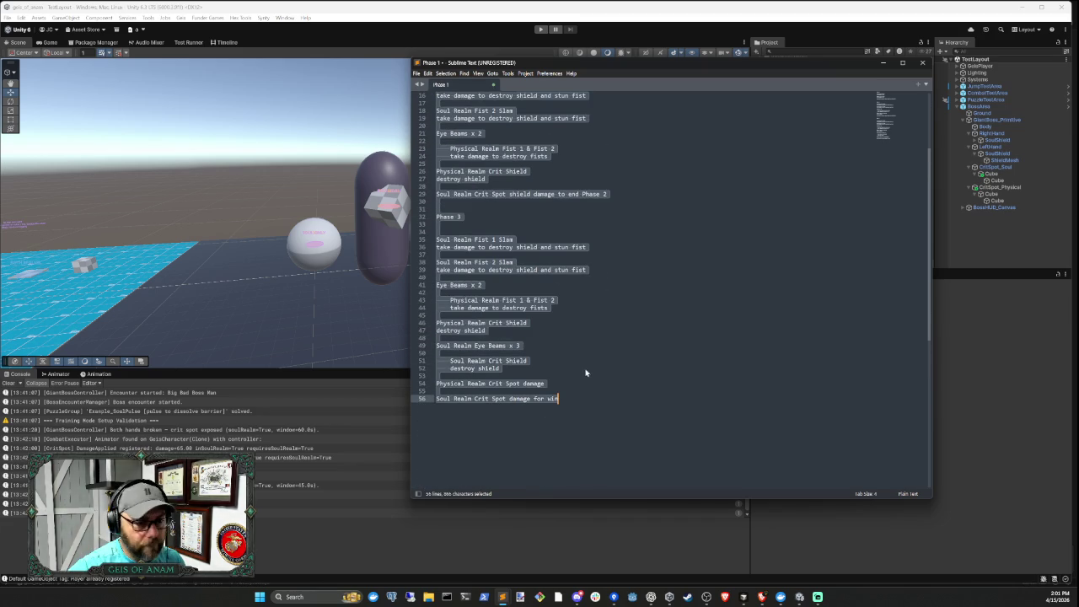
pyautogui.hotkey('ctrl', 'c')
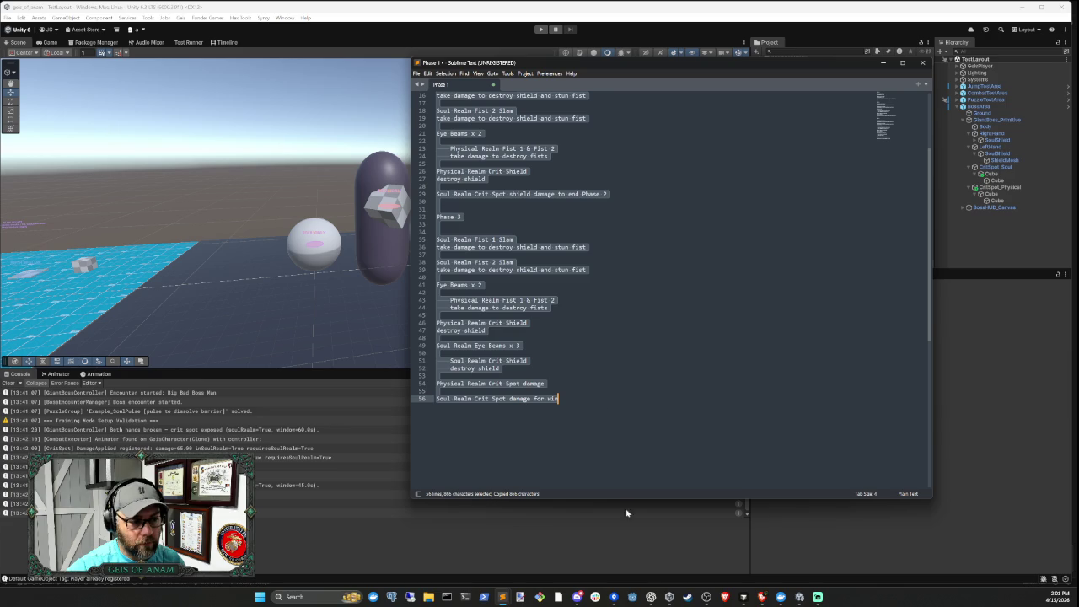
# Start a Cursor agent message 'This is how the phases are structured' with the notes pasted below
pyautogui.click(746, 597)
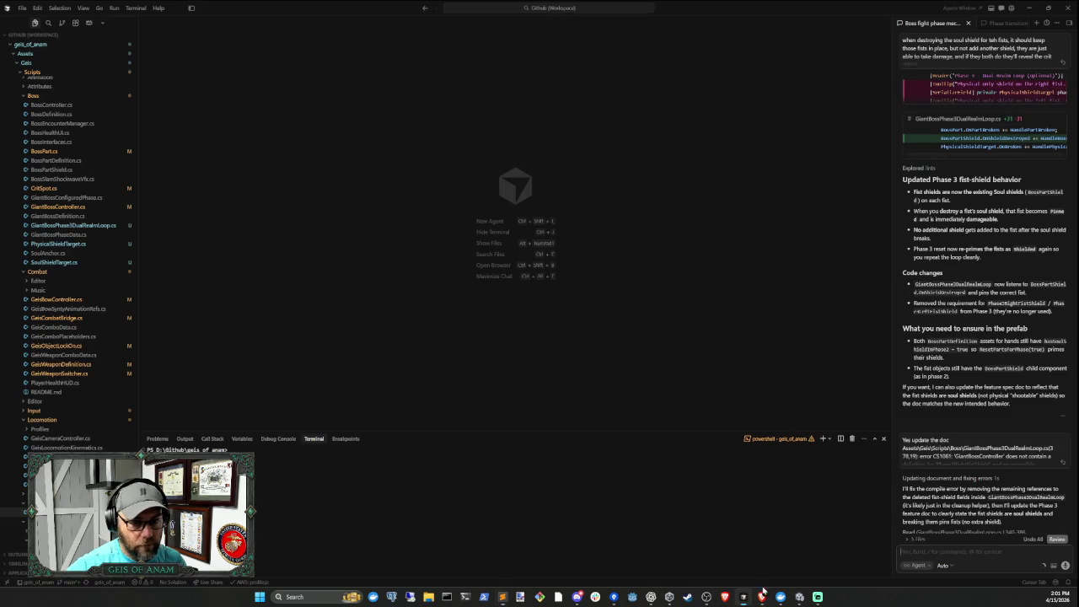
pyautogui.click(1036, 23)
pyautogui.write('This is how the phases a')
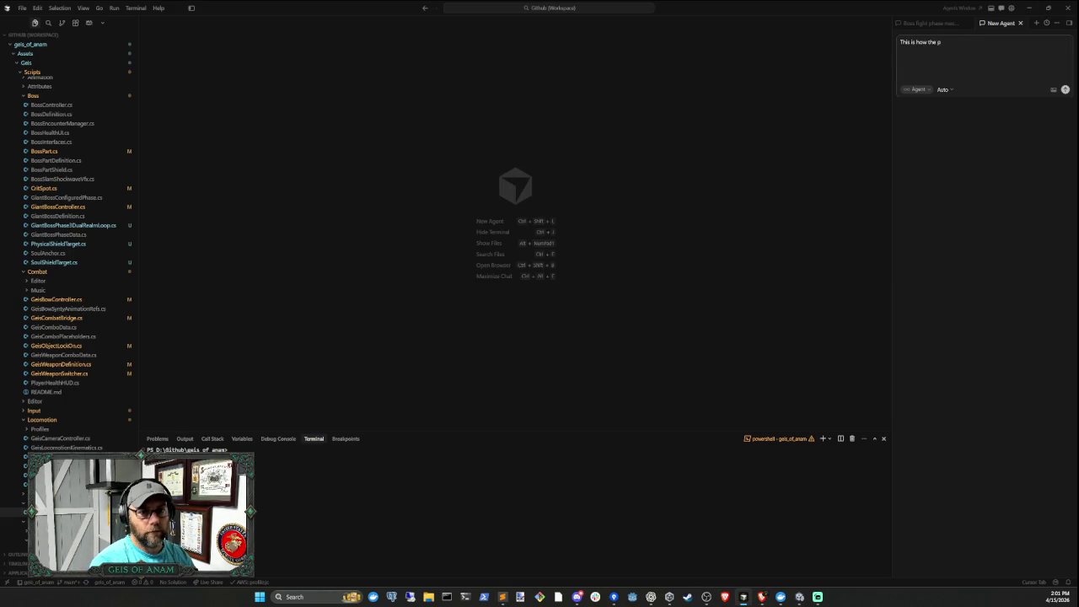
pyautogui.write('re')
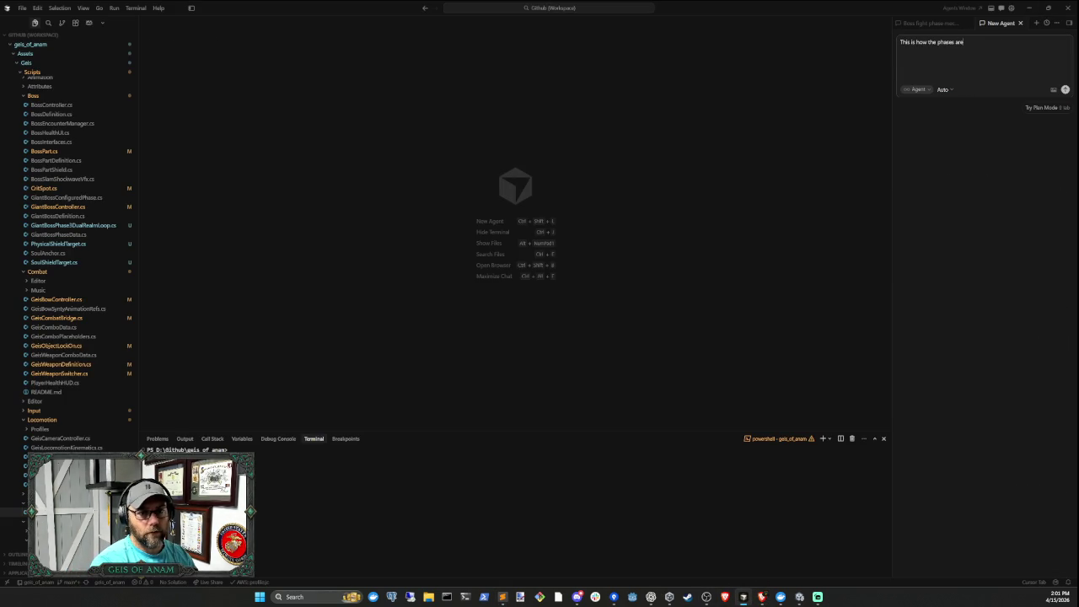
pyautogui.write(' structured')
pyautogui.hotkey('shift', 'Return')
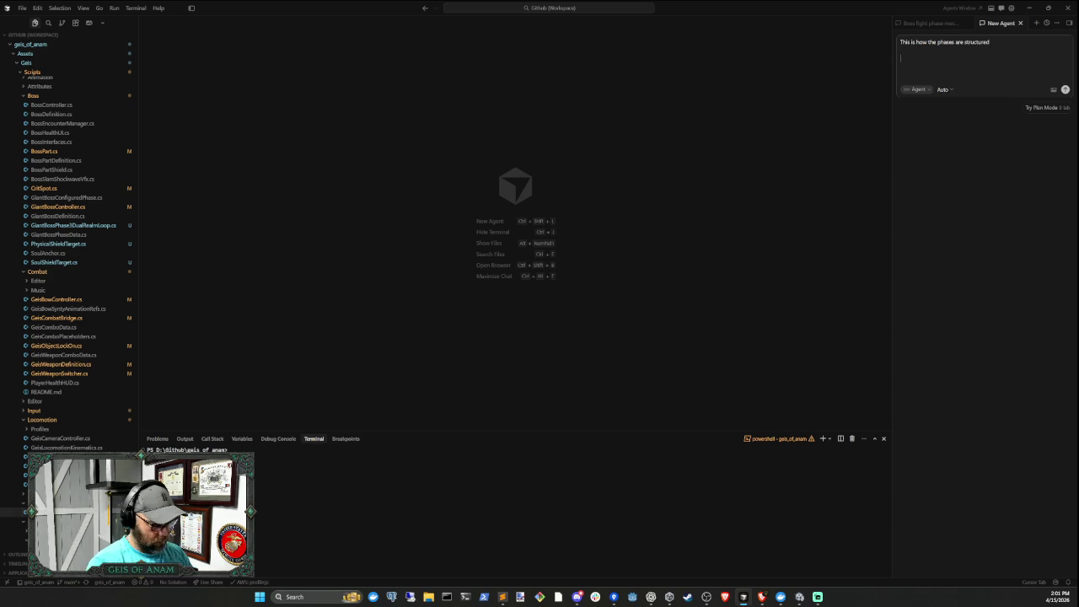
pyautogui.hotkey('ctrl', 'v')
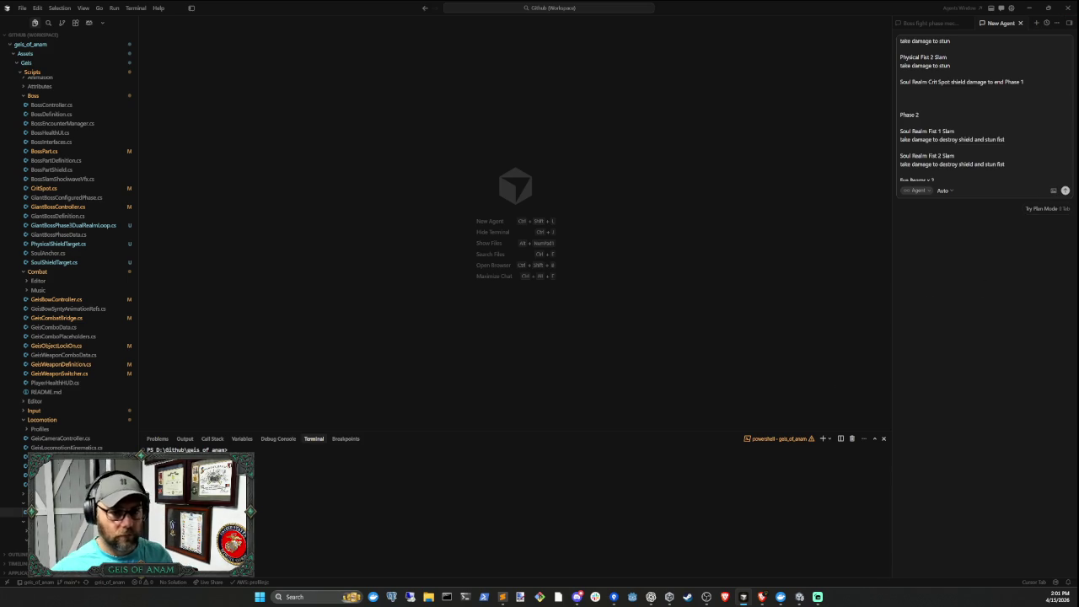
pyautogui.click(799, 597)
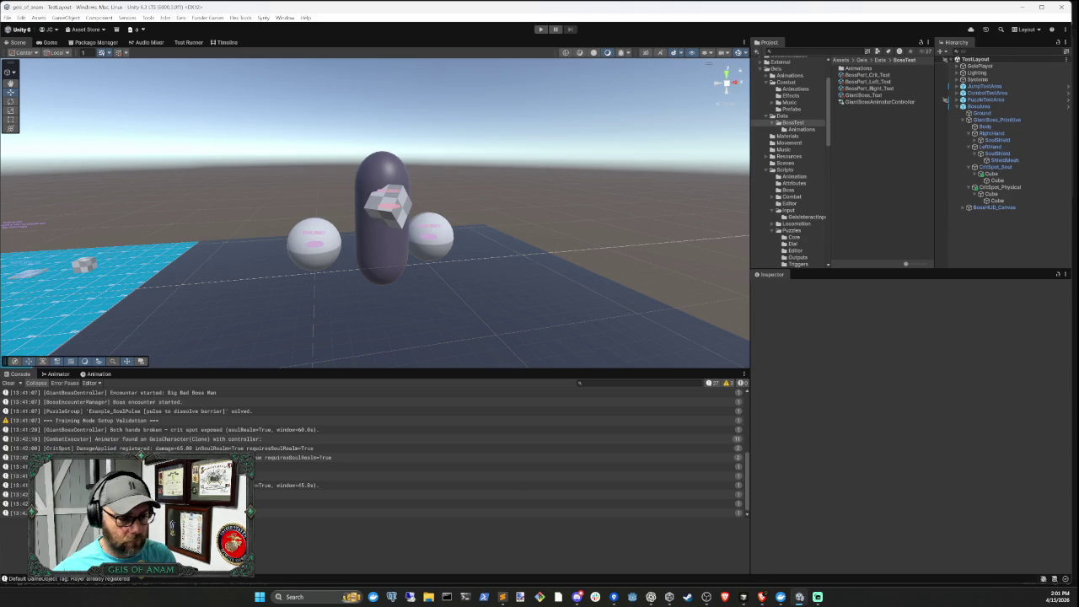
# Clear the Unity console and bring the Sublime Text Phase 1 notes up at Phase 2
pyautogui.click(9, 384)
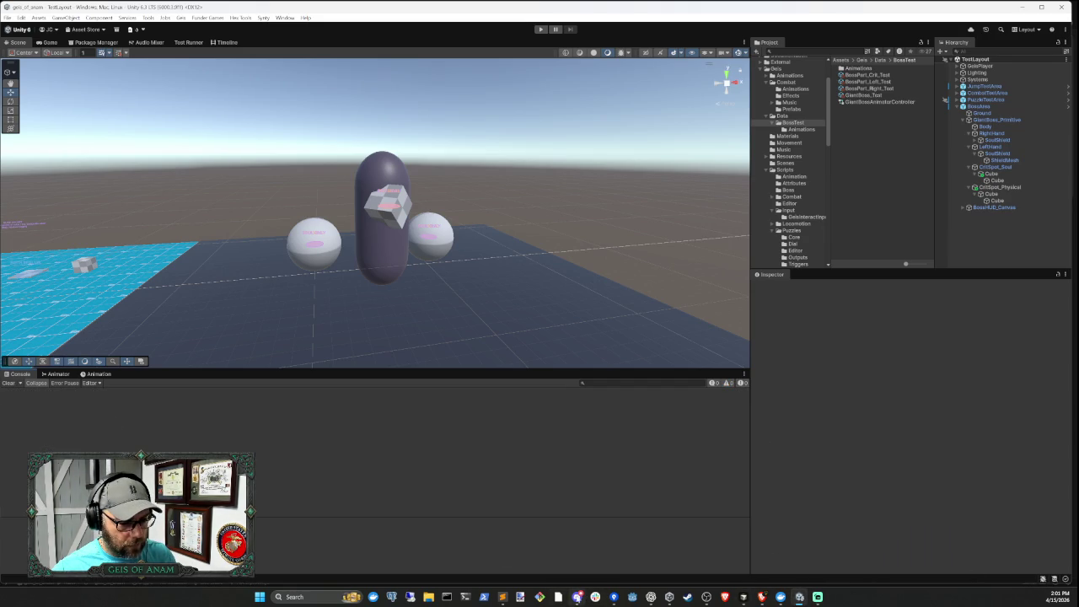
pyautogui.moveTo(502, 597)
pyautogui.click(529, 552)
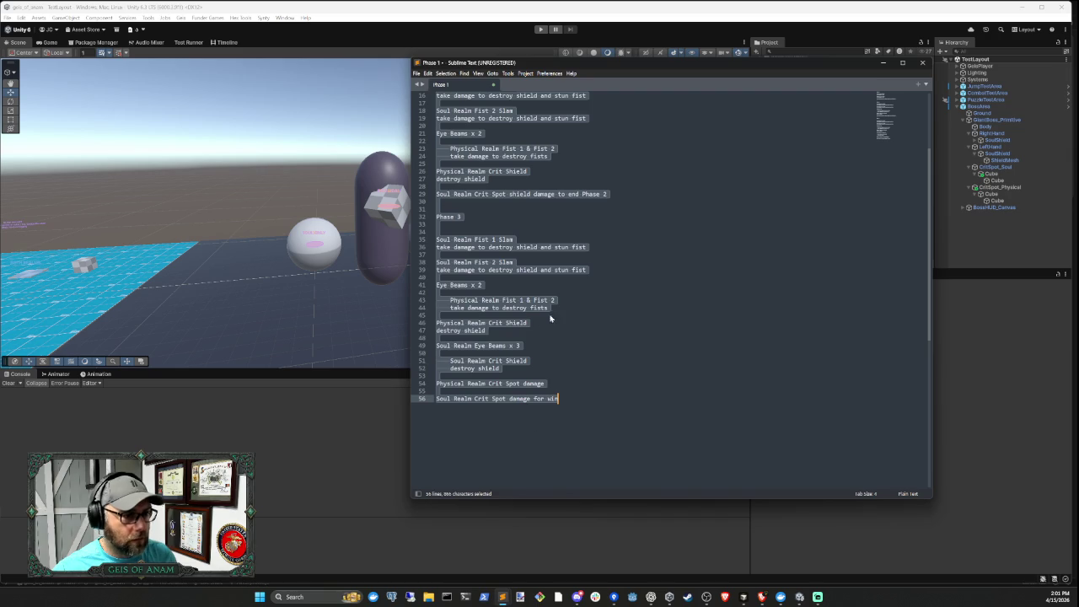
pyautogui.click(531, 218)
pyautogui.scroll(3, 531, 218)
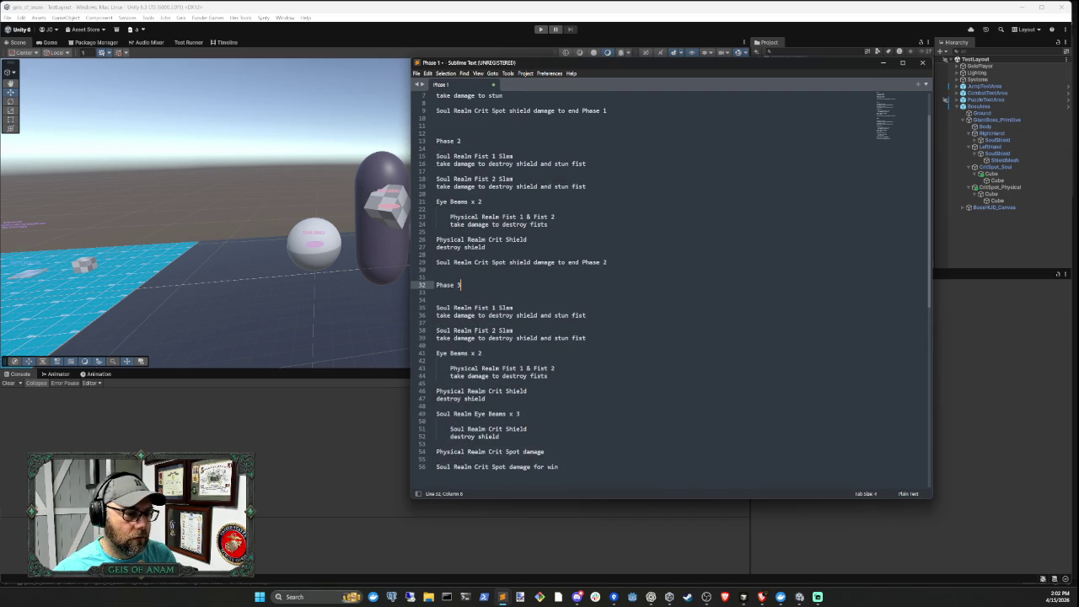
pyautogui.moveTo(485, 247); pyautogui.dragTo(435, 239)
pyautogui.click(486, 247)
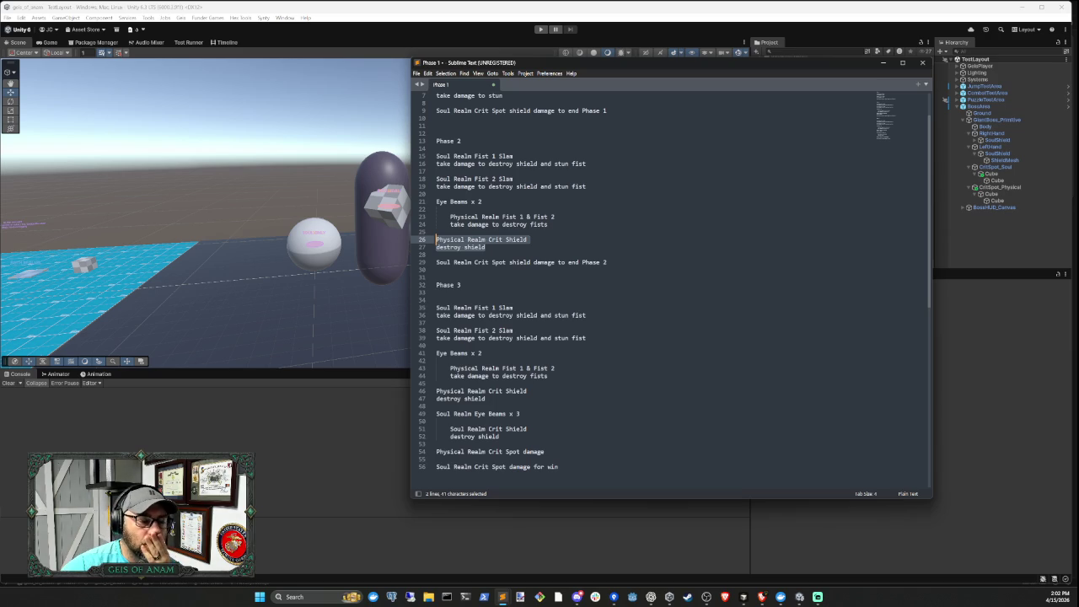
# Delete 'Spot' from the Phase 2 closing line on line 29, then hide Sublime Text
pyautogui.doubleClick(499, 262)
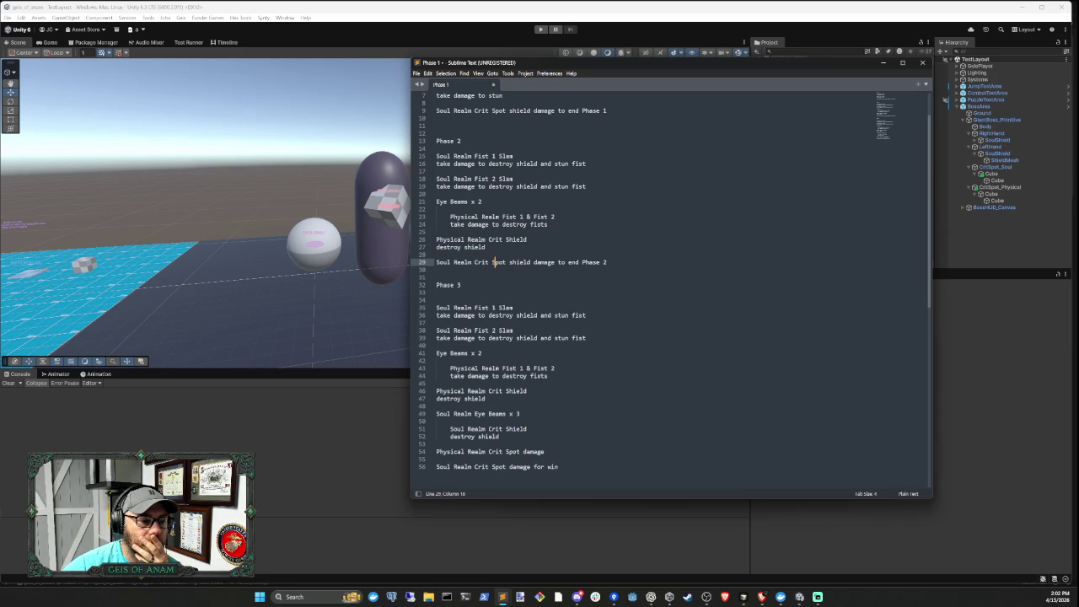
pyautogui.press('BackSpace')
pyautogui.press('BackSpace')
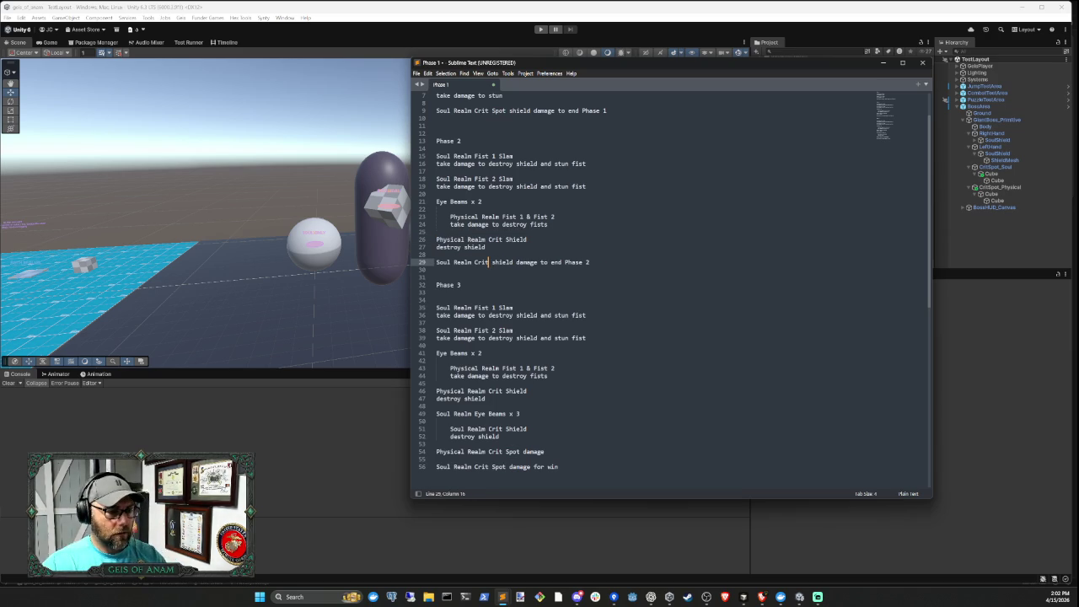
pyautogui.click(584, 315)
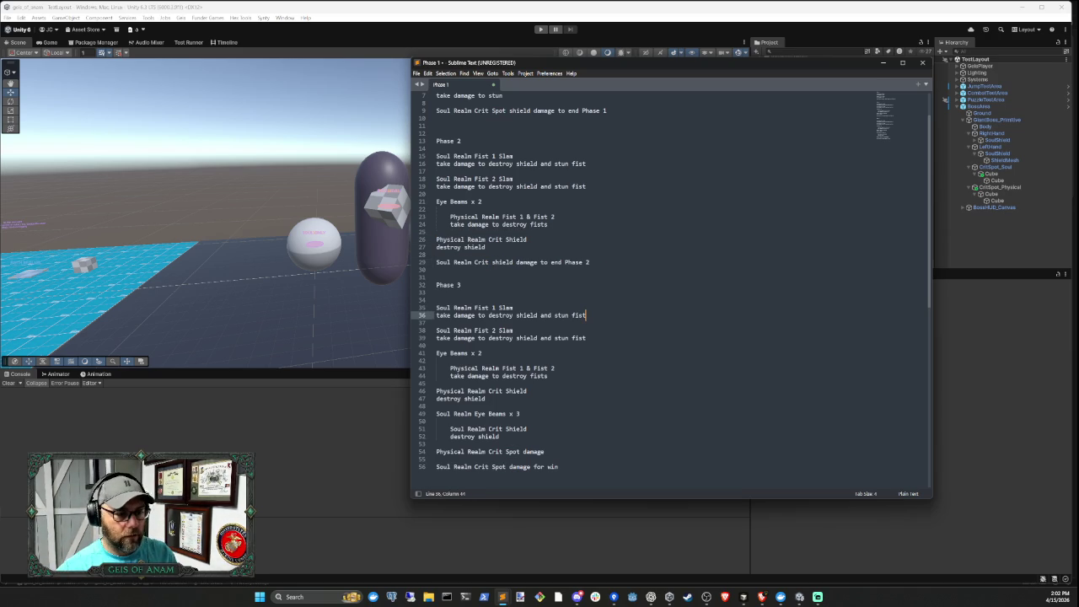
pyautogui.moveTo(881, 62); pyautogui.dragTo(880, 75)
pyautogui.click(880, 76)
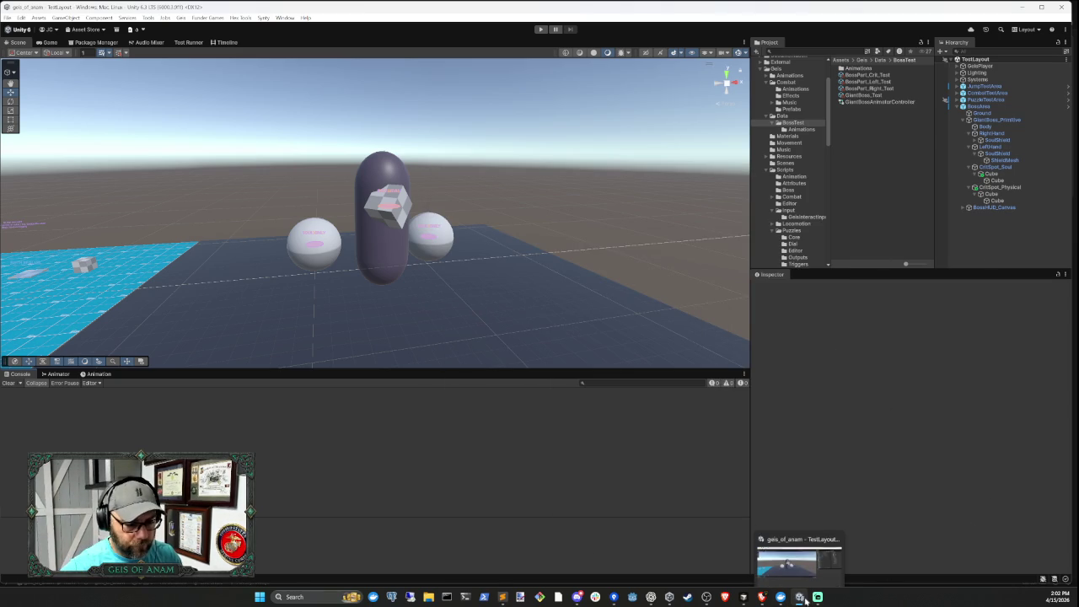
# Send the pasted phase-structure notes to the Cursor agent and come back to watch it work
pyautogui.click(742, 596)
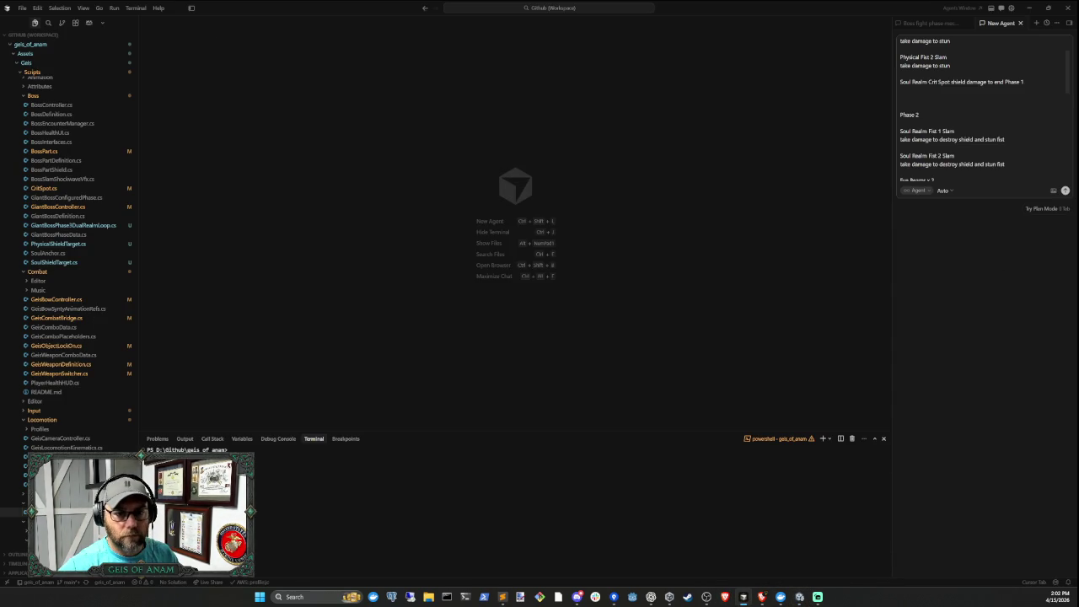
pyautogui.click(1064, 192)
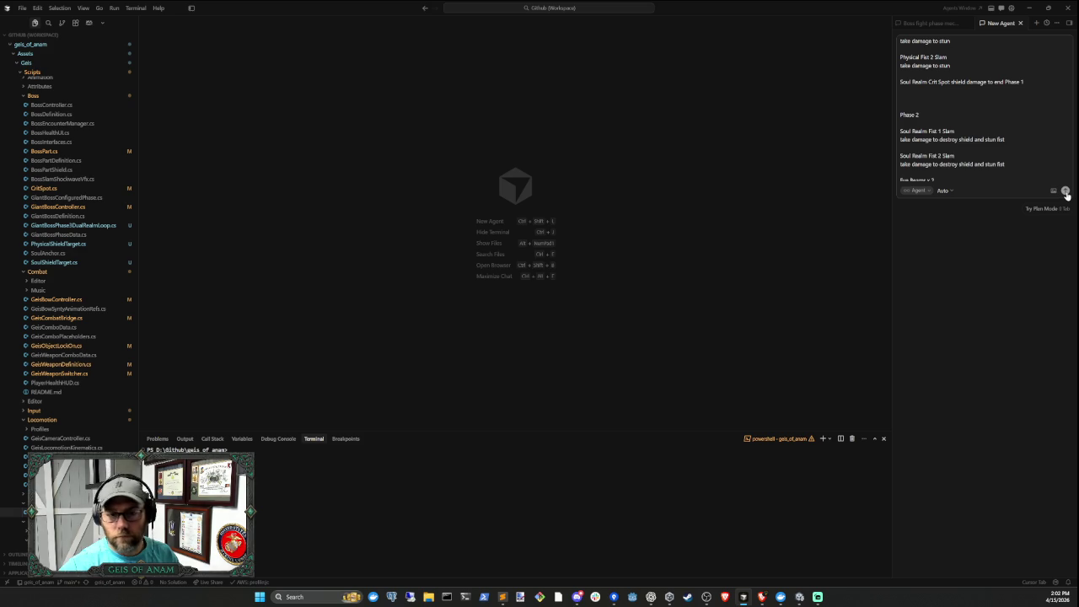
pyautogui.click(1031, 9)
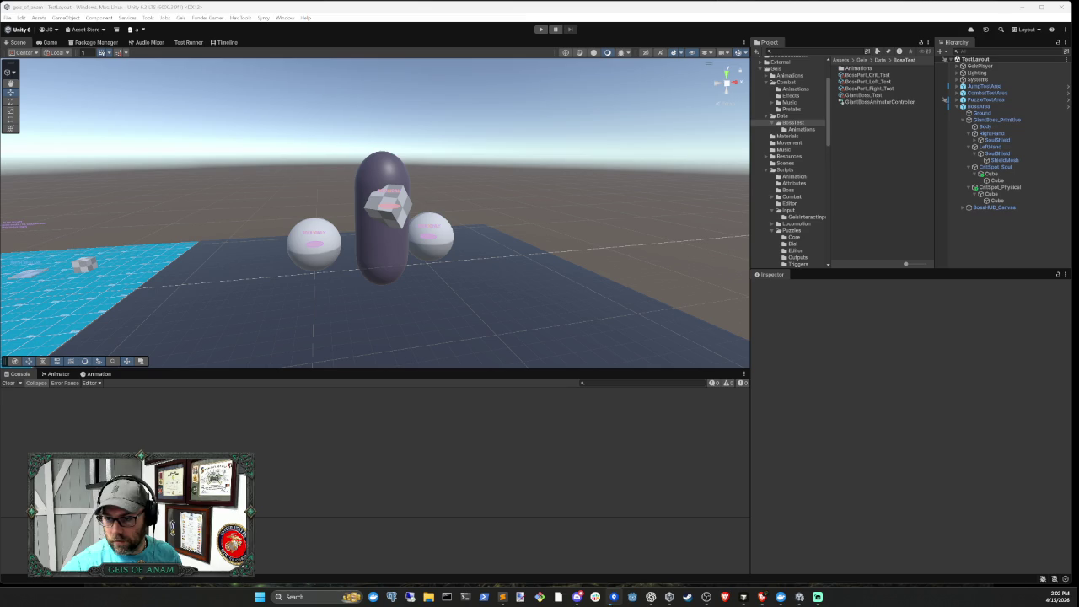
pyautogui.click(743, 596)
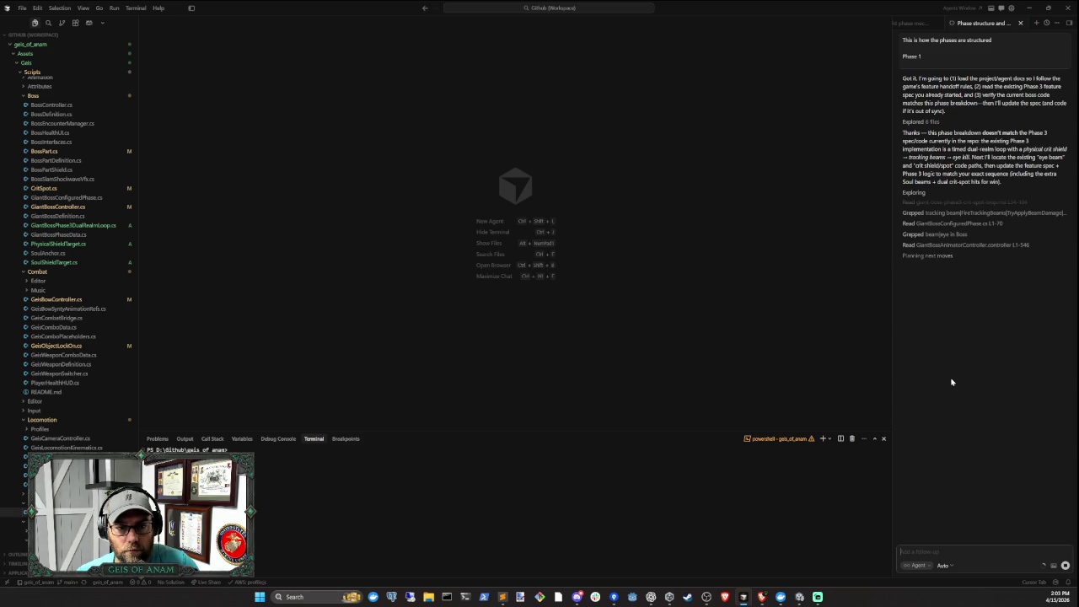
# Wait in Unity while the agent updates the Phase 3 spec, then return to read its summary
pyautogui.hotkey('alt', 'Tab')
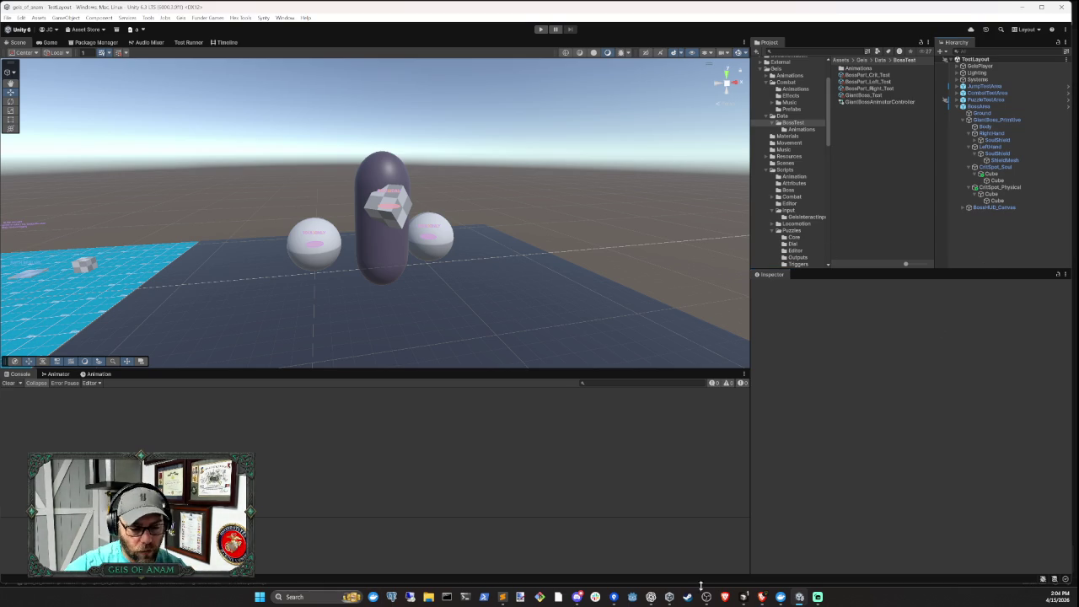
pyautogui.click(743, 596)
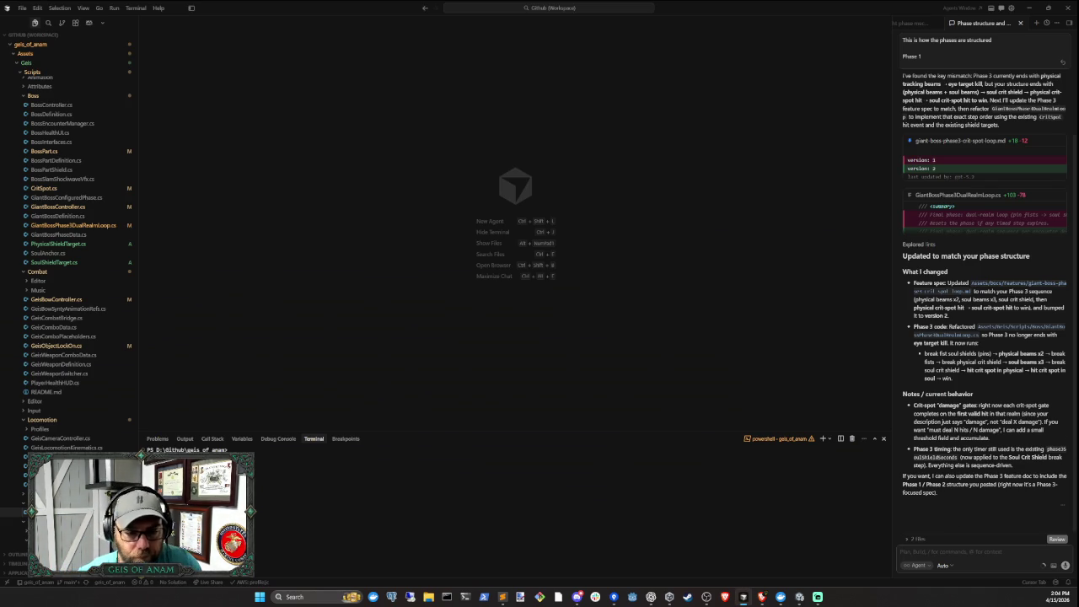
# Focus the agent chat input, then bring the Sublime Text Phase 1 notes to the front
pyautogui.click(970, 551)
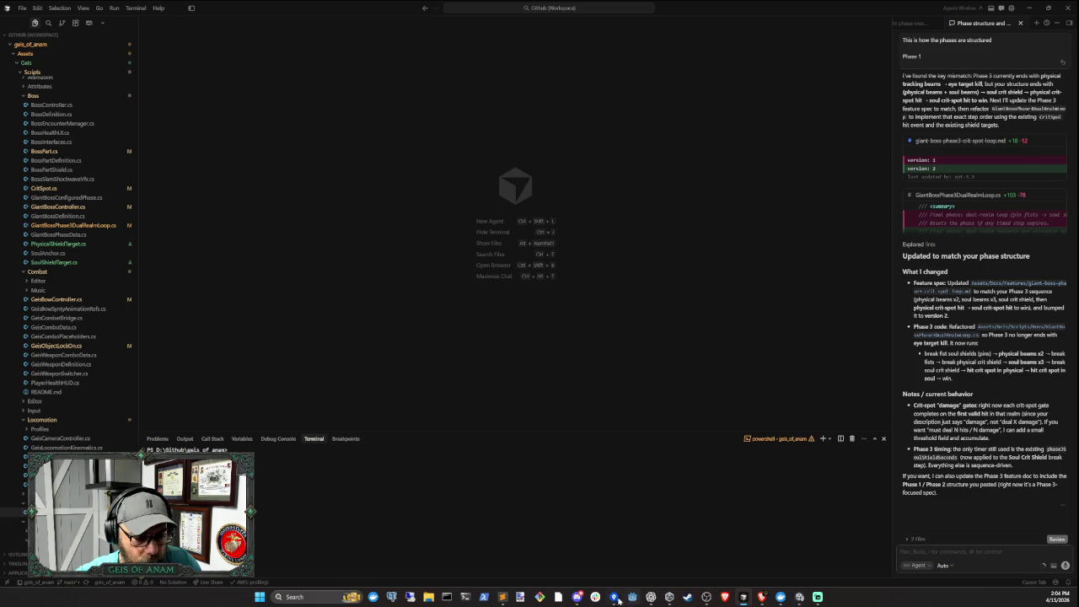
pyautogui.moveTo(502, 596)
pyautogui.click(590, 552)
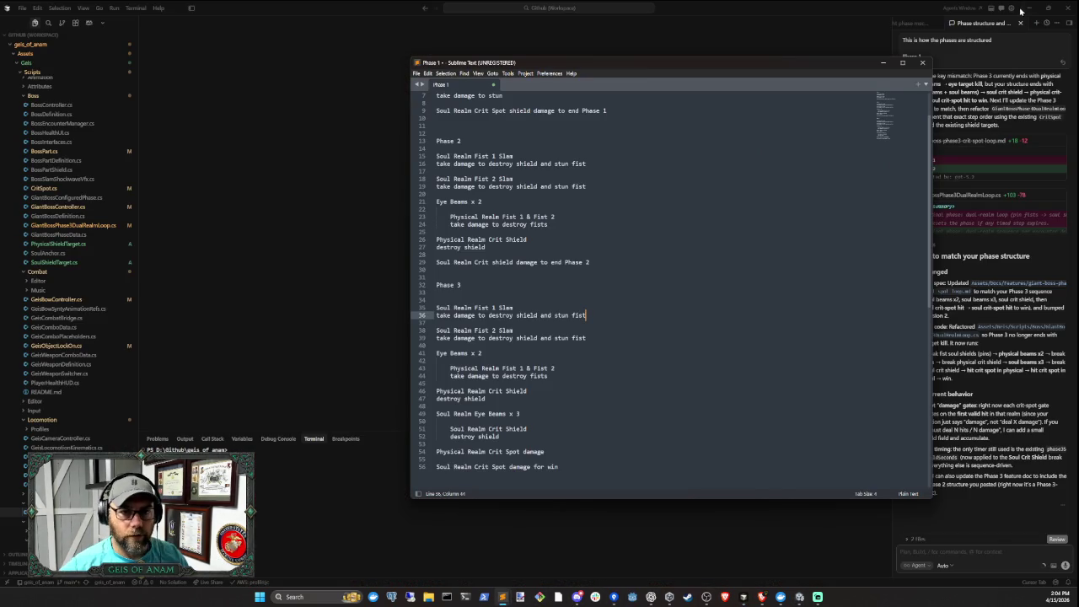
# Hide Cursor and add a 'Timed to' note below Phase 1's second fist slam
pyautogui.click(1028, 10)
pyautogui.click(882, 63)
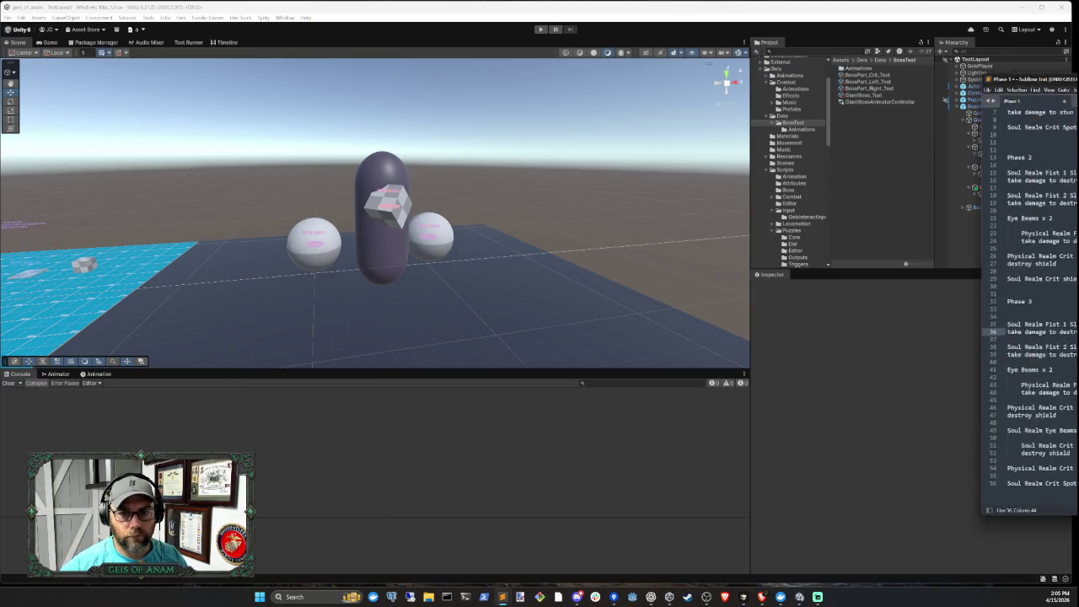
pyautogui.moveTo(1062, 95); pyautogui.dragTo(674, 71)
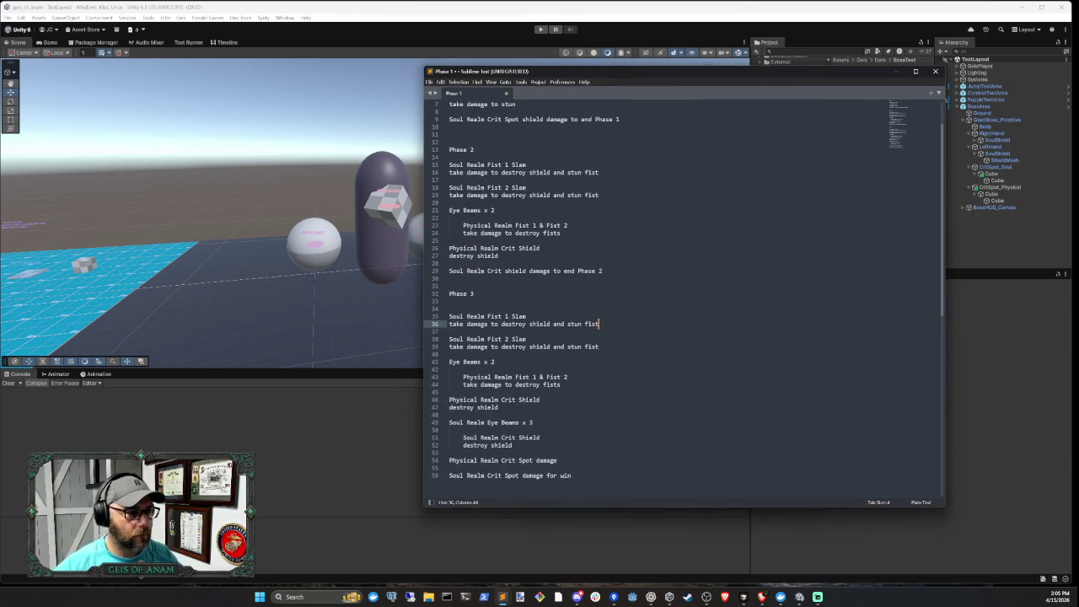
pyautogui.scroll(2, 684, 300)
pyautogui.click(516, 149)
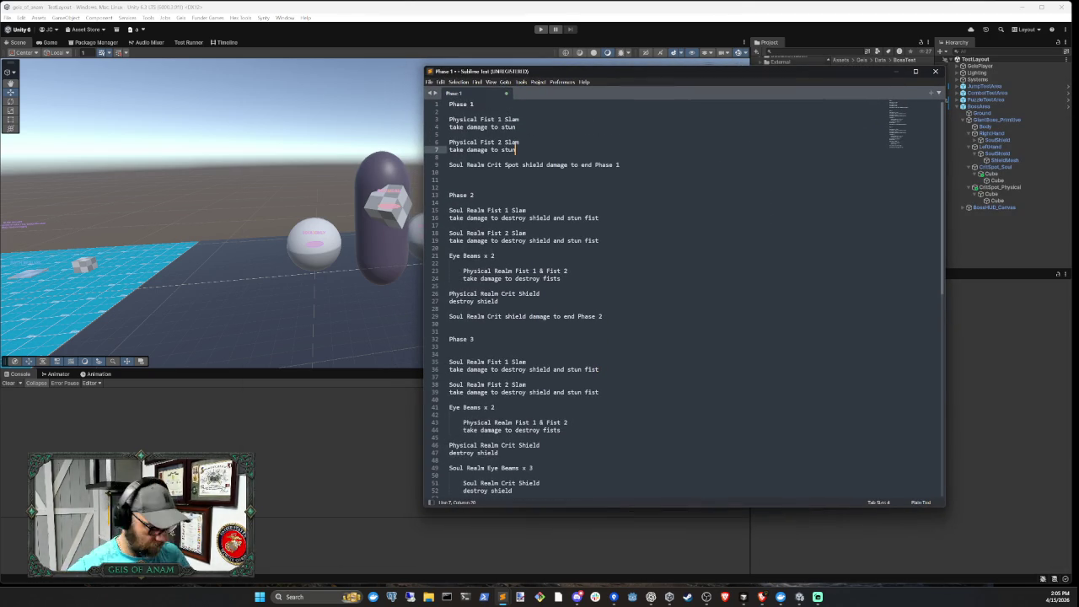
pyautogui.press('Return')
pyautogui.press('Return')
pyautogui.write('time')
pyautogui.press('BackSpace')
pyautogui.press('BackSpace')
pyautogui.press('BackSpace')
pyautogui.write('imed to')
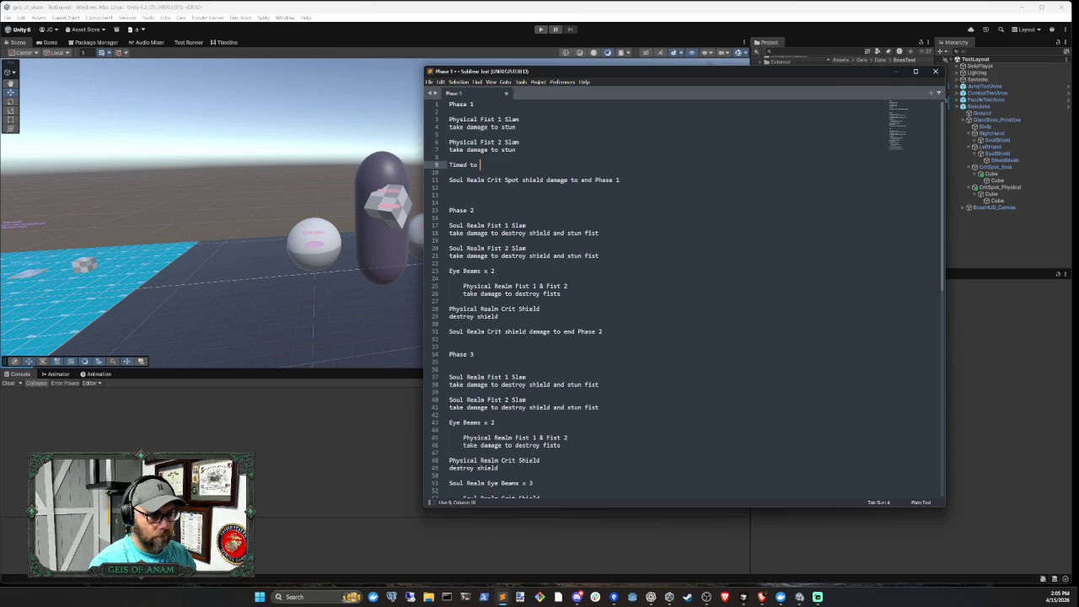
# Reword the note to 'Timed otherwise reset to beginning phase 1'
pyautogui.click(449, 172)
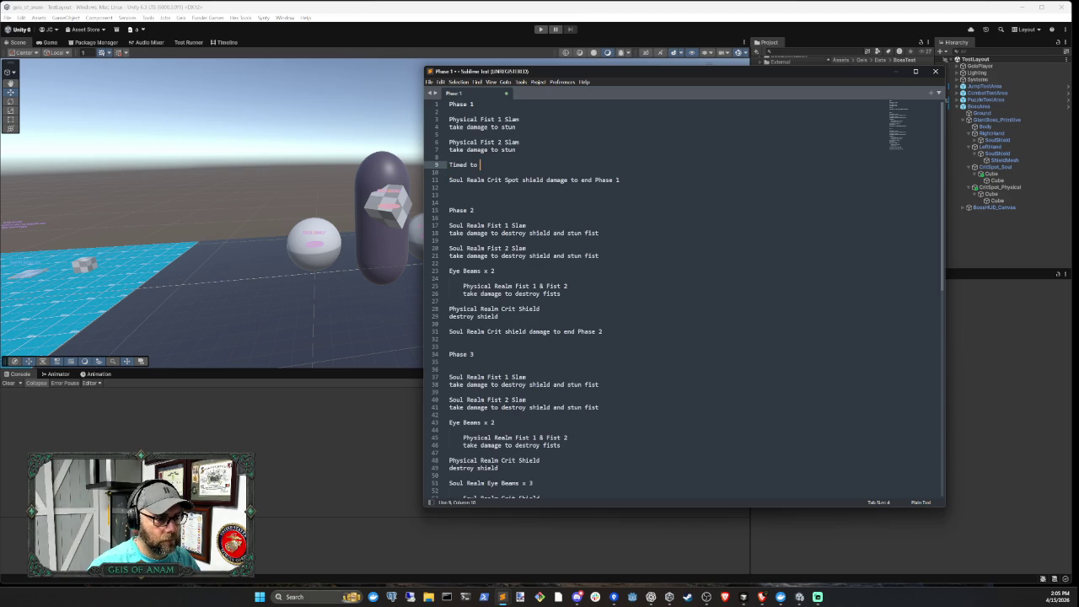
pyautogui.press('Left')
pyautogui.press('BackSpace')
pyautogui.press('BackSpace')
pyautogui.press('BackSpace')
pyautogui.write('ot')
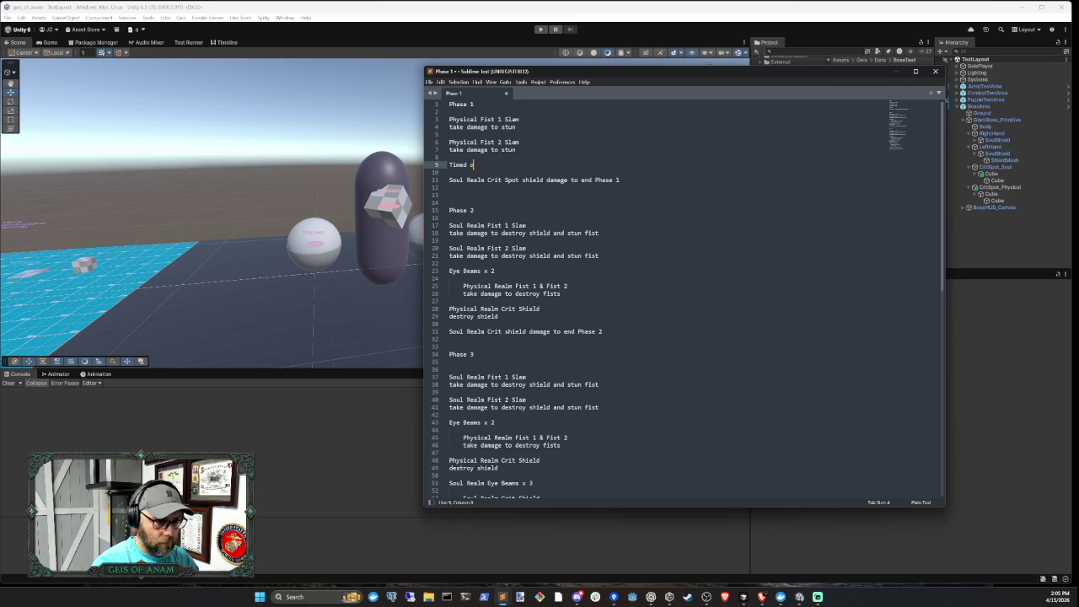
pyautogui.write('herw')
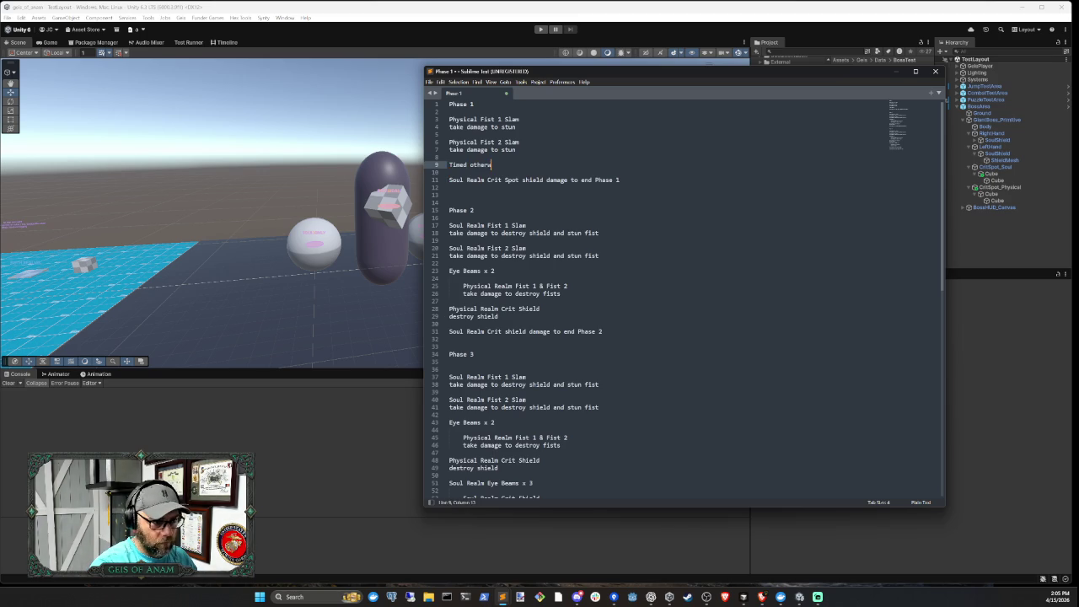
pyautogui.write('ise reset to beginni')
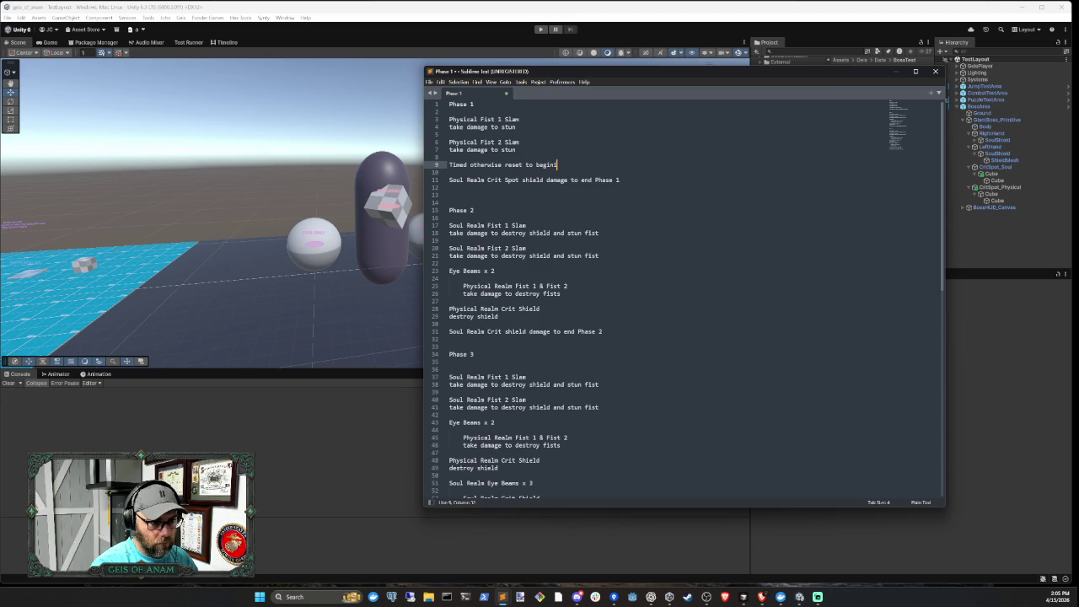
pyautogui.write('ng phase 1')
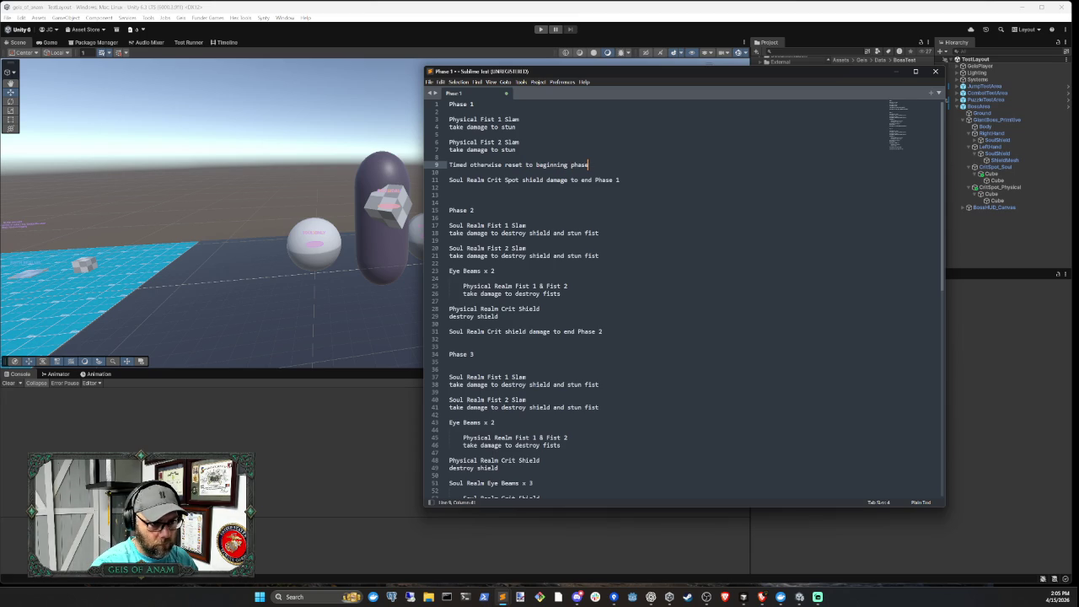
pyautogui.press('Down')
pyautogui.press('Down')
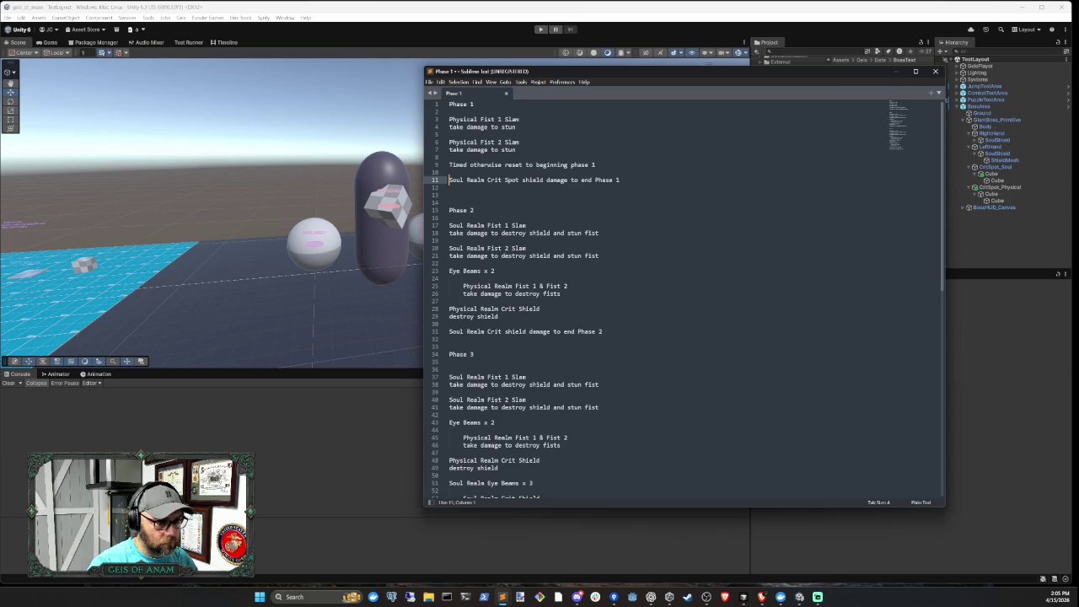
# Remove the blank line after the timed note, prefix Eye Beams with 'Physical' and draft a 'Timed' note
pyautogui.press('BackSpace')
pyautogui.press('Down')
pyautogui.press('Down')
pyautogui.press('Down')
pyautogui.press('Down')
pyautogui.press('Down')
pyautogui.press('Down')
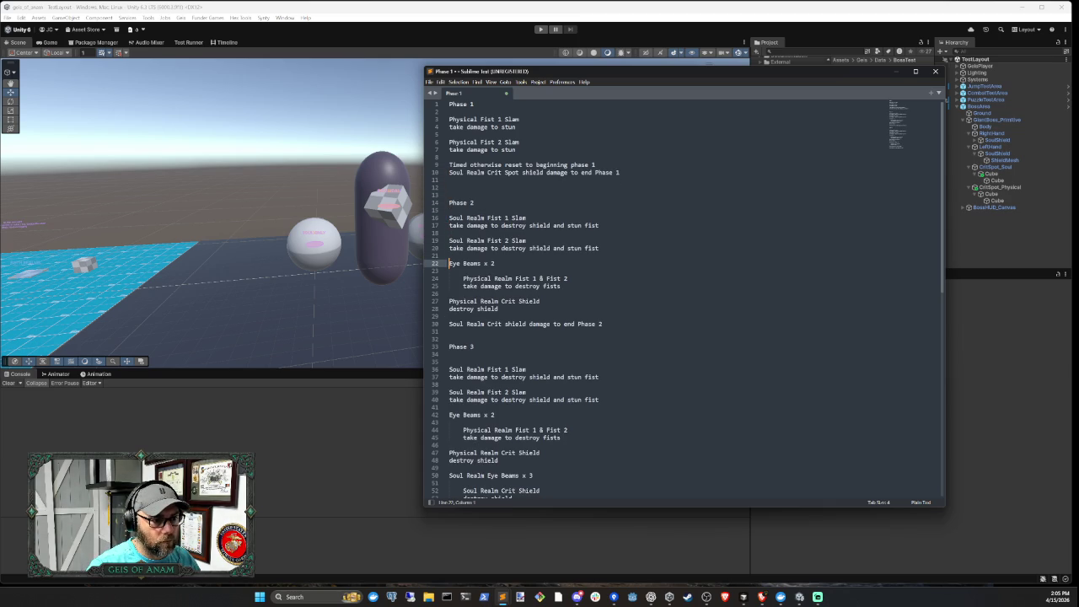
pyautogui.press('Down')
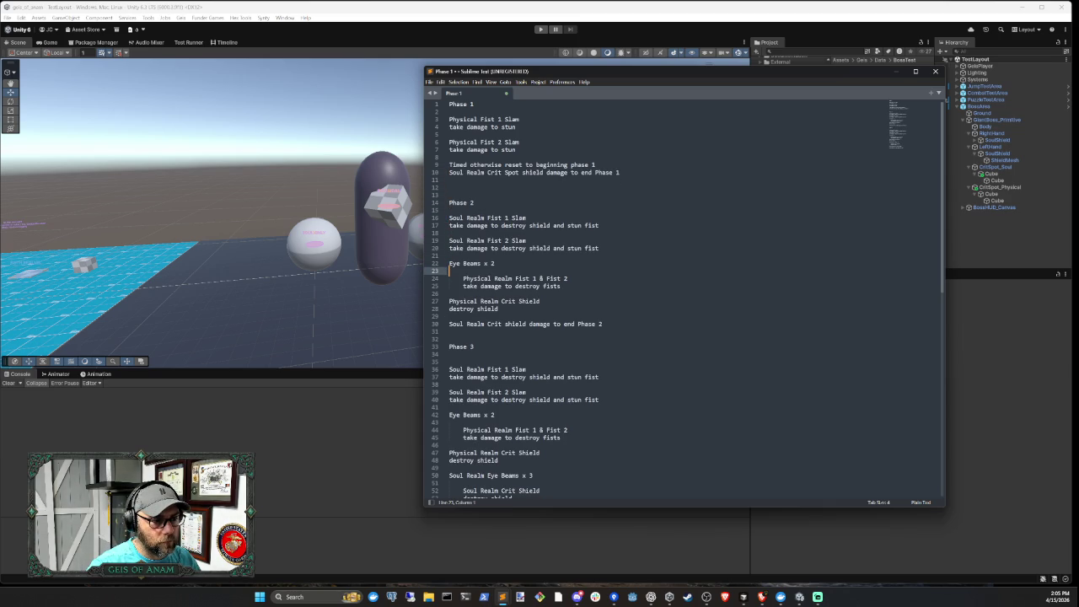
pyautogui.press('Up')
pyautogui.write('Physic')
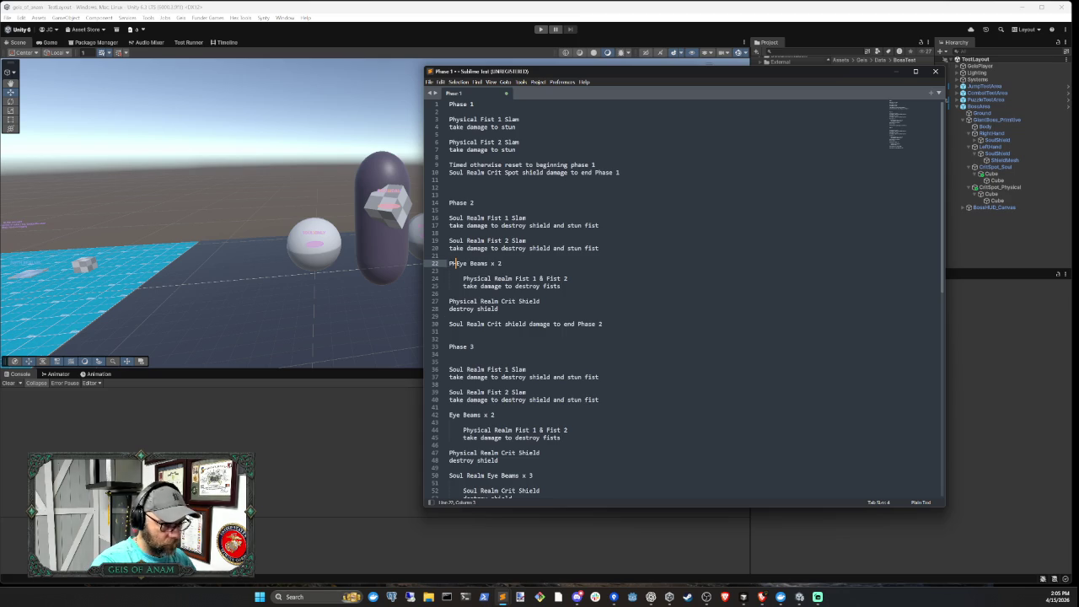
pyautogui.press('BackSpace')
pyautogui.press('BackSpace')
pyautogui.press('BackSpace')
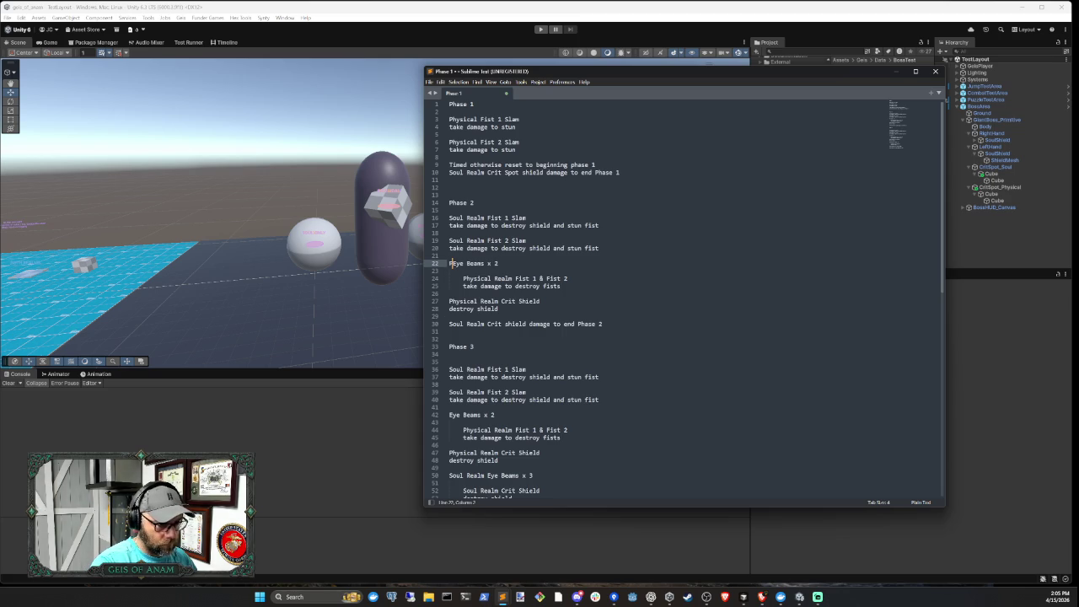
pyautogui.write('Physical')
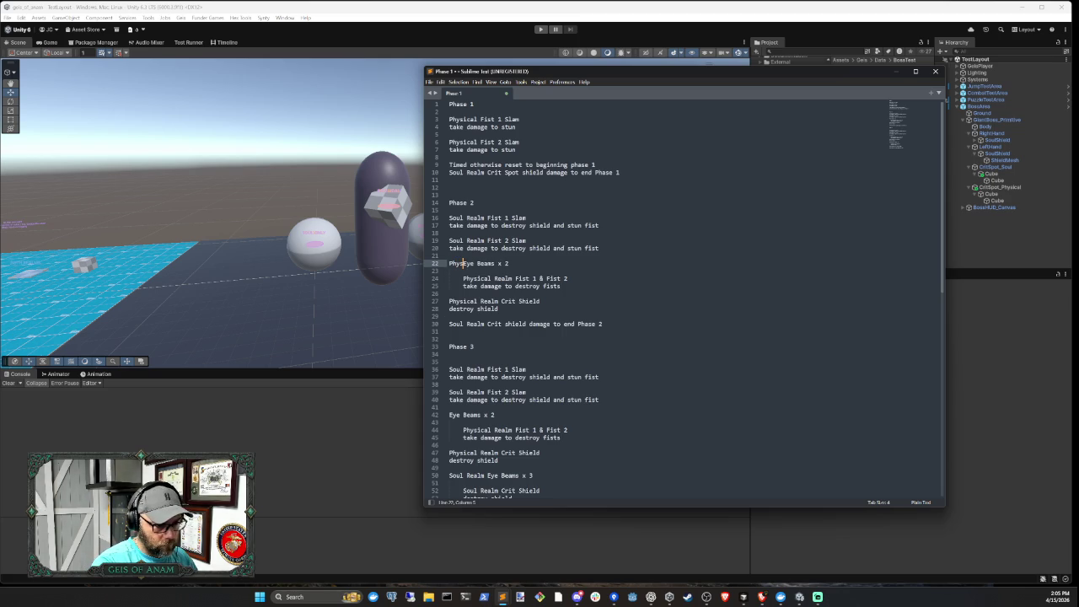
pyautogui.press('Left')
pyautogui.press('Left')
pyautogui.press('Left')
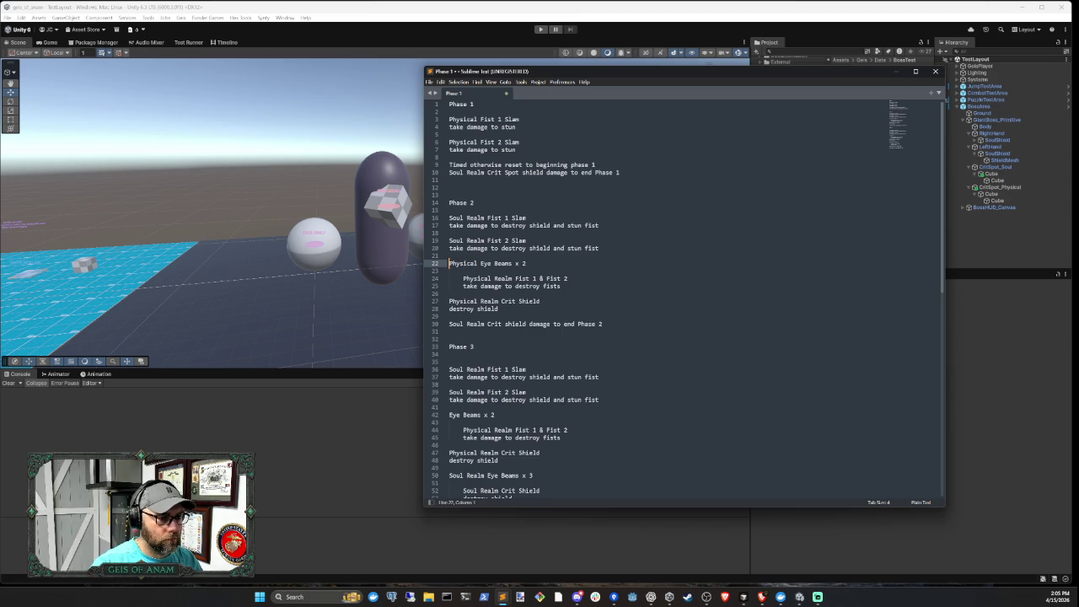
pyautogui.press('Down')
pyautogui.press('Down')
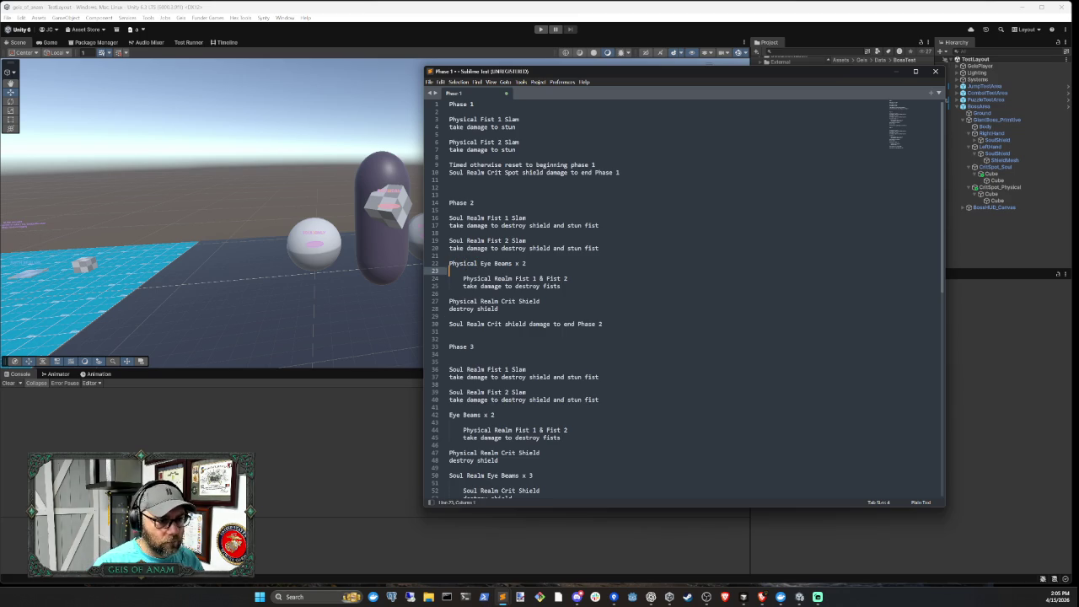
pyautogui.write('Timed')
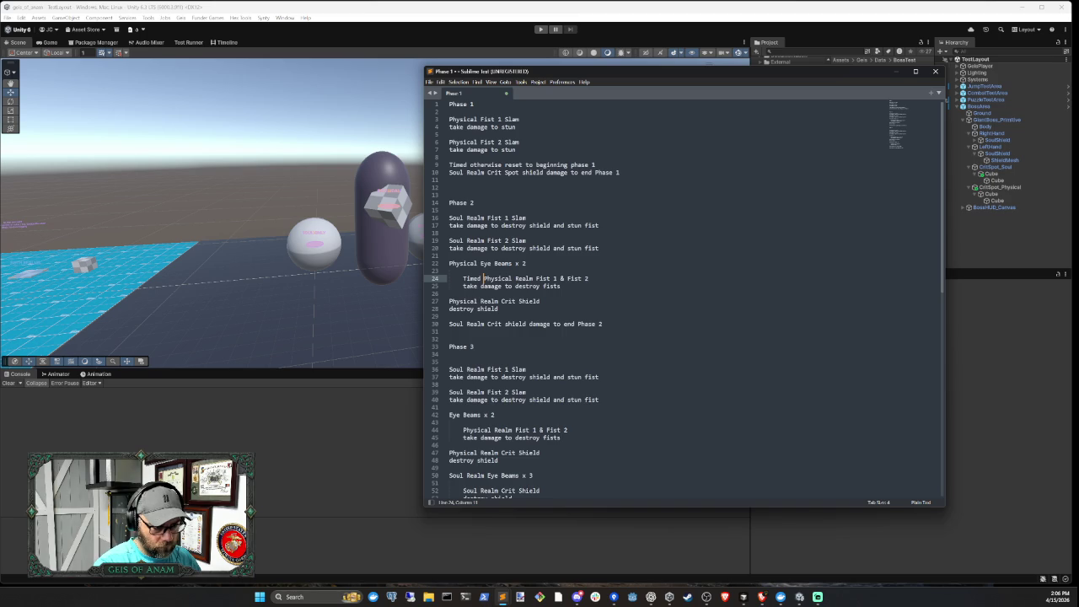
pyautogui.press('Up')
pyautogui.press('Up')
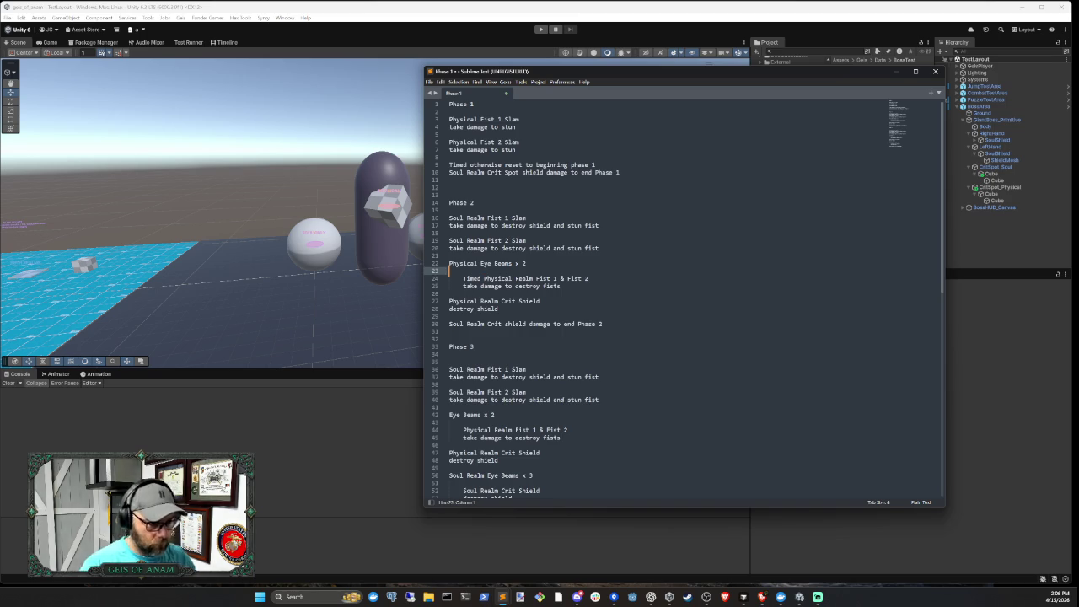
pyautogui.press('Down')
pyautogui.press('Down')
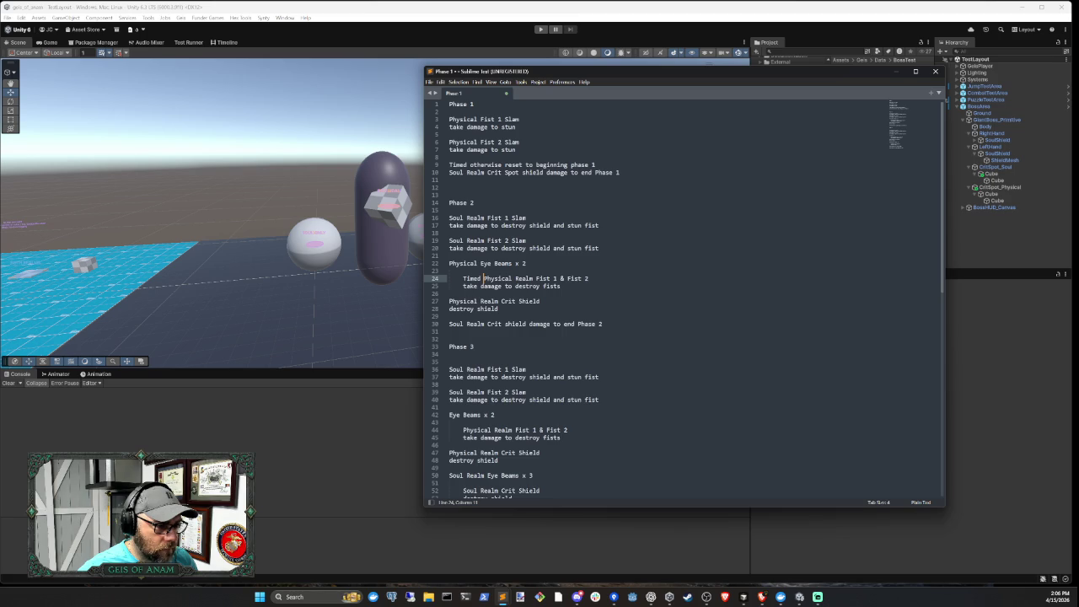
# Insert 'Timed to destory both fists and crit shield, otherwise restart phase 2' above Physical Eye Beams
pyautogui.click(449, 293)
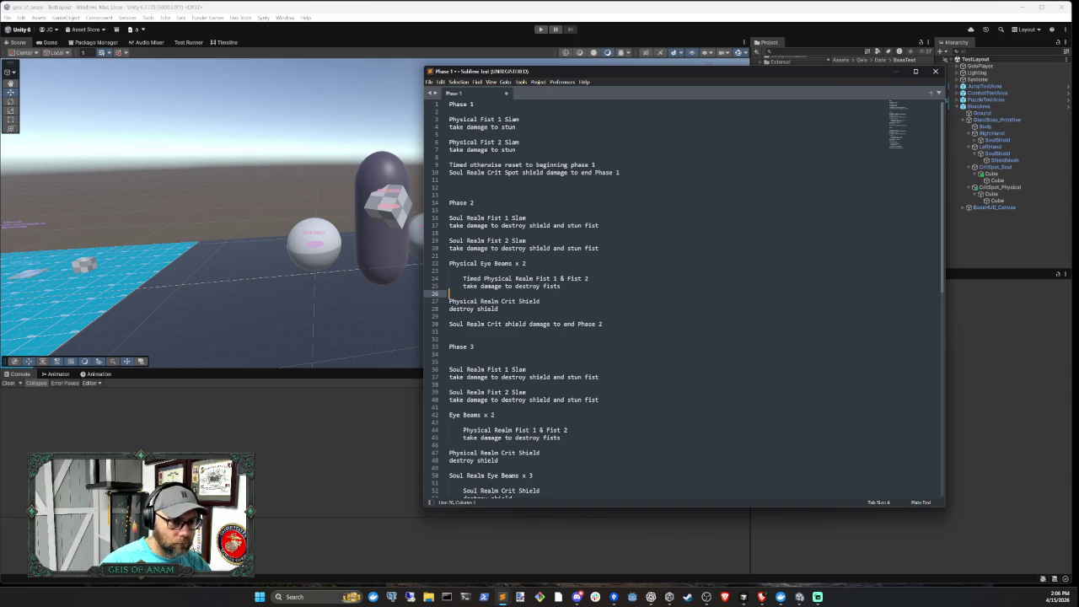
pyautogui.click(449, 256)
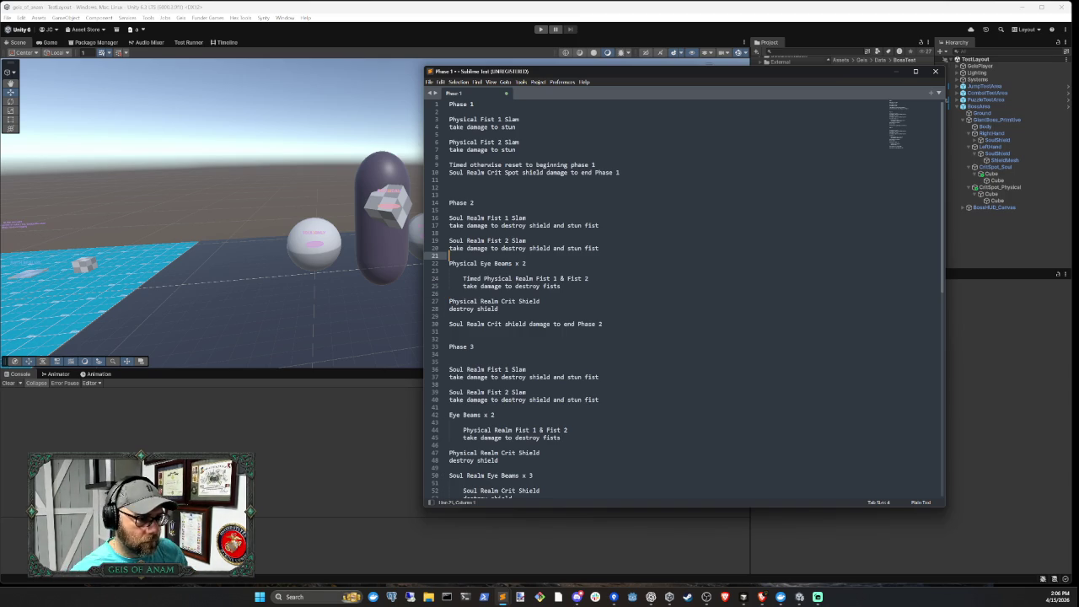
pyautogui.press('Return')
pyautogui.write('Time')
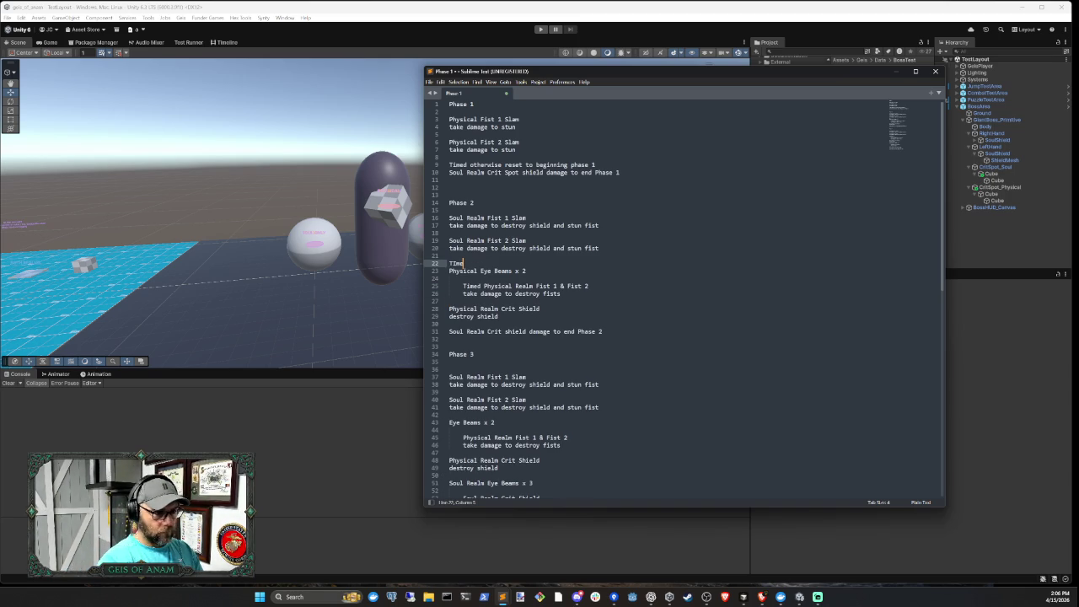
pyautogui.write('d to destory ')
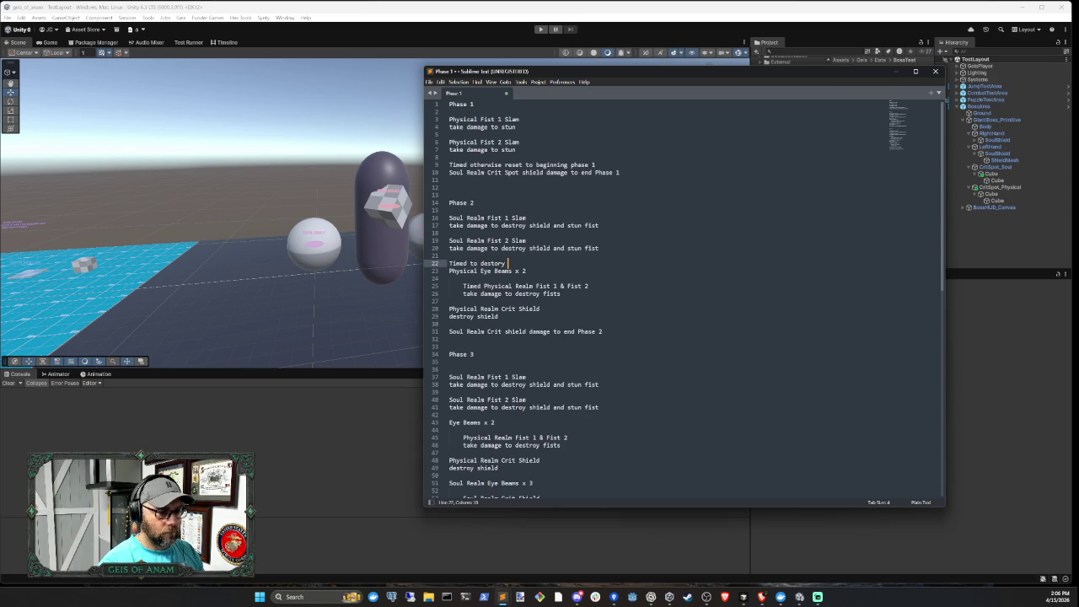
pyautogui.write('both')
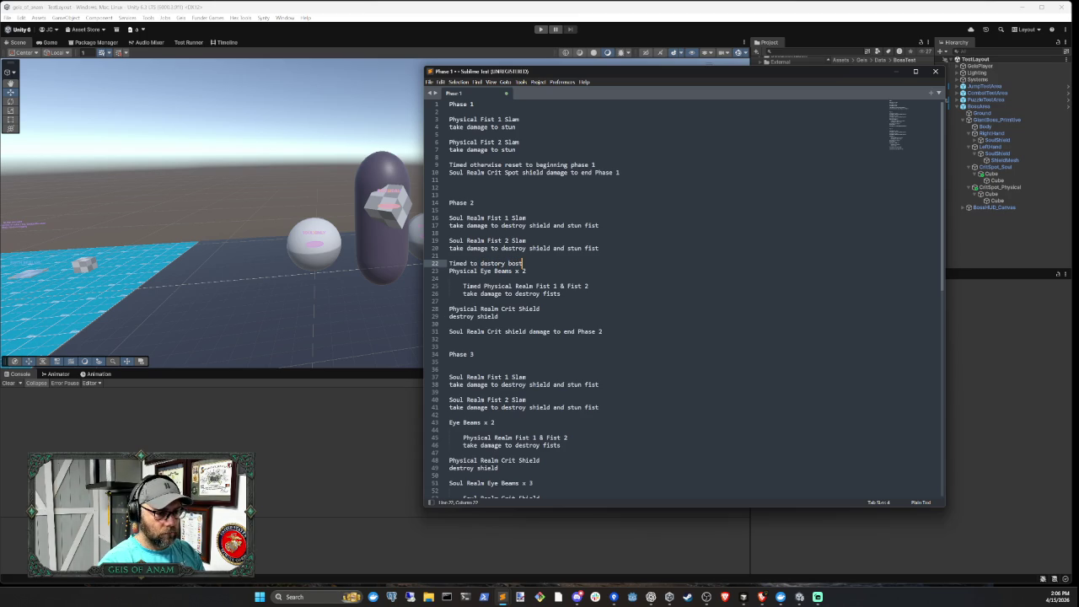
pyautogui.write(' fists and ')
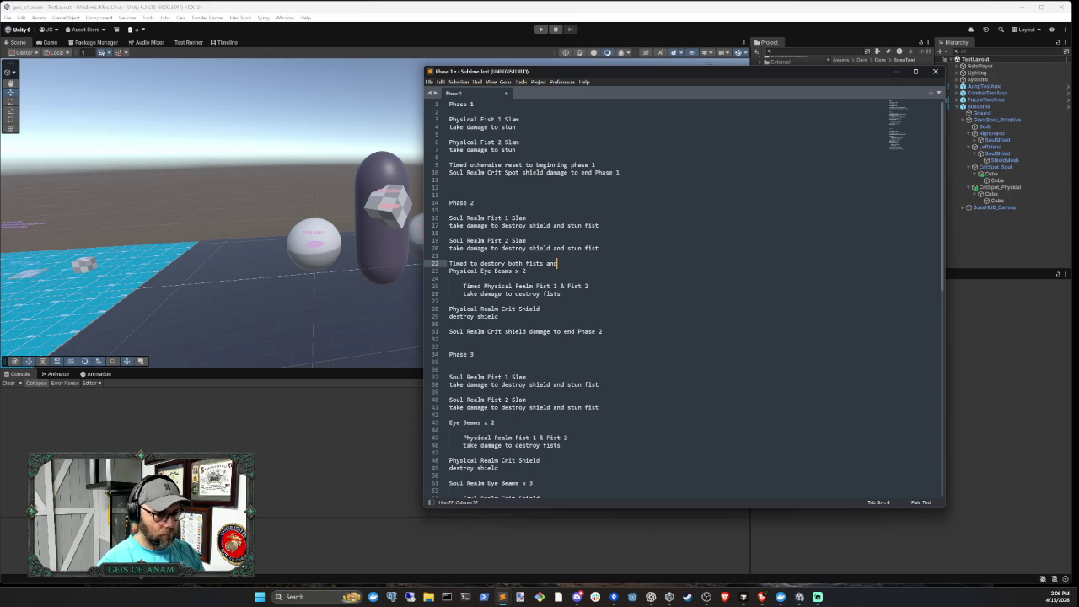
pyautogui.write('crit shie')
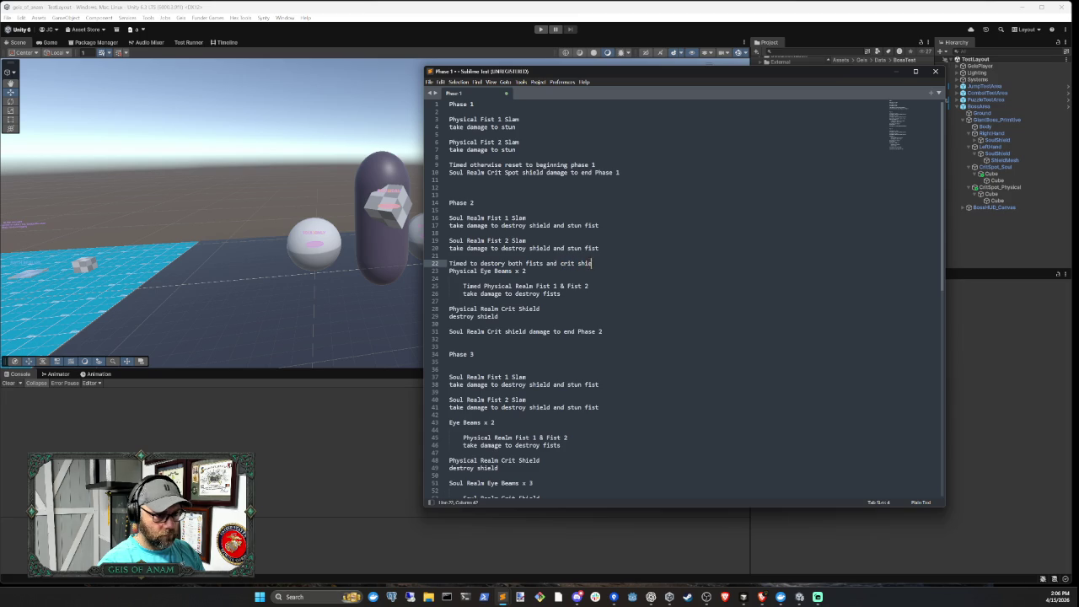
pyautogui.write('ld, otherwise ')
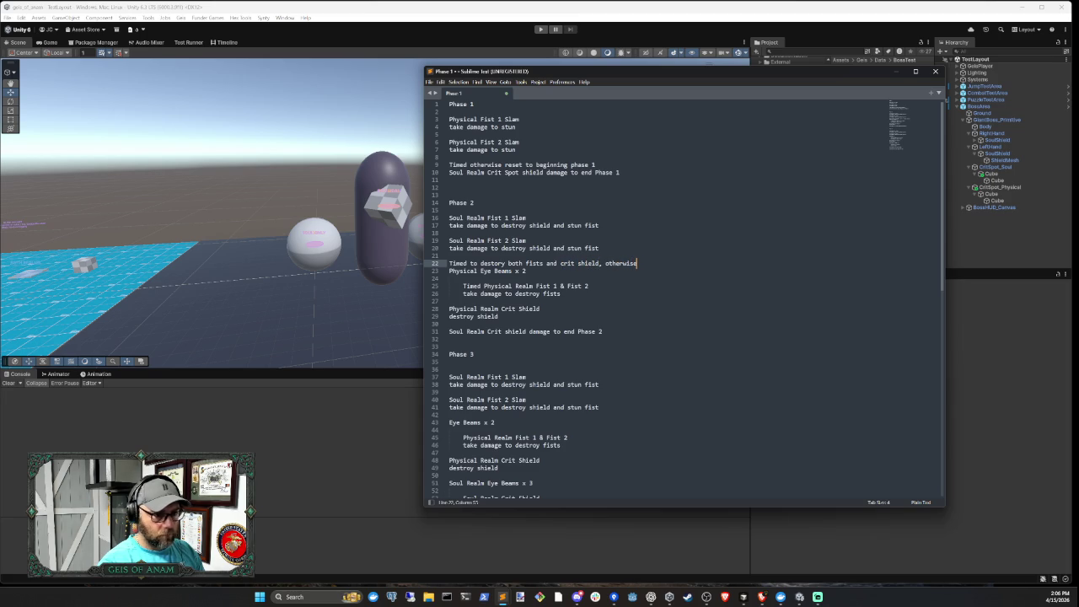
pyautogui.write('rese')
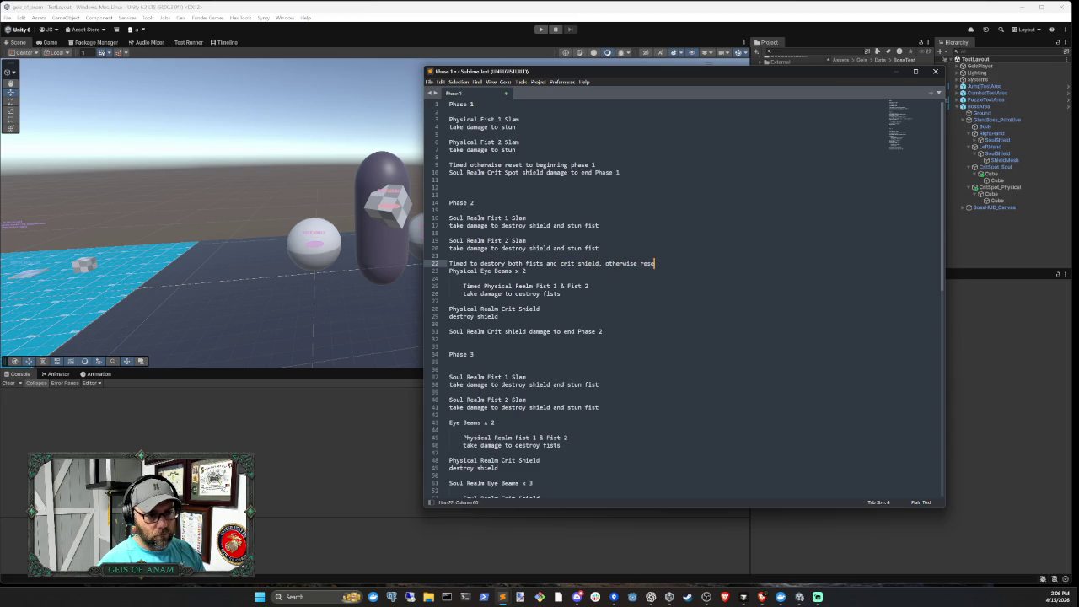
pyautogui.press('BackSpace')
pyautogui.write('tart phase 2')
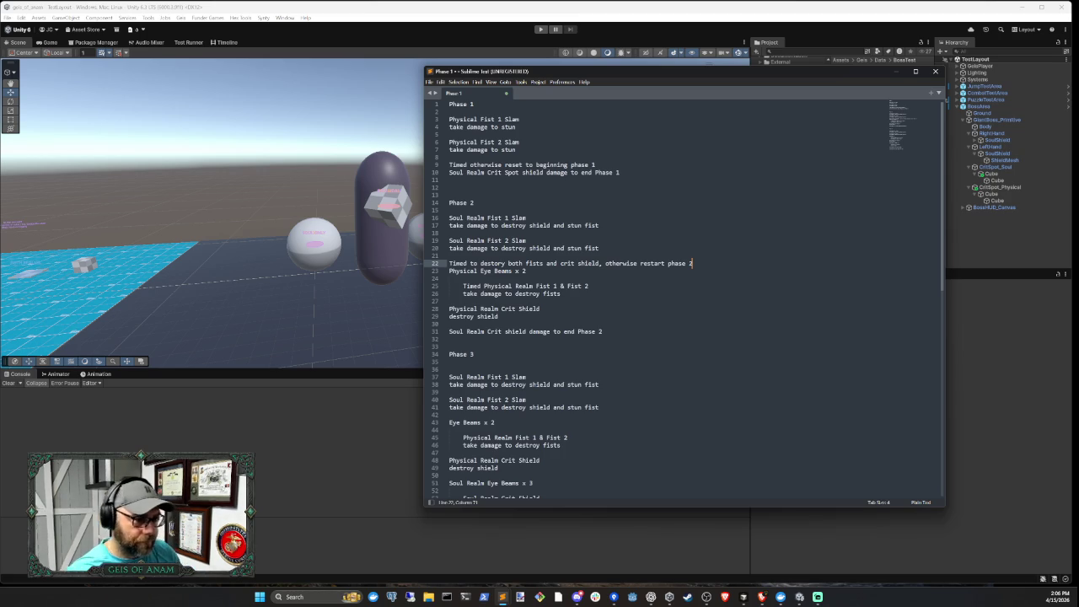
# Extend the Phase 2 timed note to include 'and soul crit shield'
pyautogui.click(450, 324)
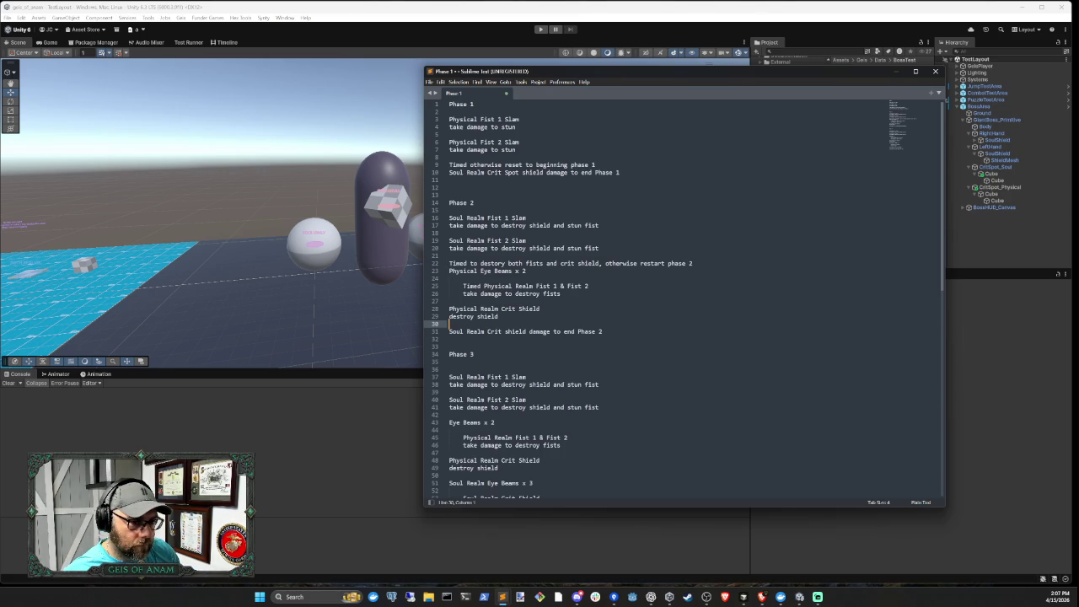
pyautogui.click(599, 263)
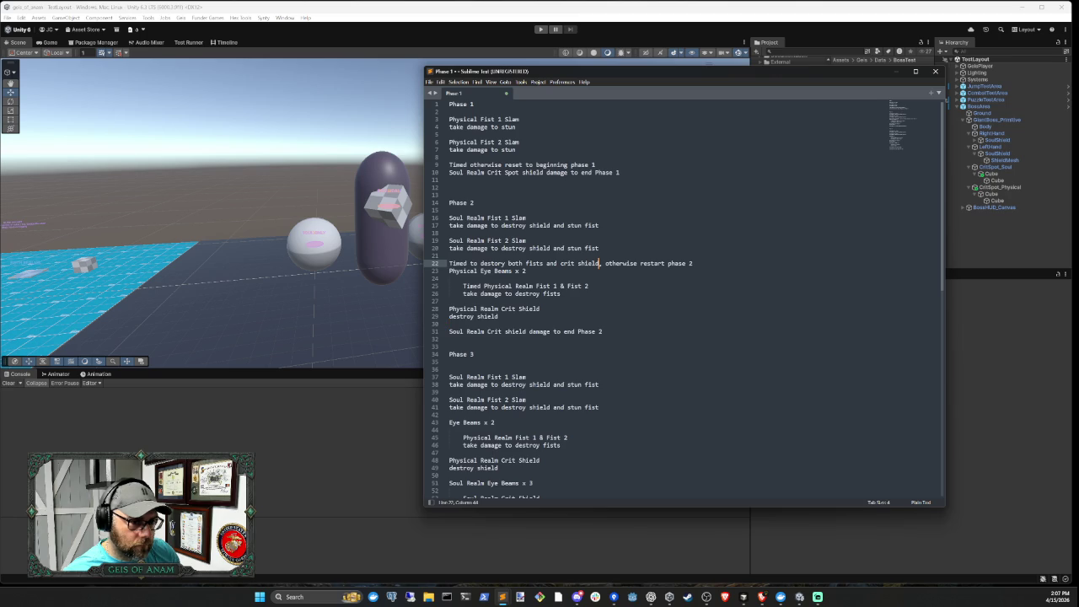
pyautogui.write('and ')
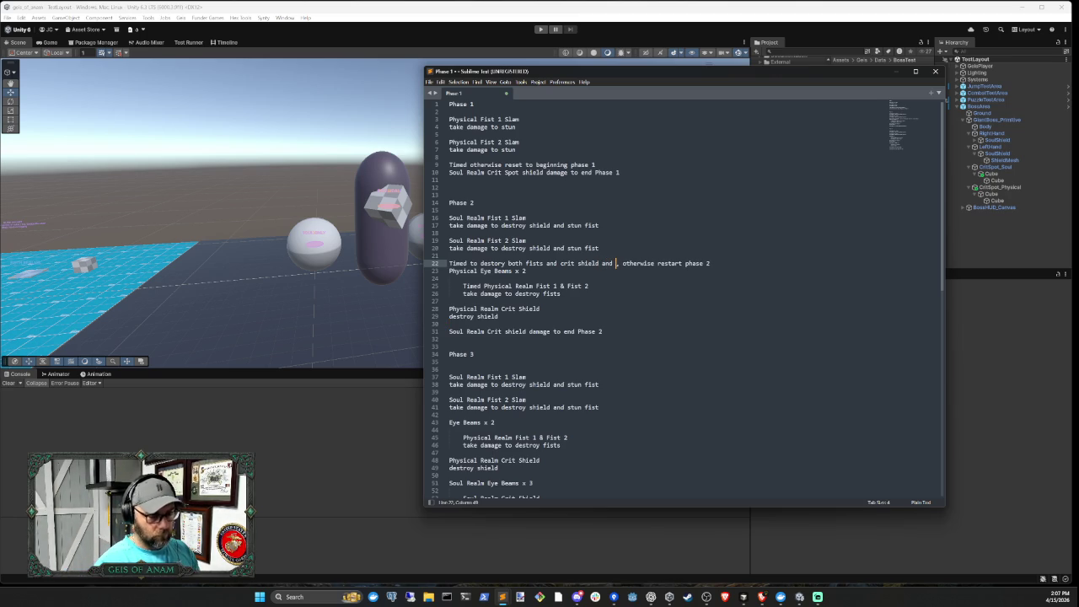
pyautogui.write('real')
pyautogui.press('BackSpace')
pyautogui.press('BackSpace')
pyautogui.press('BackSpace')
pyautogui.write('soul crit shield')
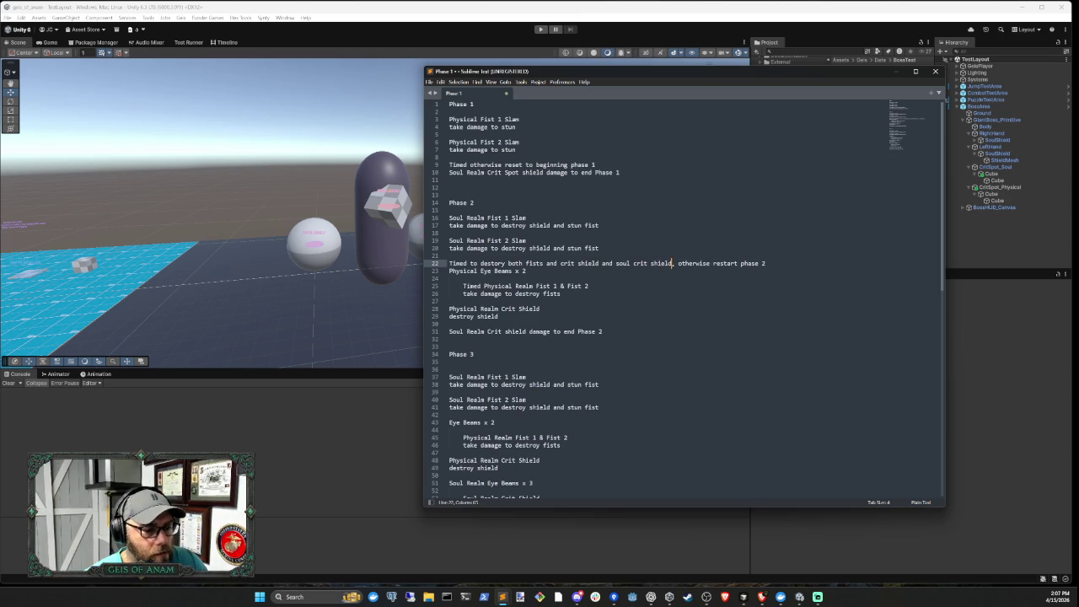
pyautogui.scroll(-2, 683, 295)
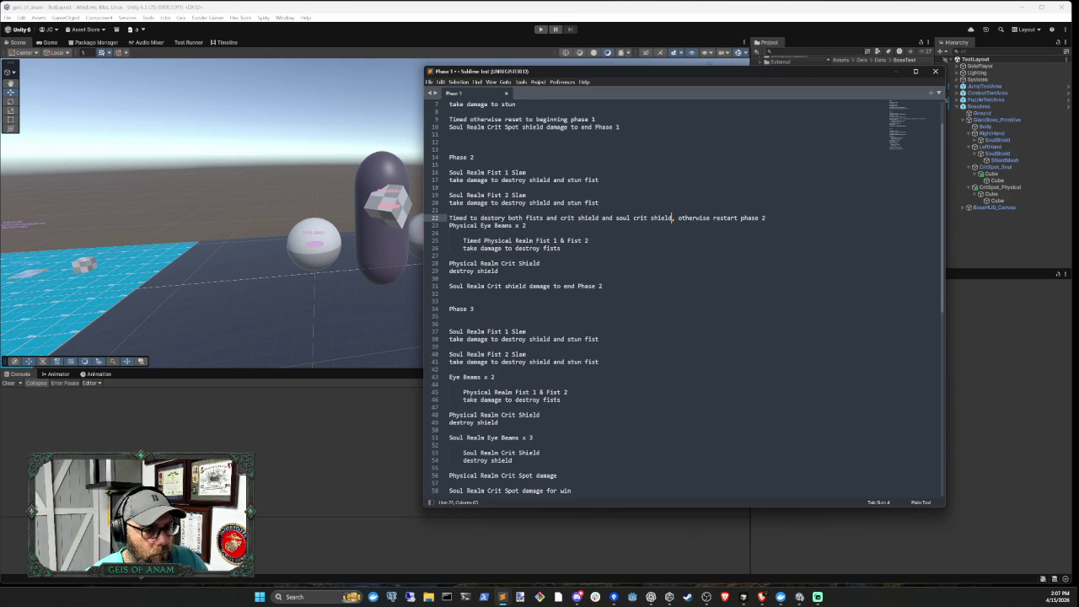
# Add the note 'Timed for both fists to be stunned, or restarts phase 2' under Phase 2, followed by a blank line
pyautogui.scroll(-2, 683, 295)
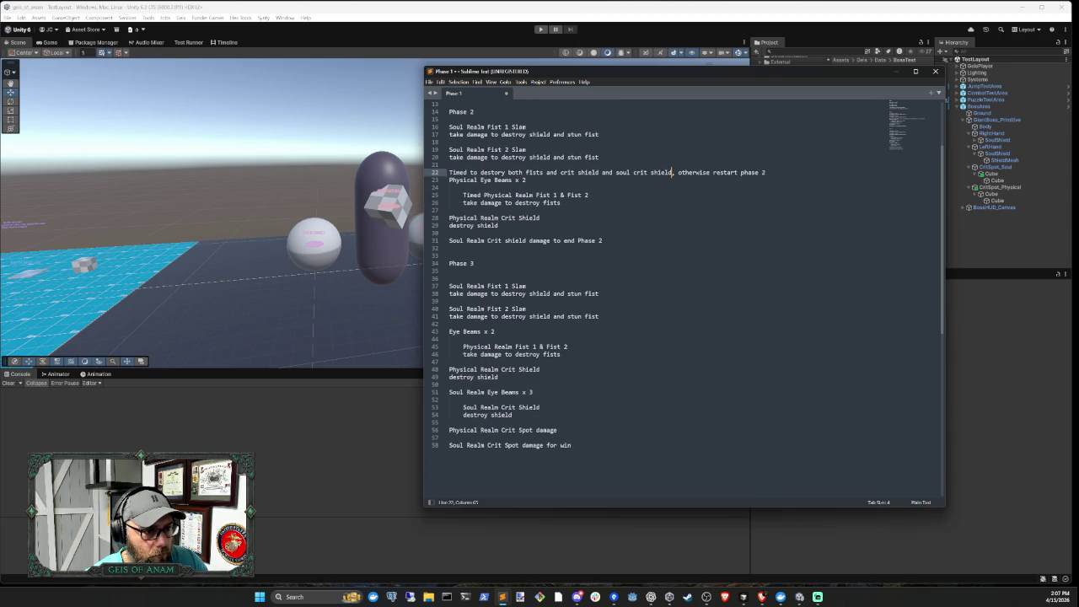
pyautogui.scroll(2, 683, 295)
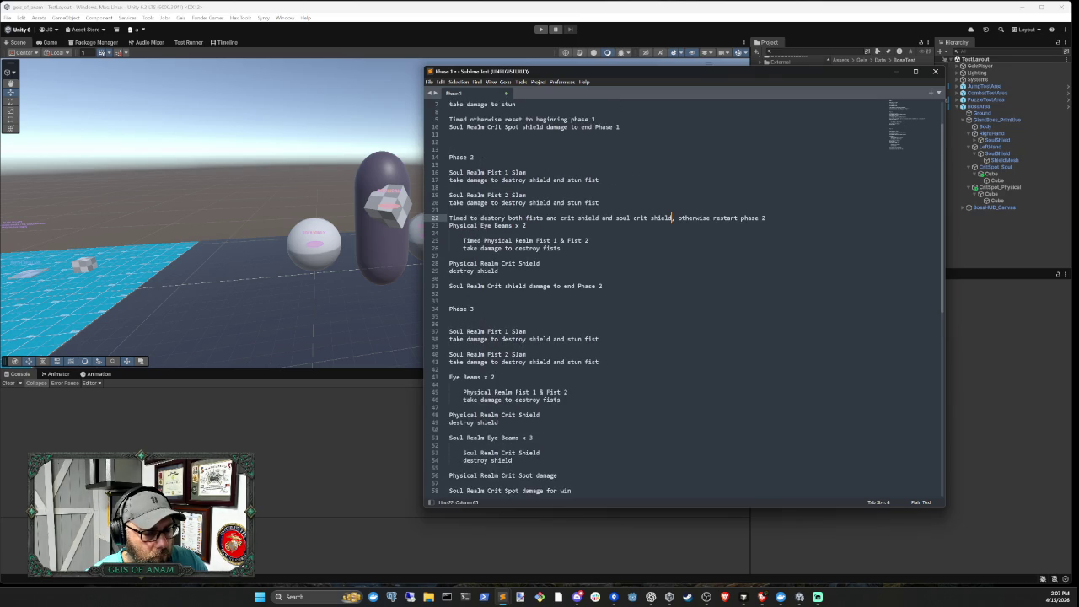
pyautogui.press('Up')
pyautogui.press('Up')
pyautogui.press('Up')
pyautogui.press('Up')
pyautogui.press('Up')
pyautogui.press('Return')
pyautogui.write('Time')
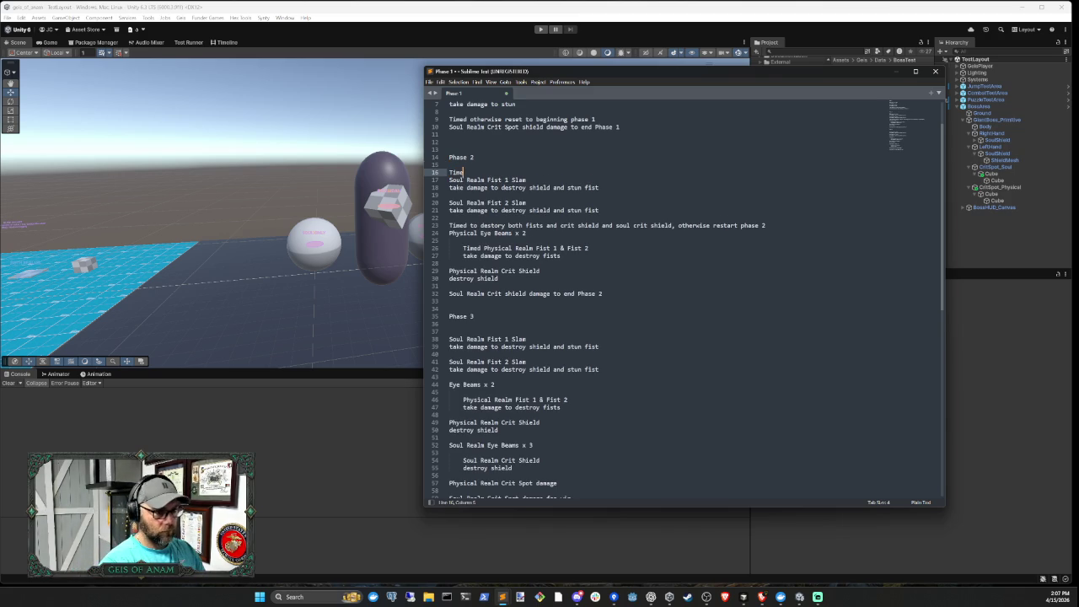
pyautogui.write('d for fists ')
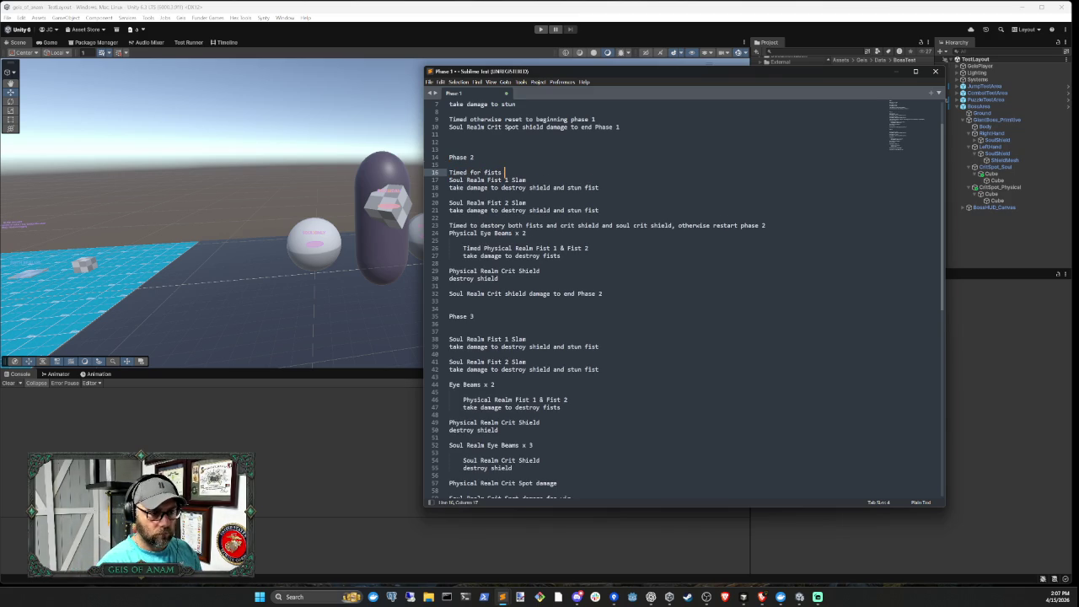
pyautogui.press('BackSpace')
pyautogui.press('BackSpace')
pyautogui.press('BackSpace')
pyautogui.press('BackSpace')
pyautogui.press('BackSpace')
pyautogui.press('BackSpace')
pyautogui.write('both ')
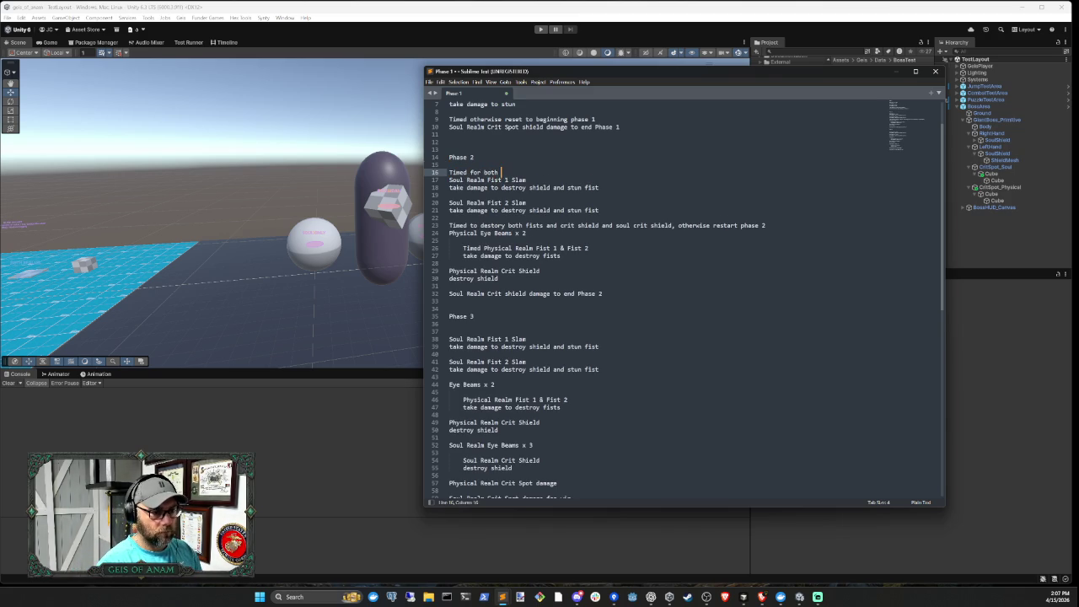
pyautogui.write('fists to be ')
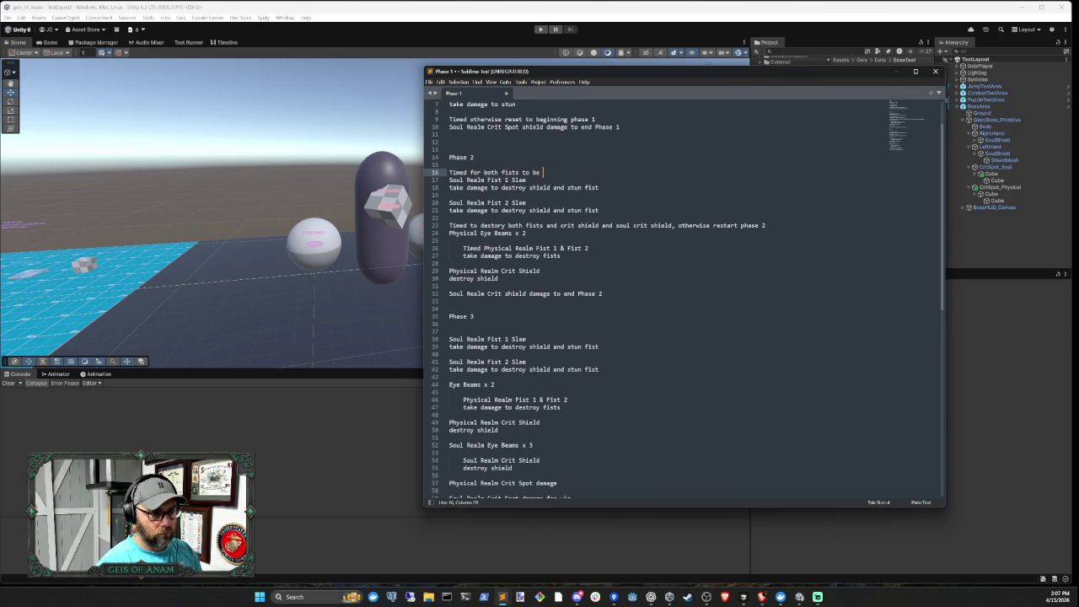
pyautogui.write('stunned, or ')
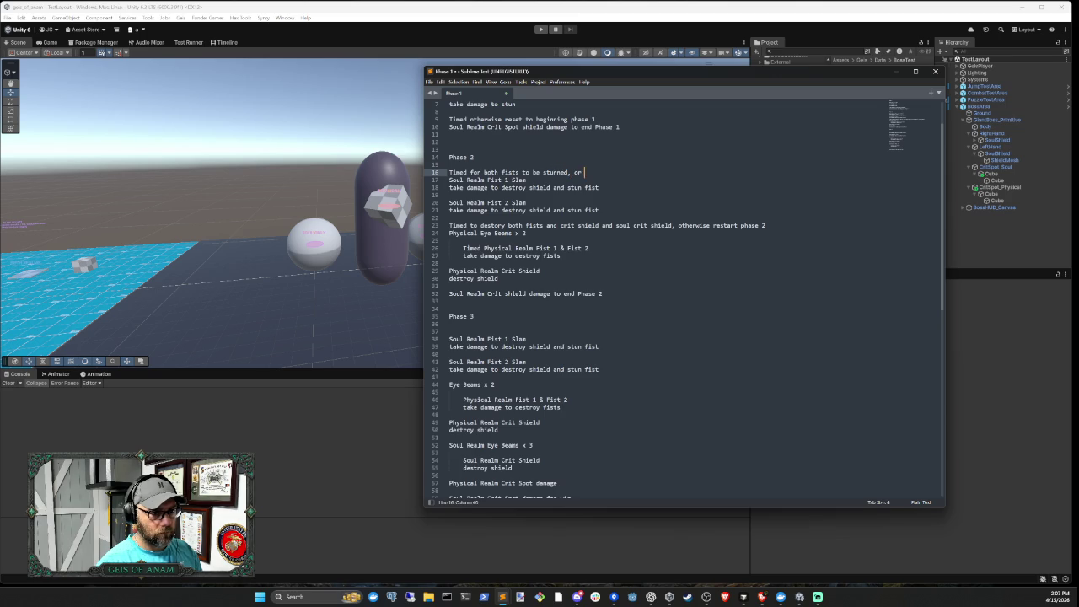
pyautogui.write('resets back')
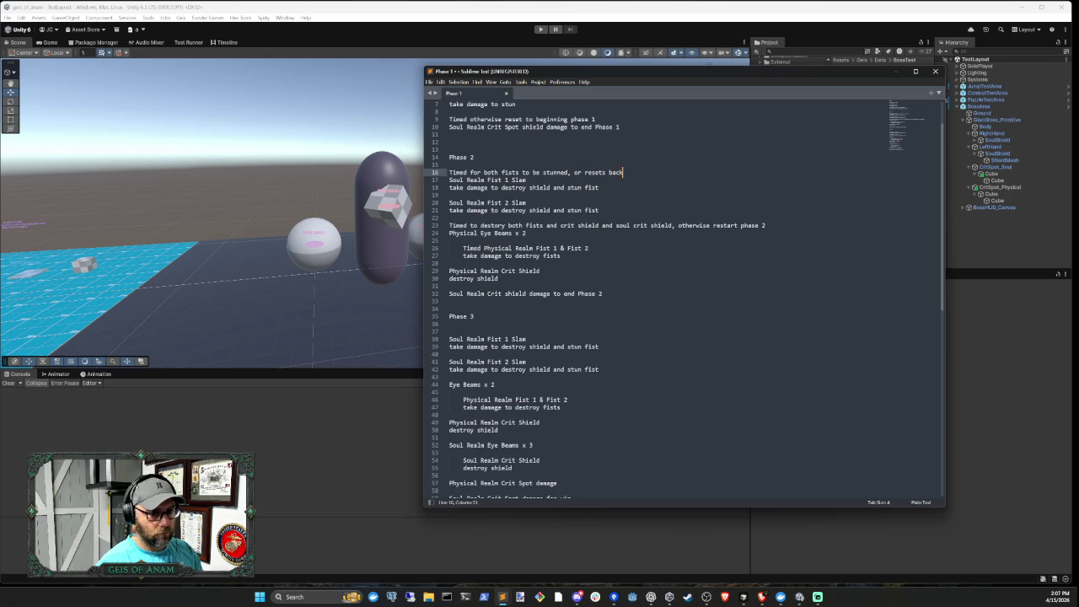
pyautogui.press('BackSpace')
pyautogui.press('BackSpace')
pyautogui.press('BackSpace')
pyautogui.write('tarts phase 2')
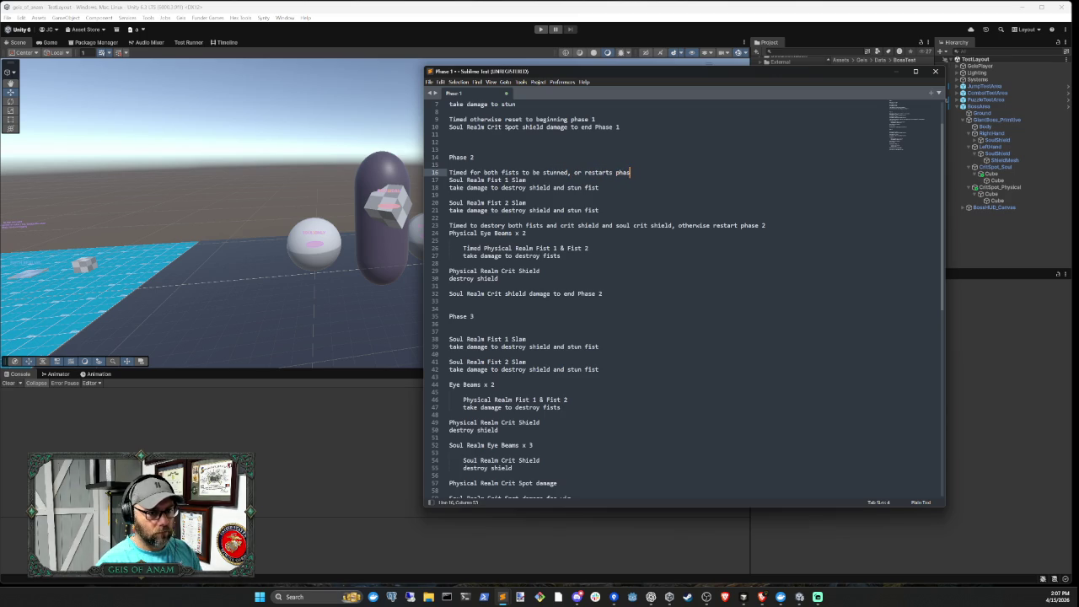
pyautogui.press('Return')
pyautogui.press('Down')
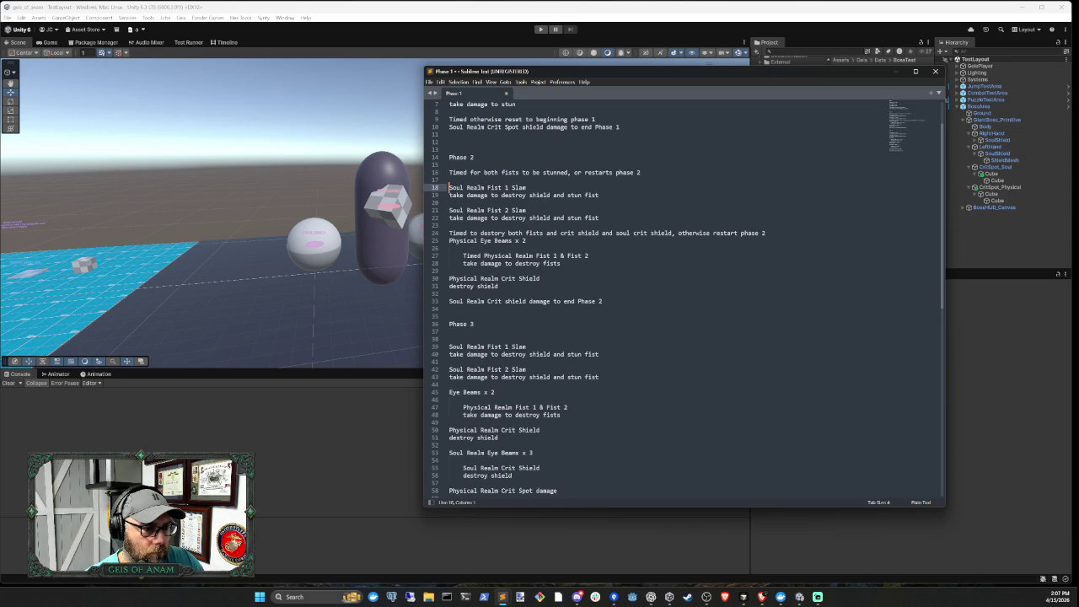
# Copy the Phase 2 fist-stun timer note into Phase 3, renumbered to phase 3
pyautogui.scroll(-5, 683, 296)
pyautogui.click(449, 225)
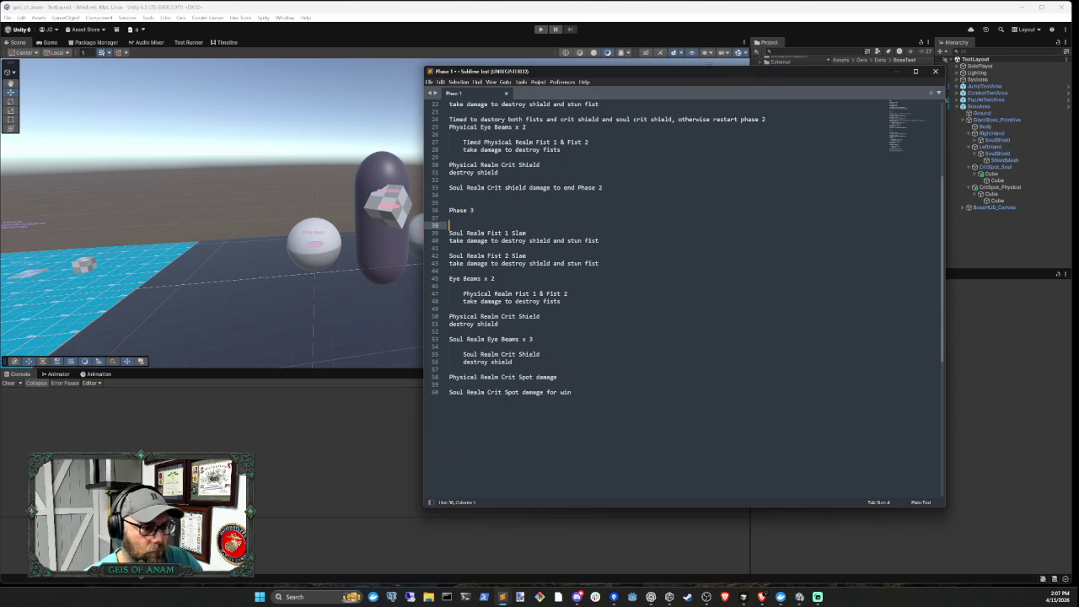
pyautogui.scroll(3, 684, 296)
pyautogui.moveTo(449, 126); pyautogui.dragTo(641, 127)
pyautogui.hotkey('ctrl', 'c')
pyautogui.click(450, 294)
pyautogui.hotkey('ctrl', 'v')
pyautogui.press('BackSpace')
pyautogui.write('3')
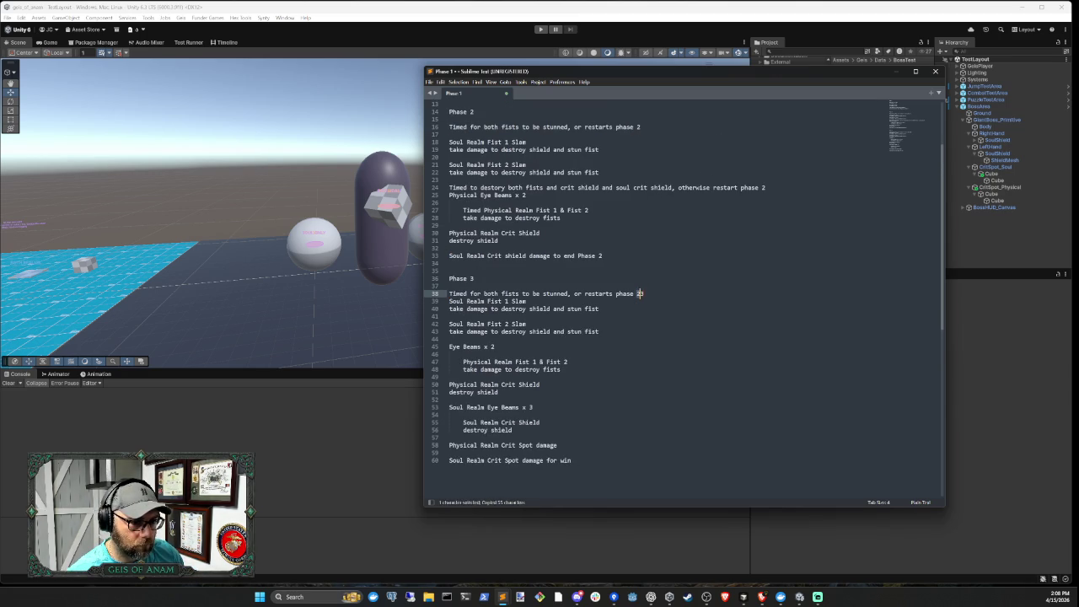
# Rename Phase 3's eye beams 'Physical Eye Beams x 2' and add the timed fists-and-crit-shields destroy note with 'physical'
pyautogui.click(495, 347)
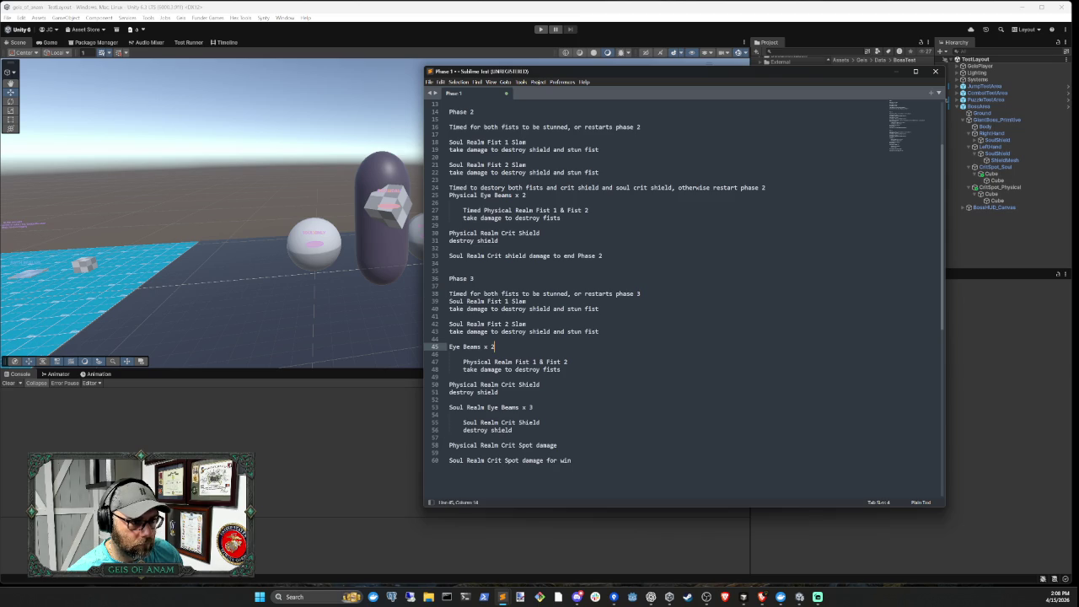
pyautogui.moveTo(449, 187); pyautogui.dragTo(769, 189)
pyautogui.click(478, 189)
pyautogui.moveTo(450, 187); pyautogui.dragTo(707, 188)
pyautogui.moveTo(449, 187); pyautogui.dragTo(765, 187)
pyautogui.hotkey('ctrl', 'c')
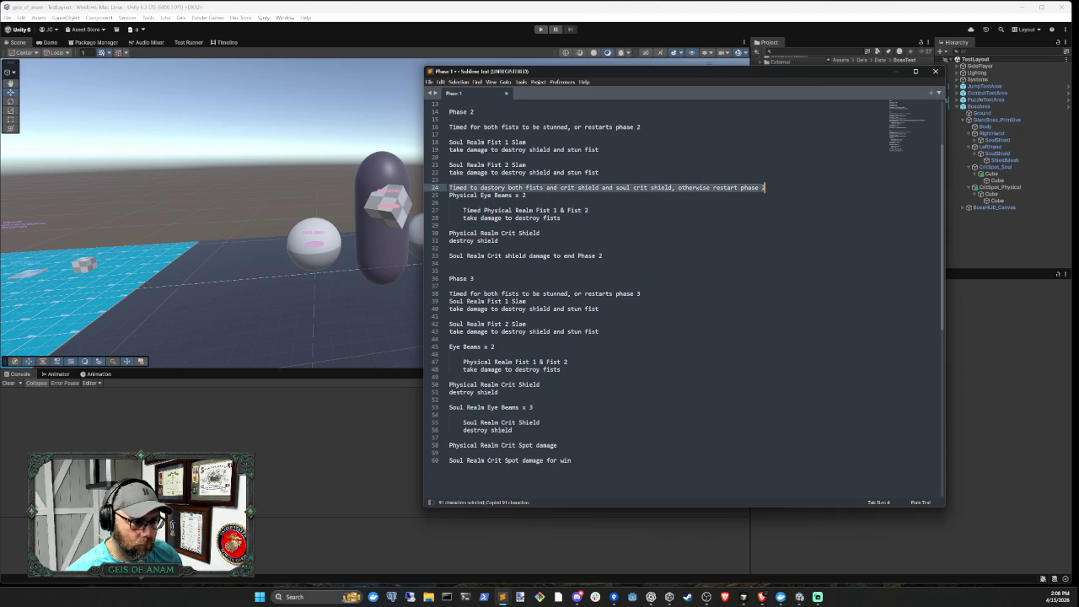
pyautogui.click(449, 346)
pyautogui.write('Physical')
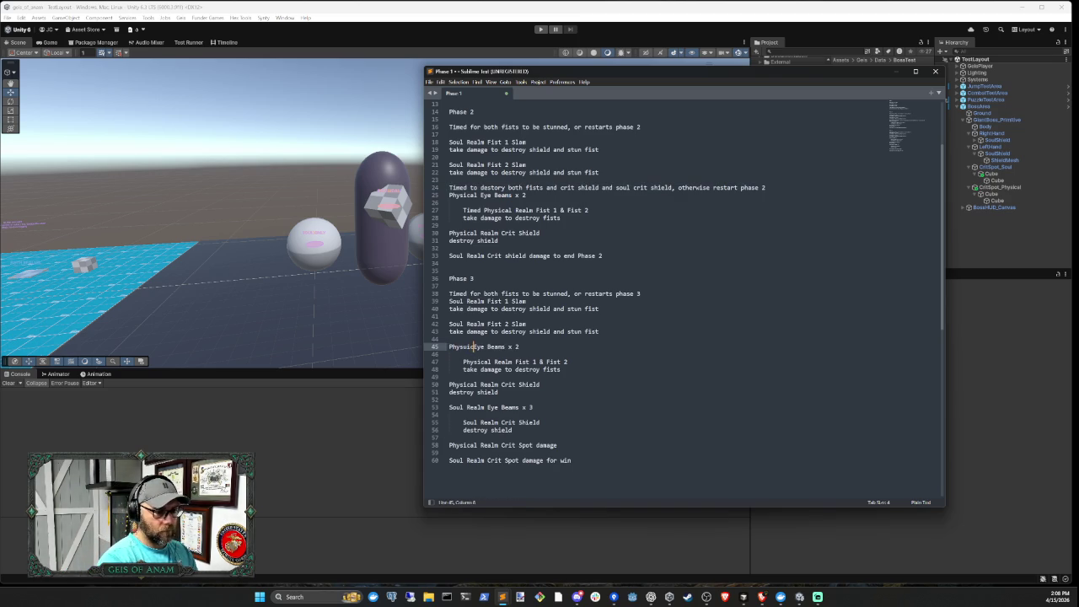
pyautogui.press('Home')
pyautogui.press('Return')
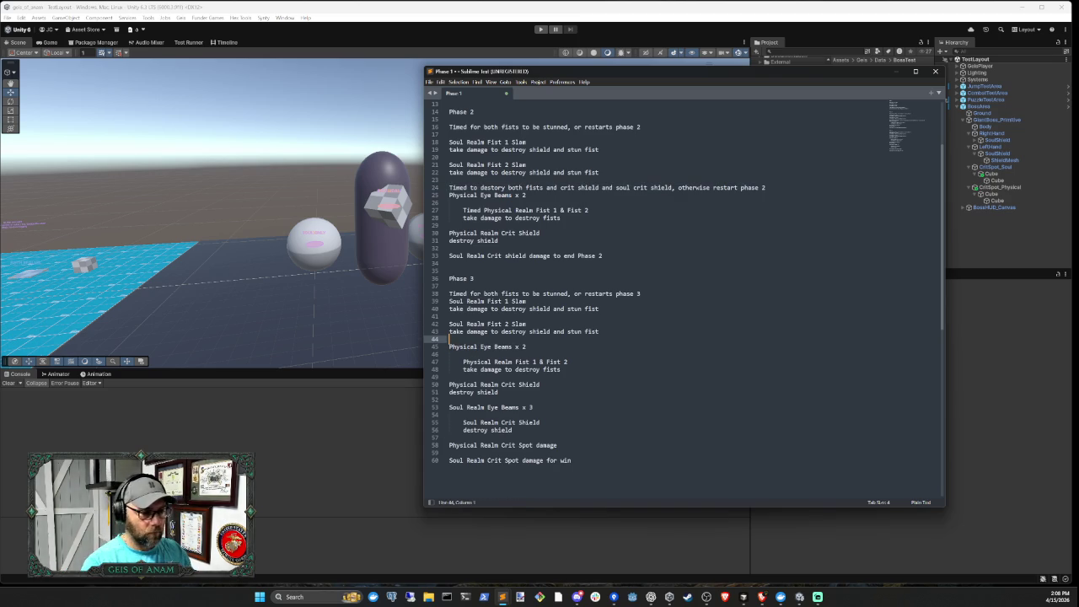
pyautogui.press('Up')
pyautogui.hotkey('ctrl', 'v')
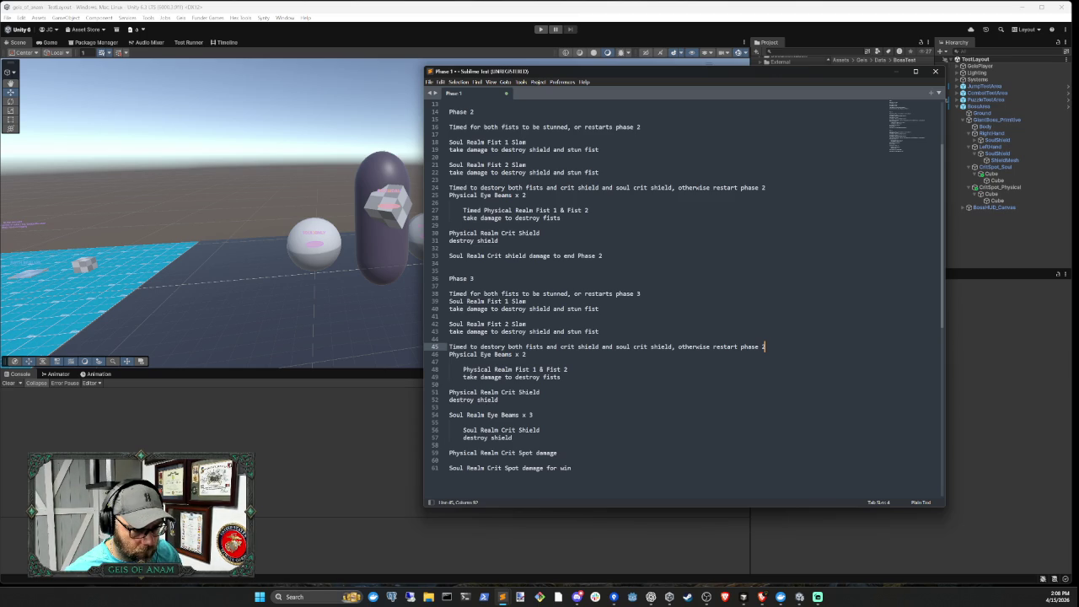
pyautogui.write('phys')
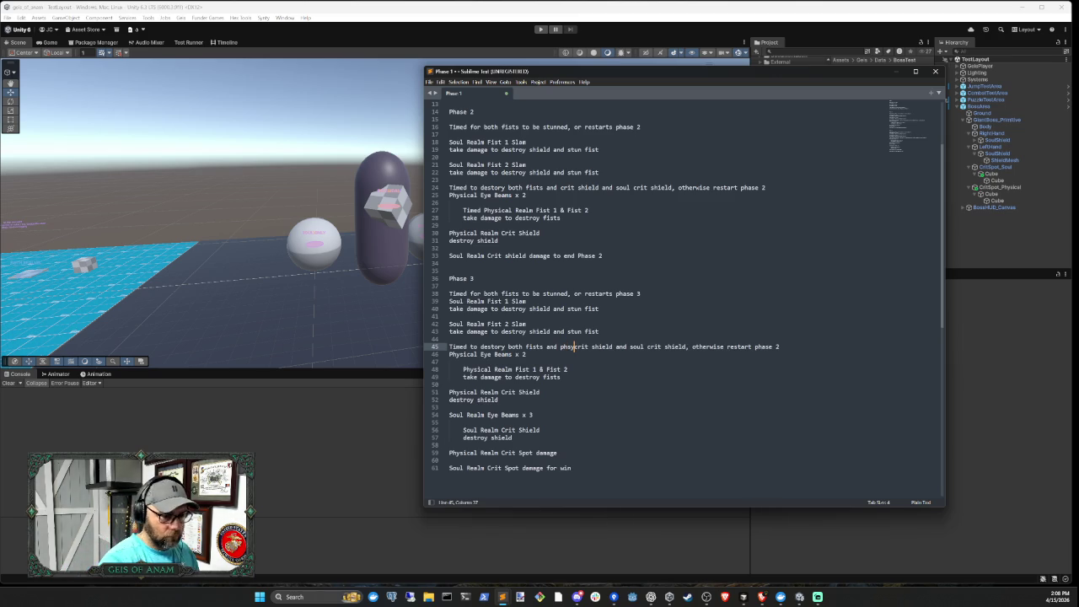
pyautogui.write('ical')
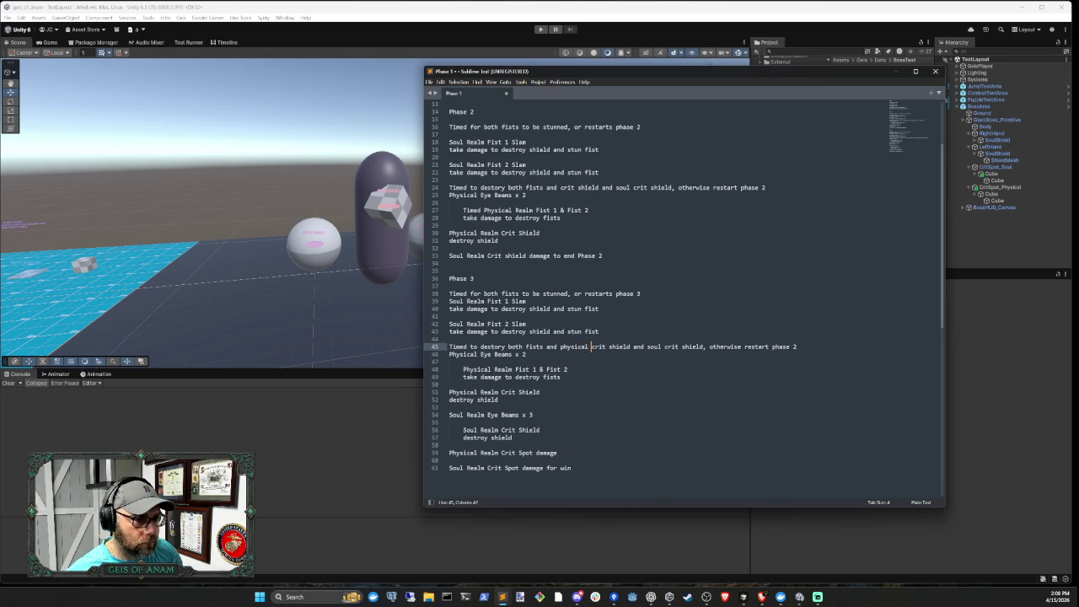
pyautogui.click(560, 187)
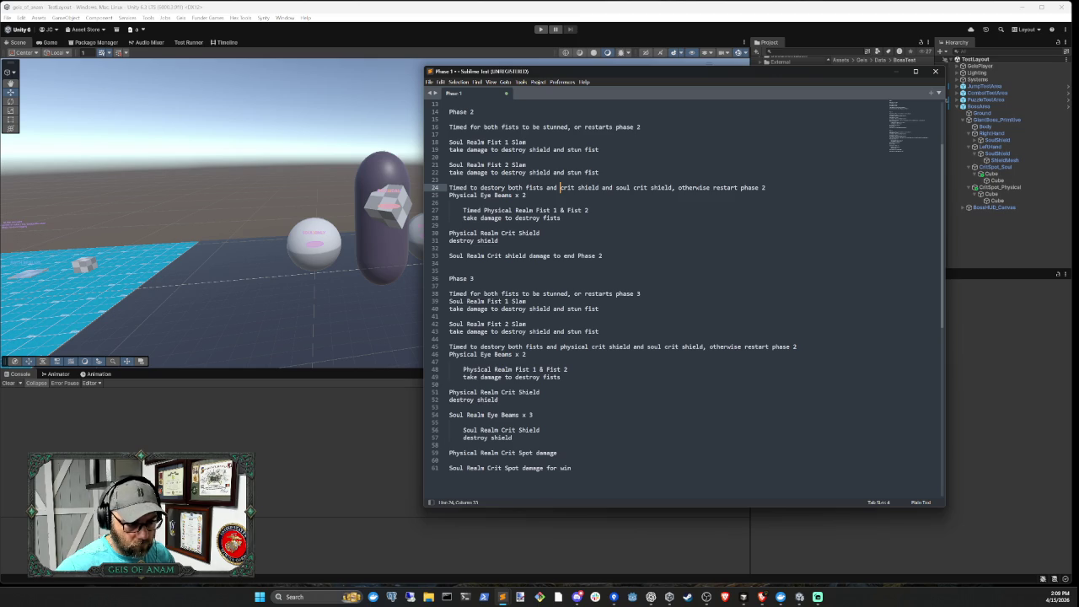
pyautogui.click(498, 399)
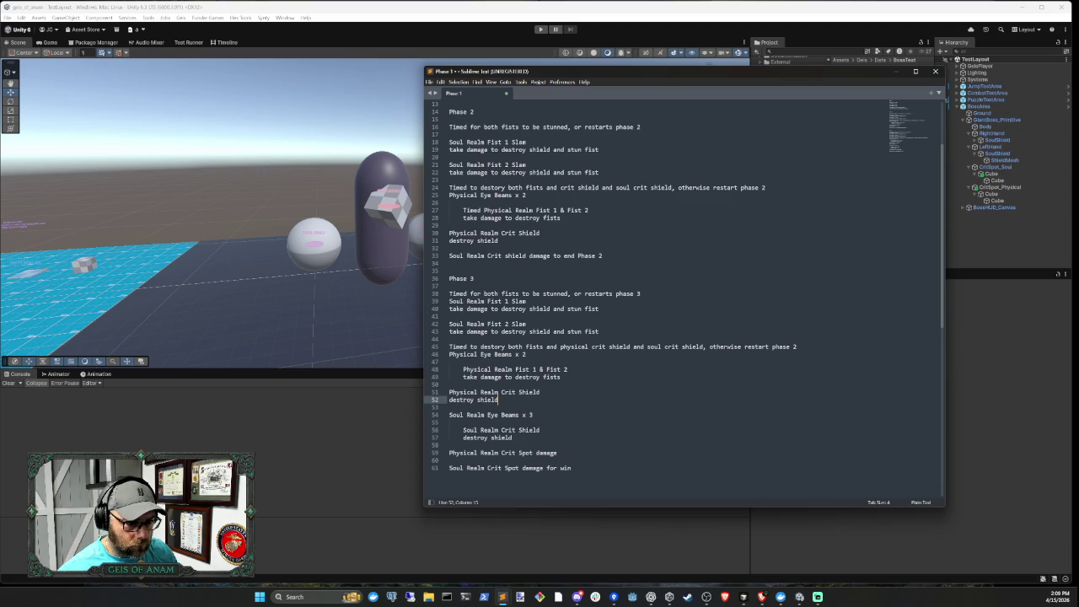
pyautogui.moveTo(633, 346); pyautogui.dragTo(702, 347)
pyautogui.press('BackSpace')
pyautogui.press('BackSpace')
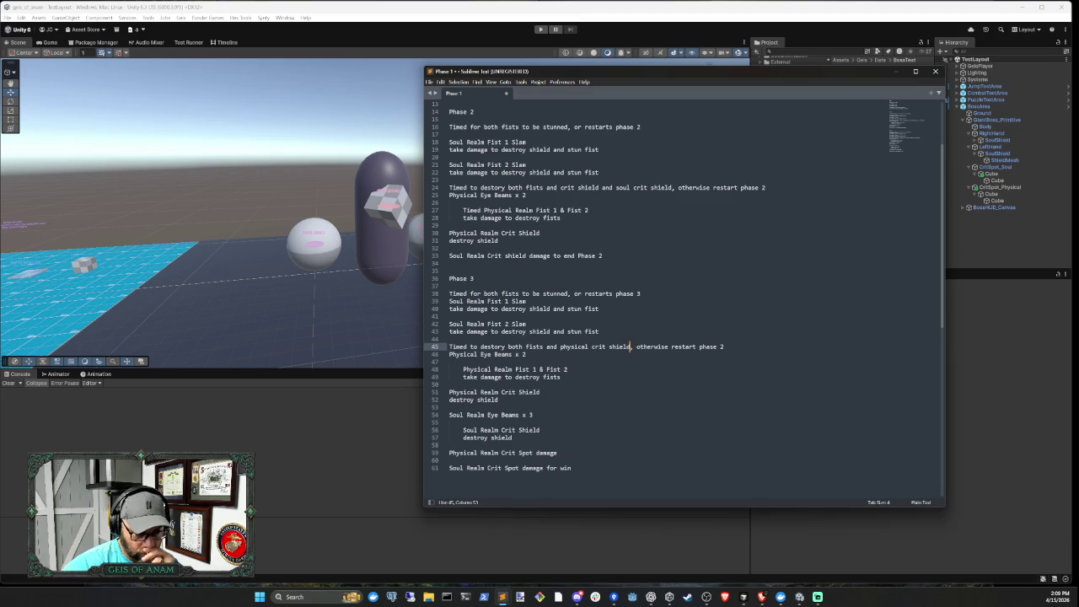
pyautogui.click(498, 399)
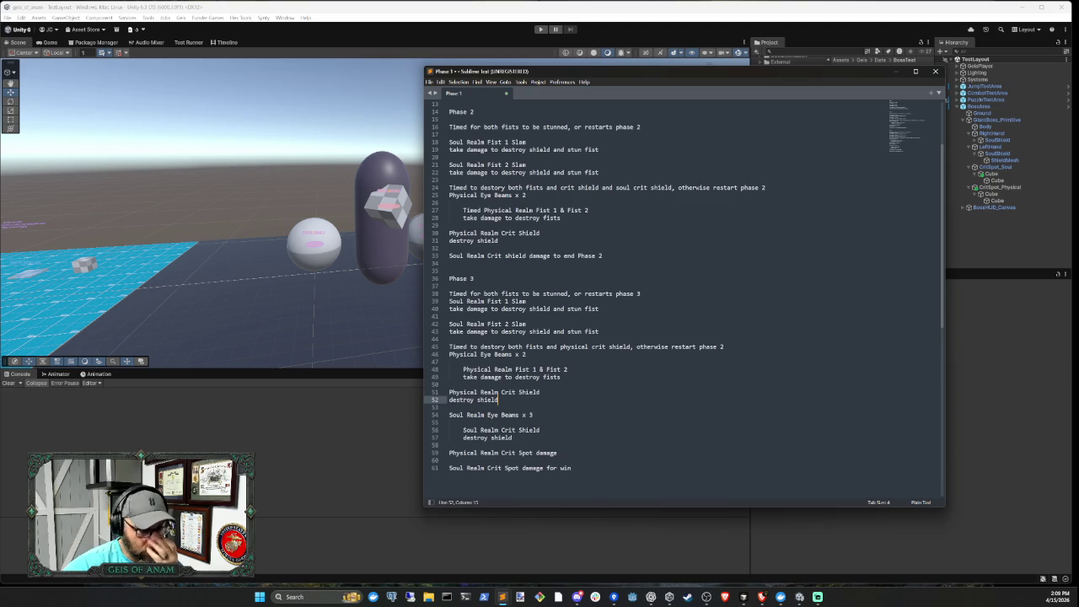
pyautogui.click(632, 346)
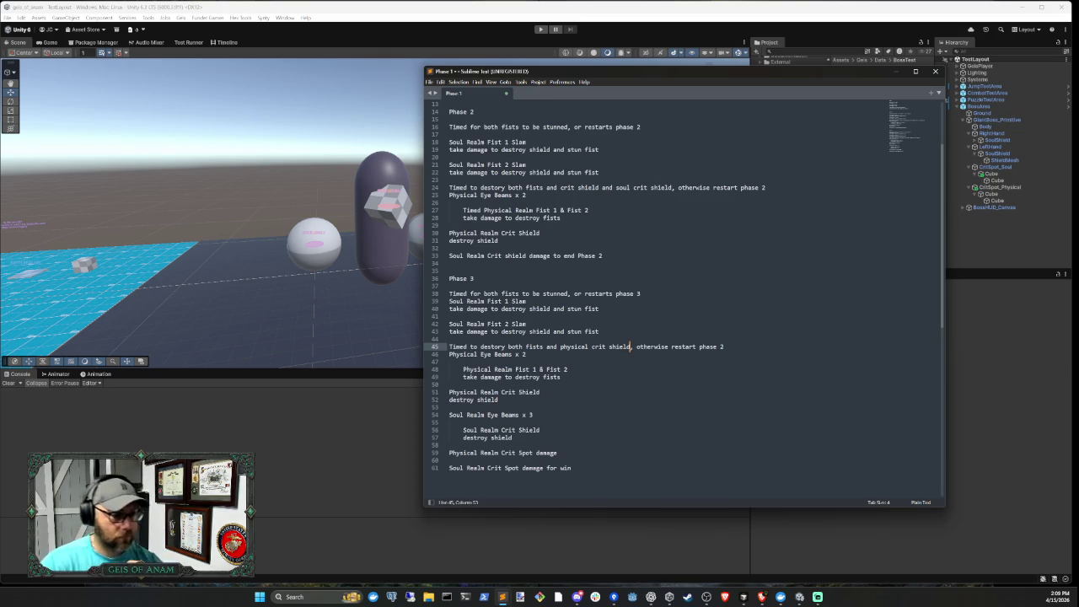
pyautogui.write('and soul c')
pyautogui.write('rit shiel')
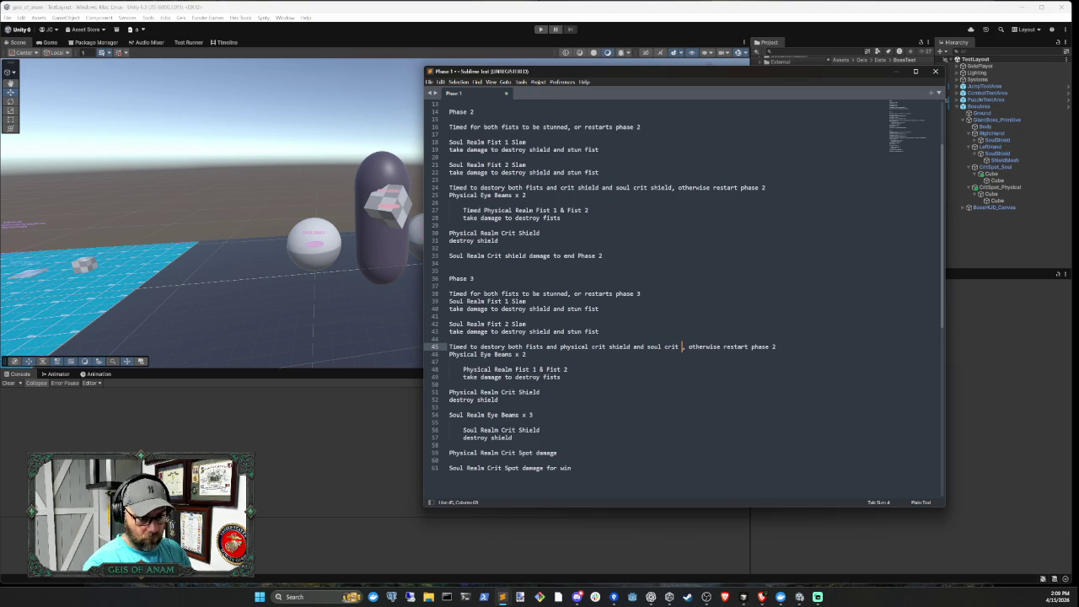